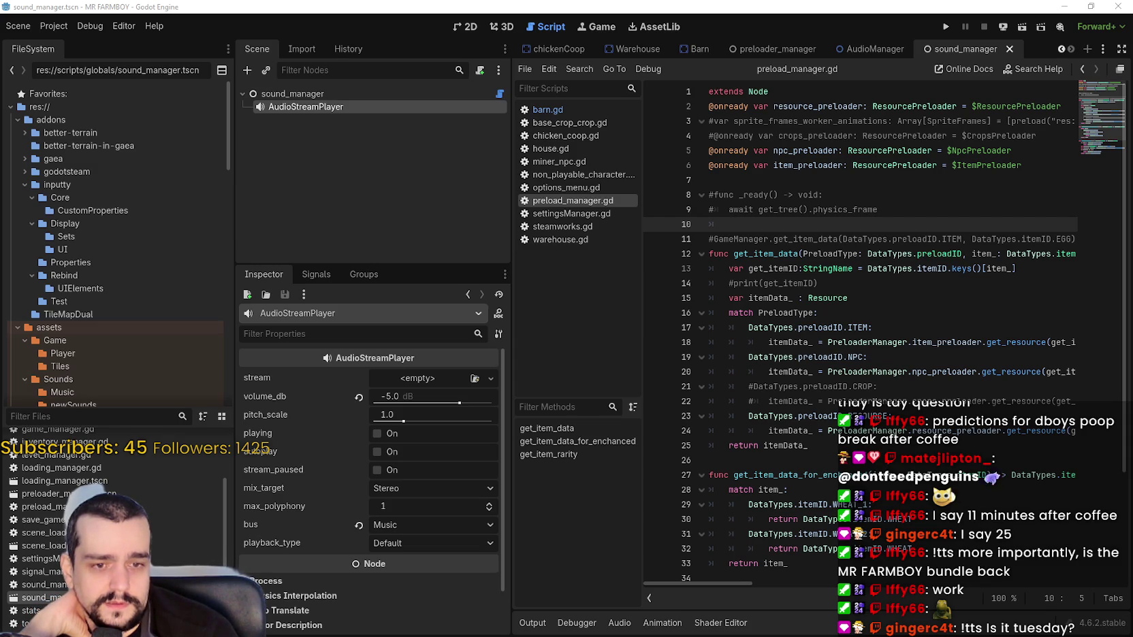
Step: In GitHub Desktop, create a branch named v1.0.9-dev from main, enlarging the window to reach Create branch
key(alt+Tab)
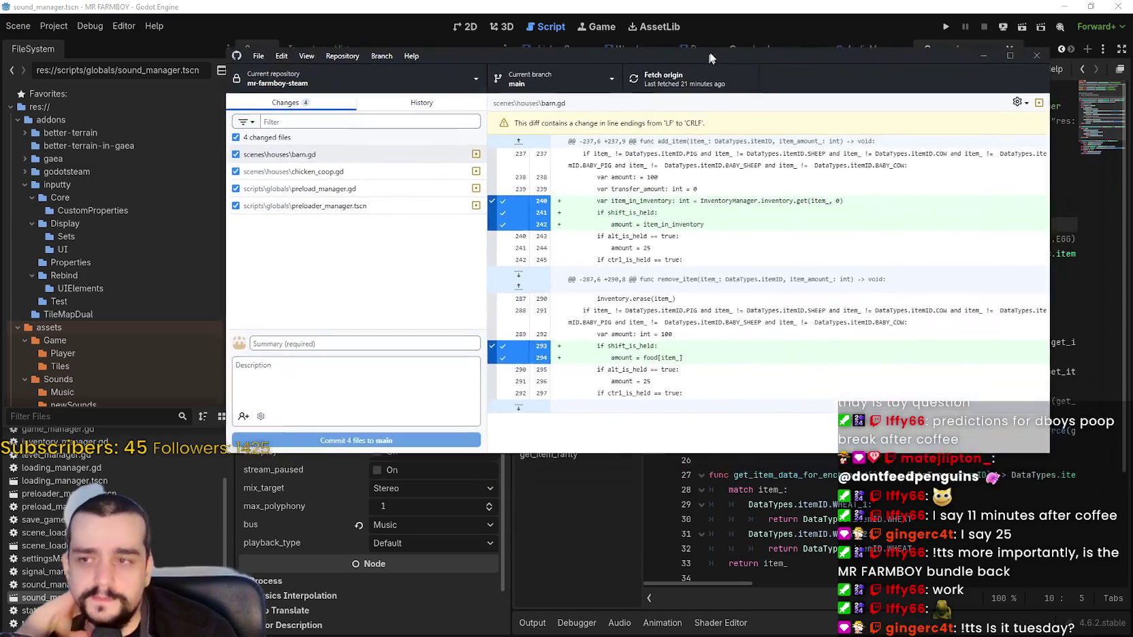
click(602, 69)
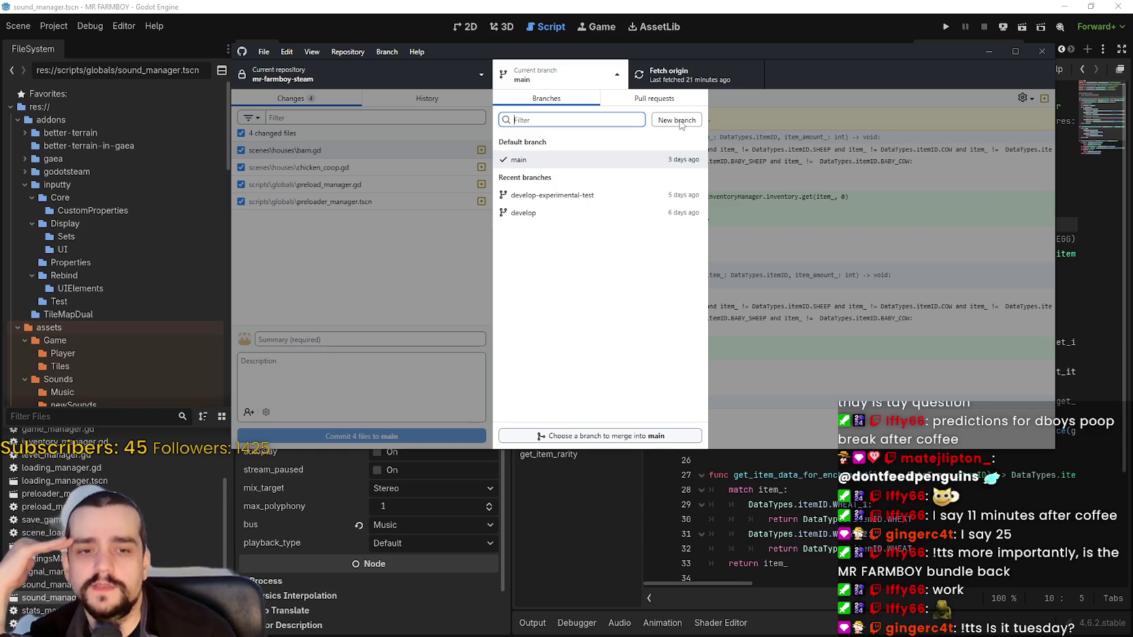
click(679, 121)
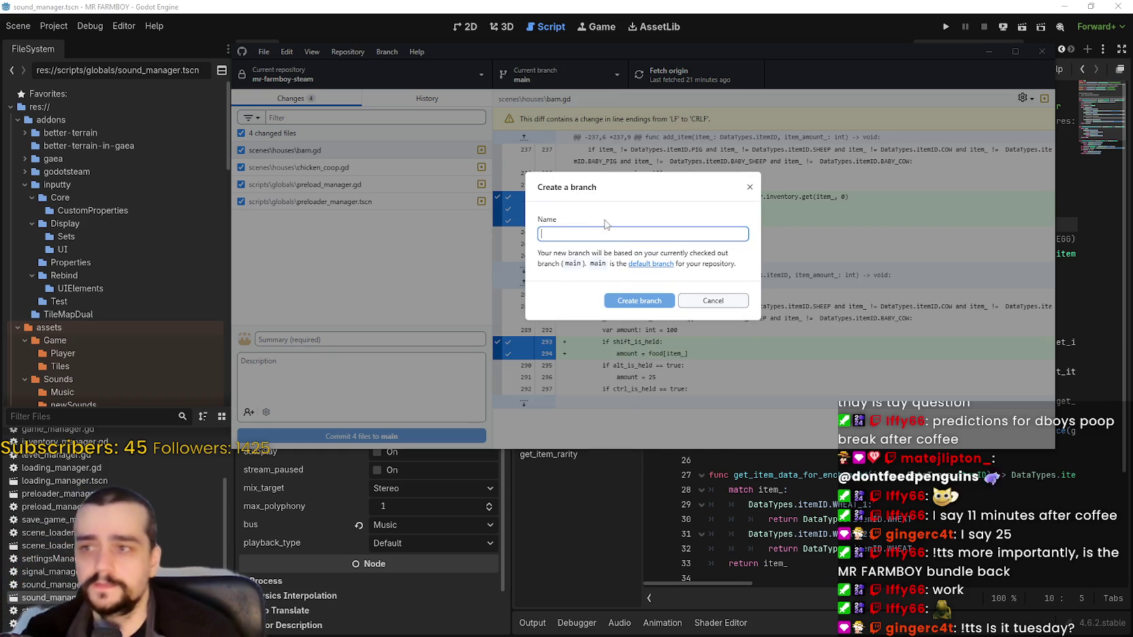
text(v1.0.9)
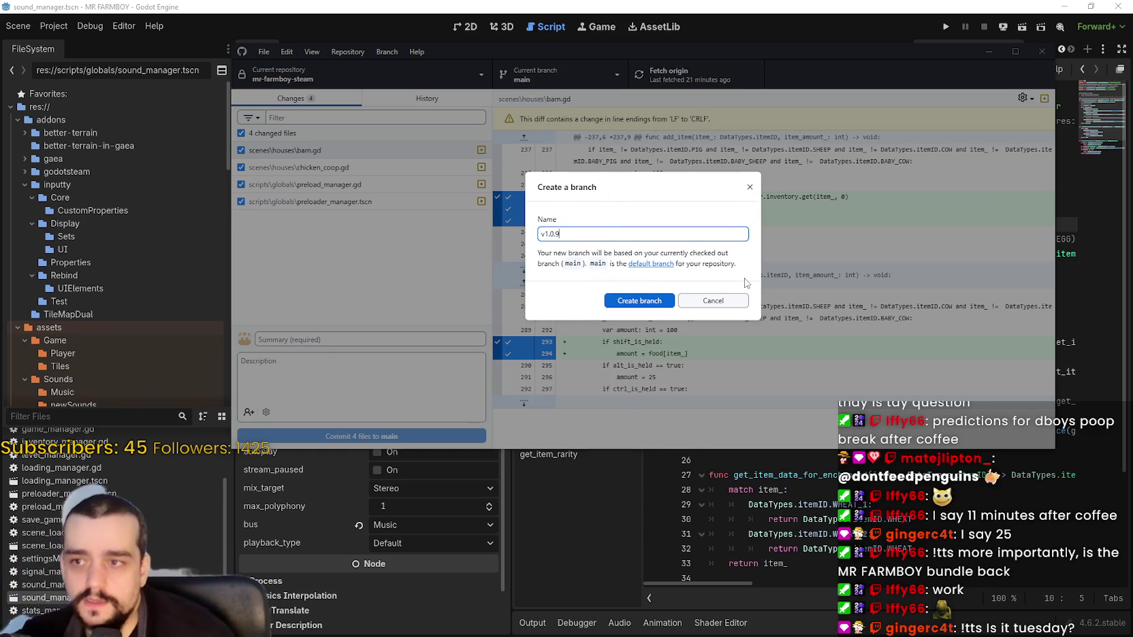
text(-dev)
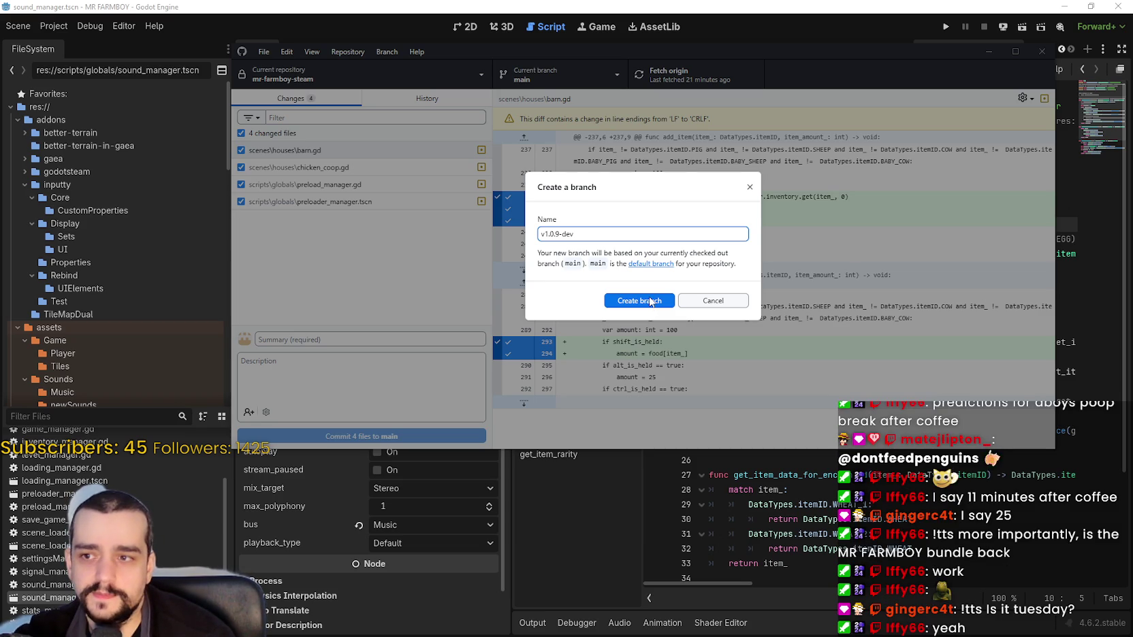
click(684, 196)
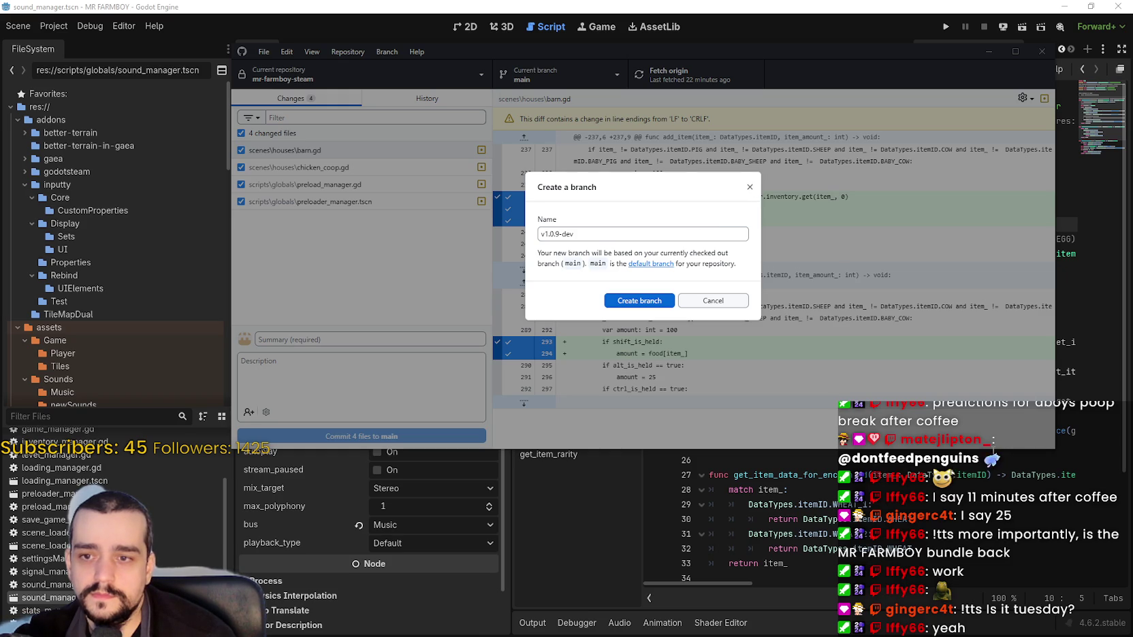
mouse_move(993, 447)
mouse_down()
mouse_move(999, 601)
mouse_move(957, 391)
mouse_up()
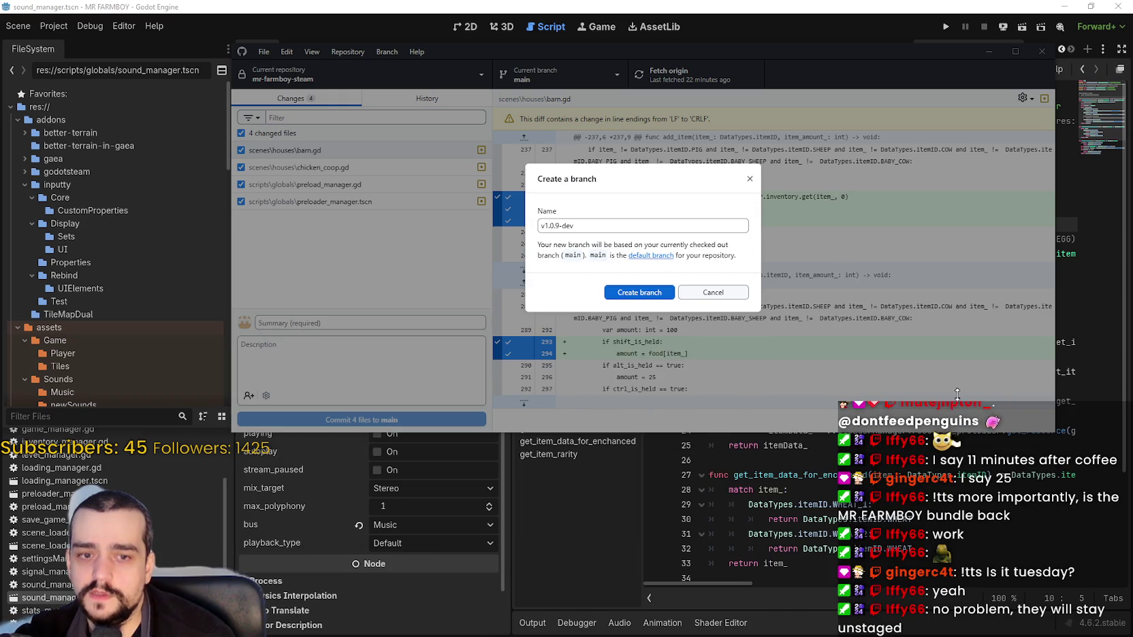
drag(956, 432, 955, 476)
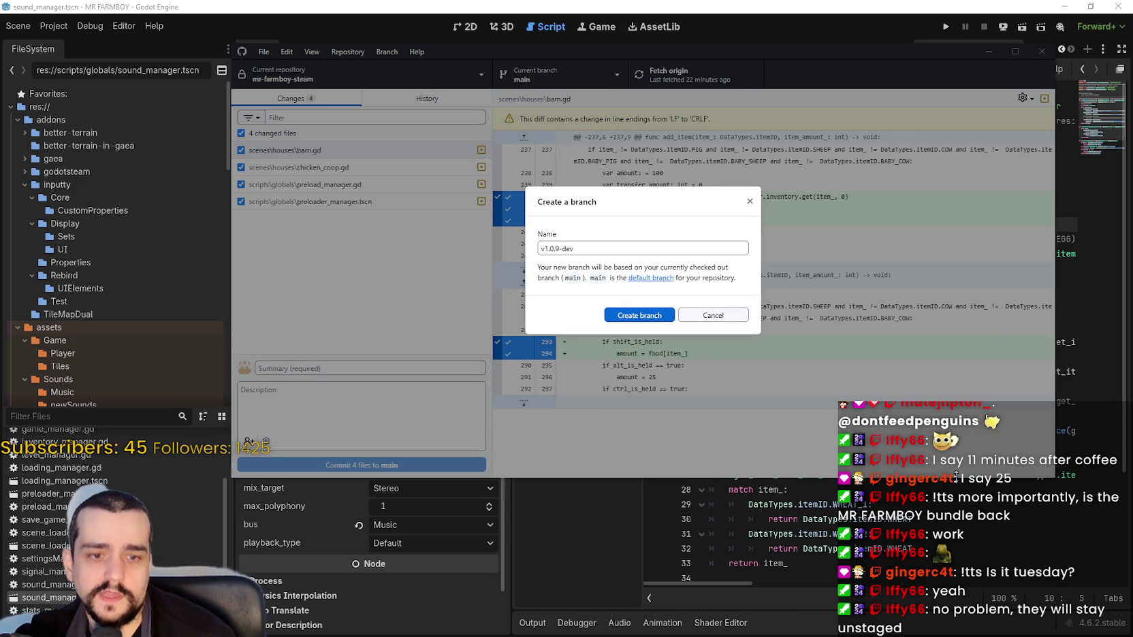
drag(956, 476, 956, 472)
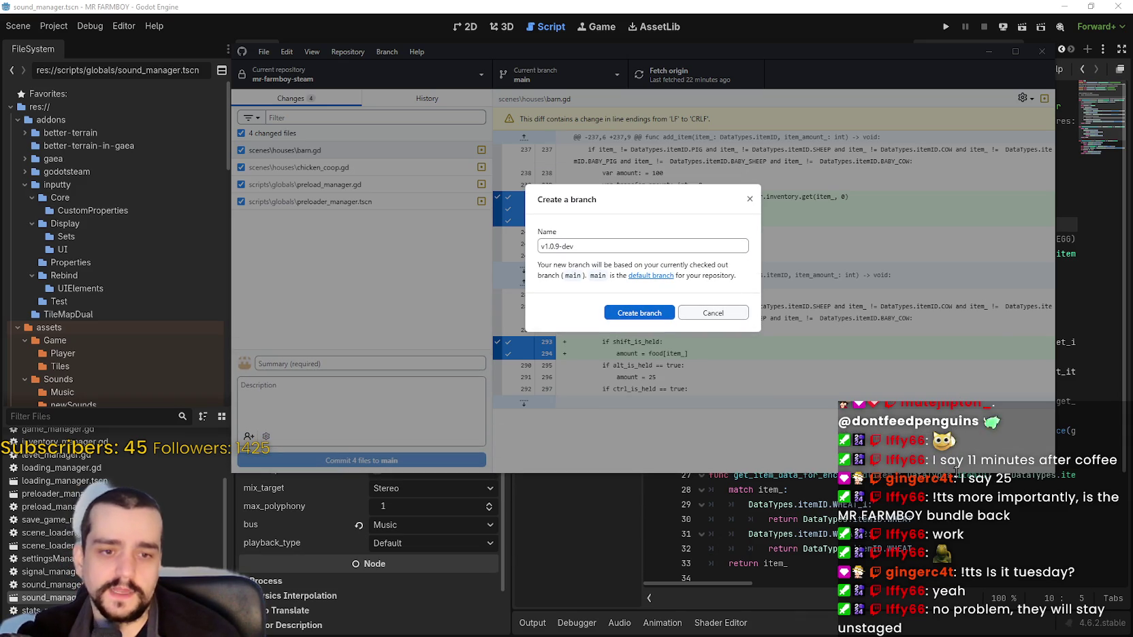
click(640, 313)
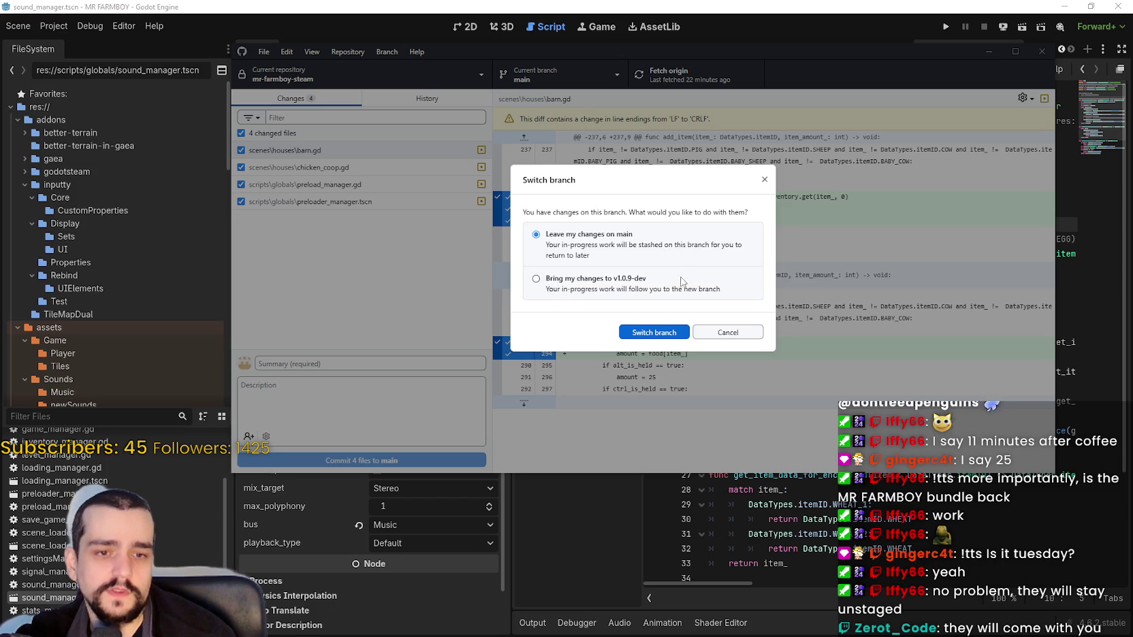
Step: Choose 'Bring my changes to v1.0.9-dev' and switch to the new branch
click(596, 283)
click(615, 252)
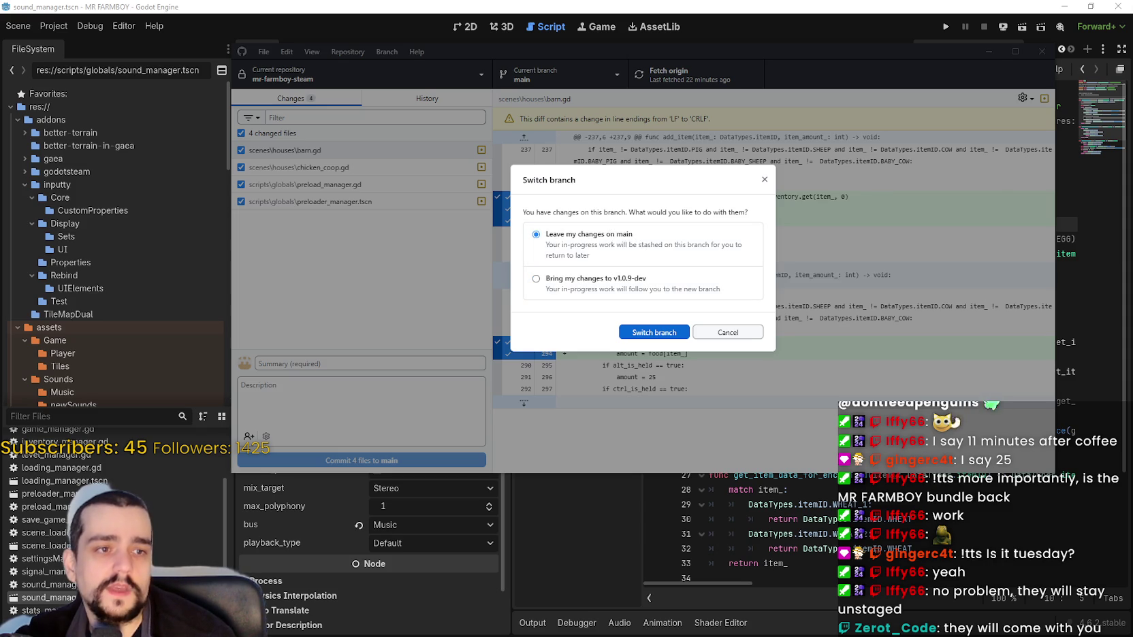
click(603, 292)
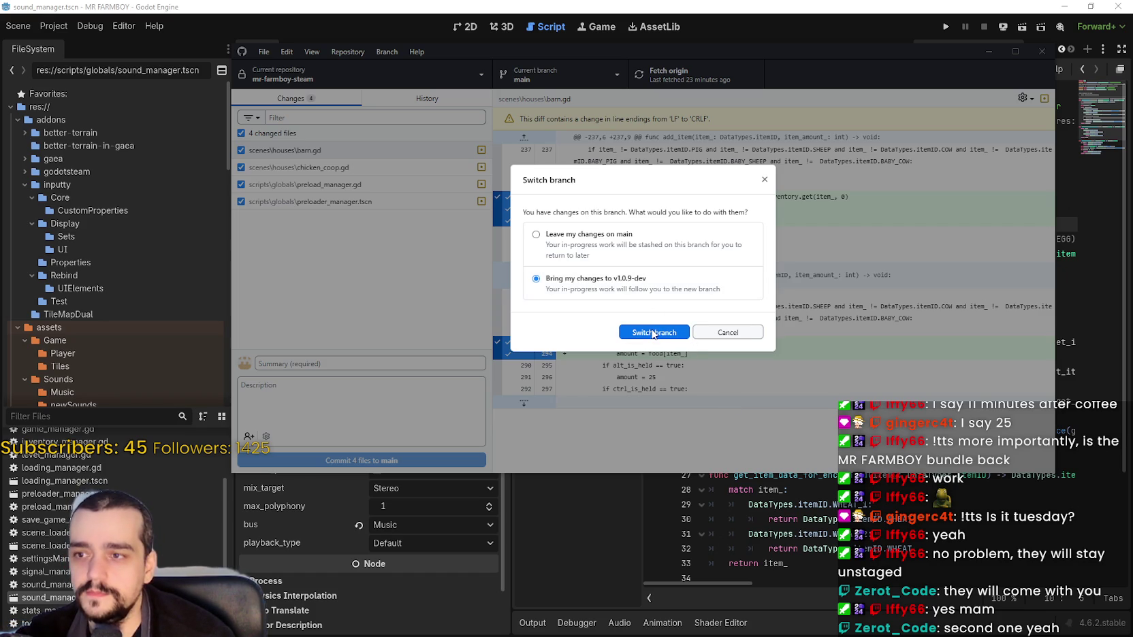
click(652, 332)
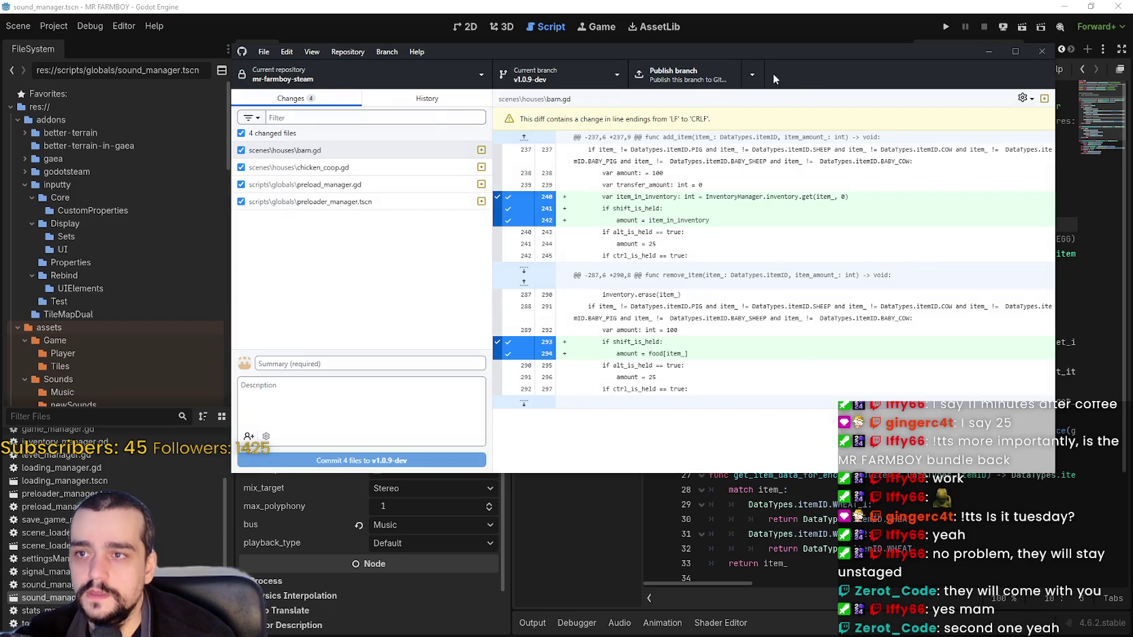
Step: Write the commit summary 'v1.0.9-dev1' and a description saying Shift wouldn't work on Coop/Barn was fixed
click(408, 95)
click(280, 102)
click(352, 365)
text(v)
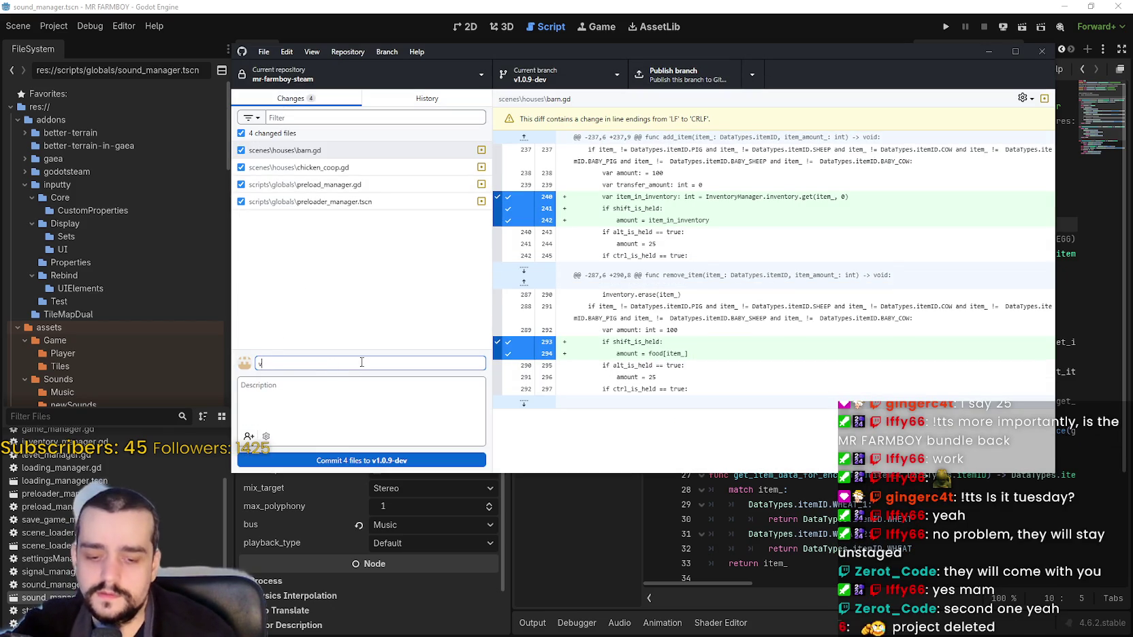
text(1.0.9)
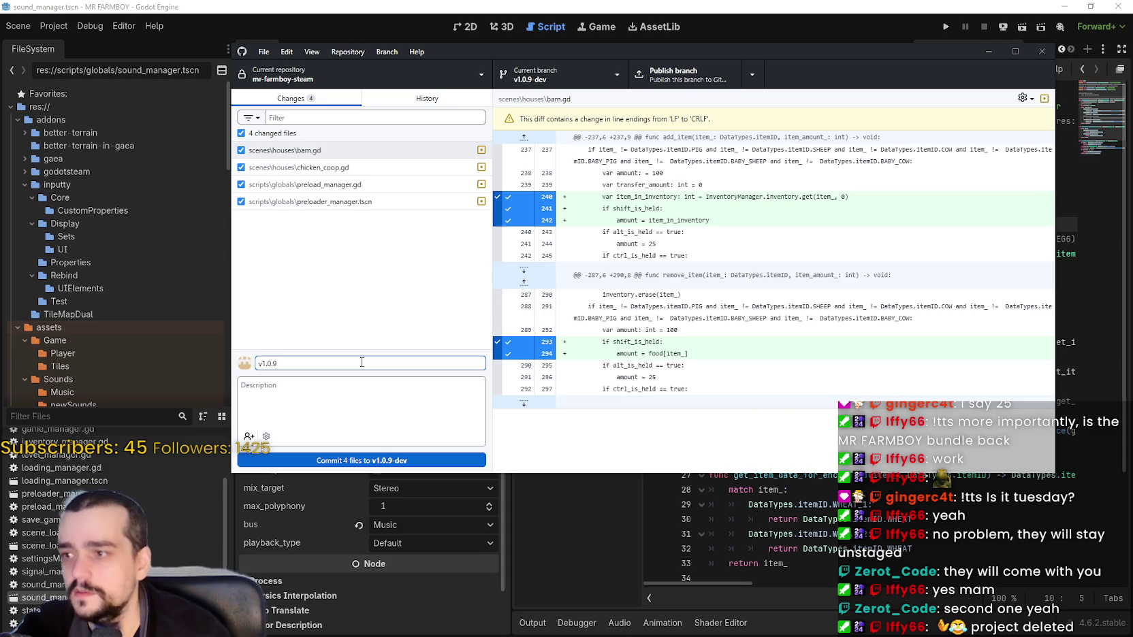
text(-)
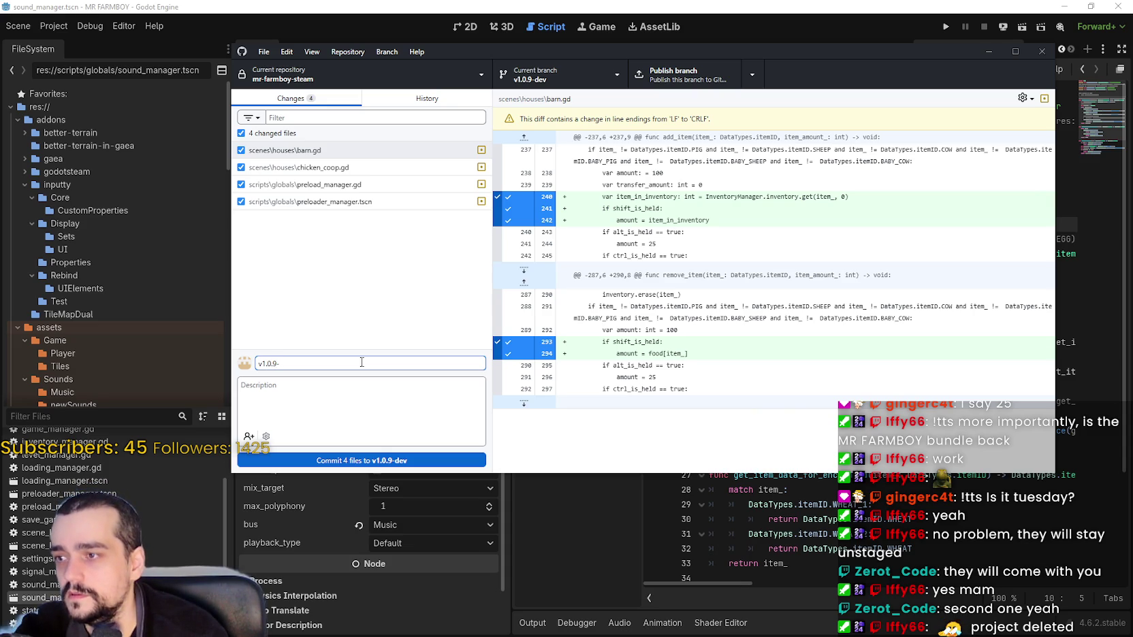
text(dev1)
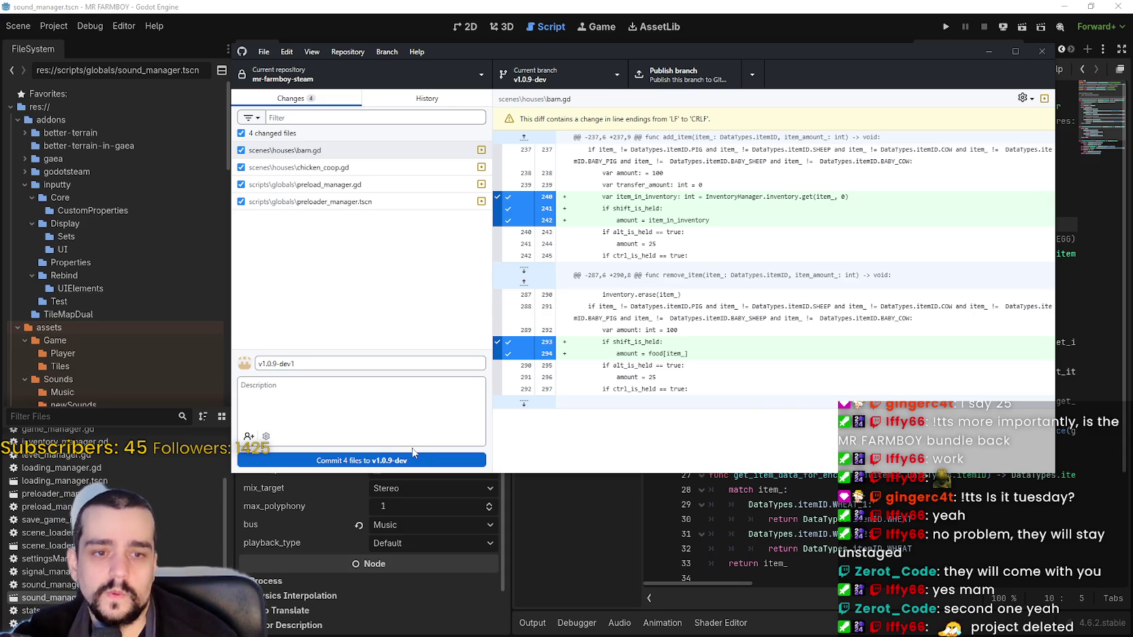
click(385, 405)
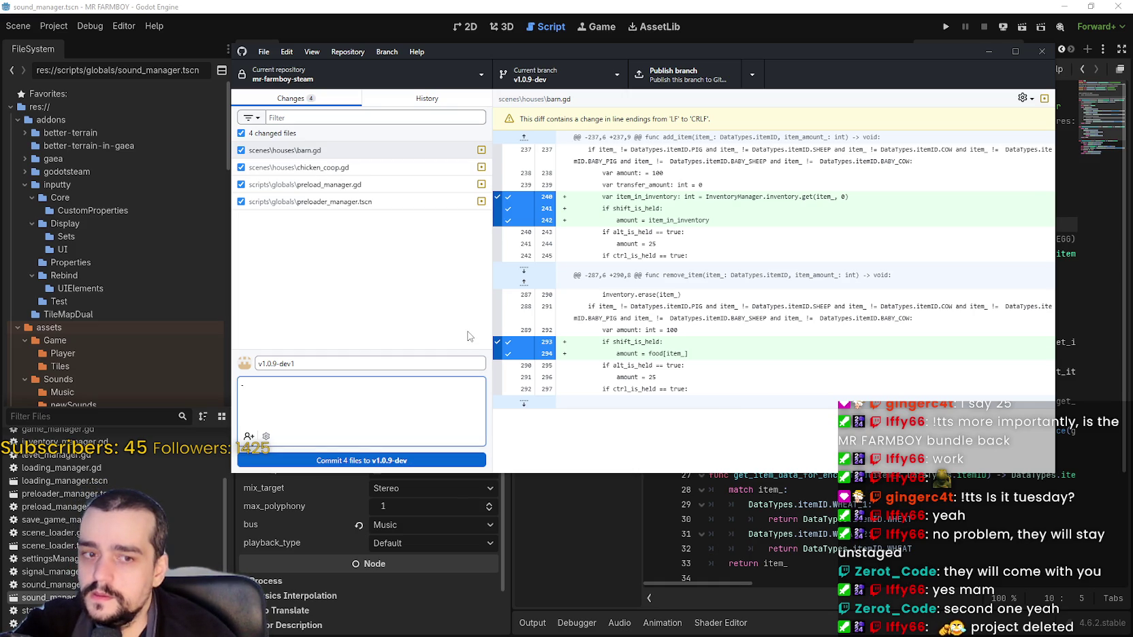
key(BackSpace)
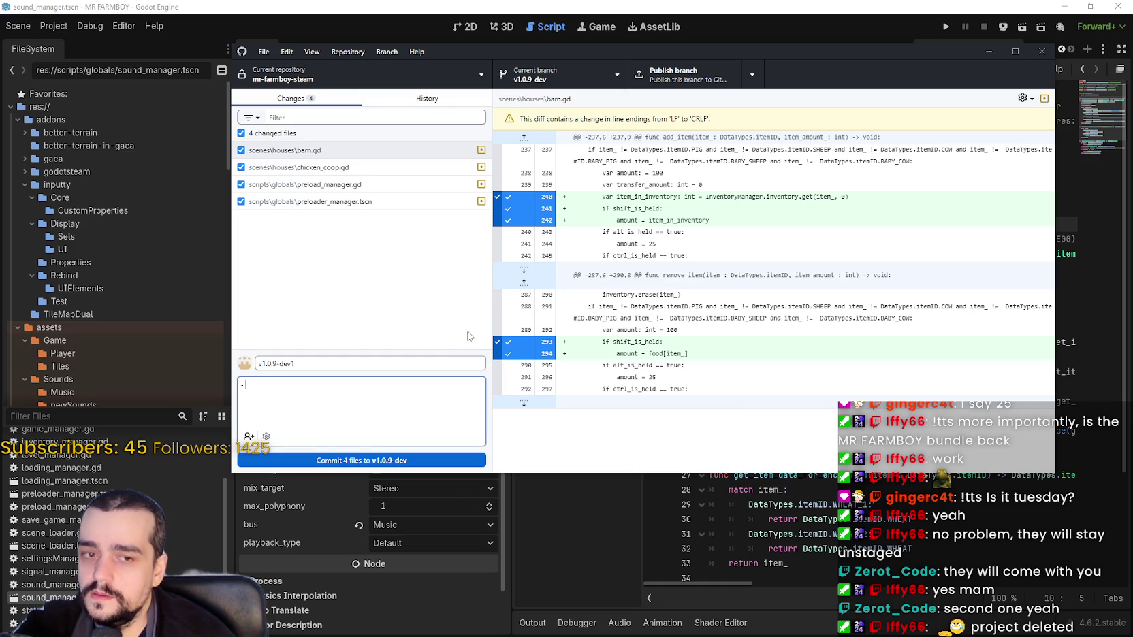
text(Fixed an issue where Shifdt)
key(BackSpace)
key(BackSpace)
key(BackSpace)
text(oudn)
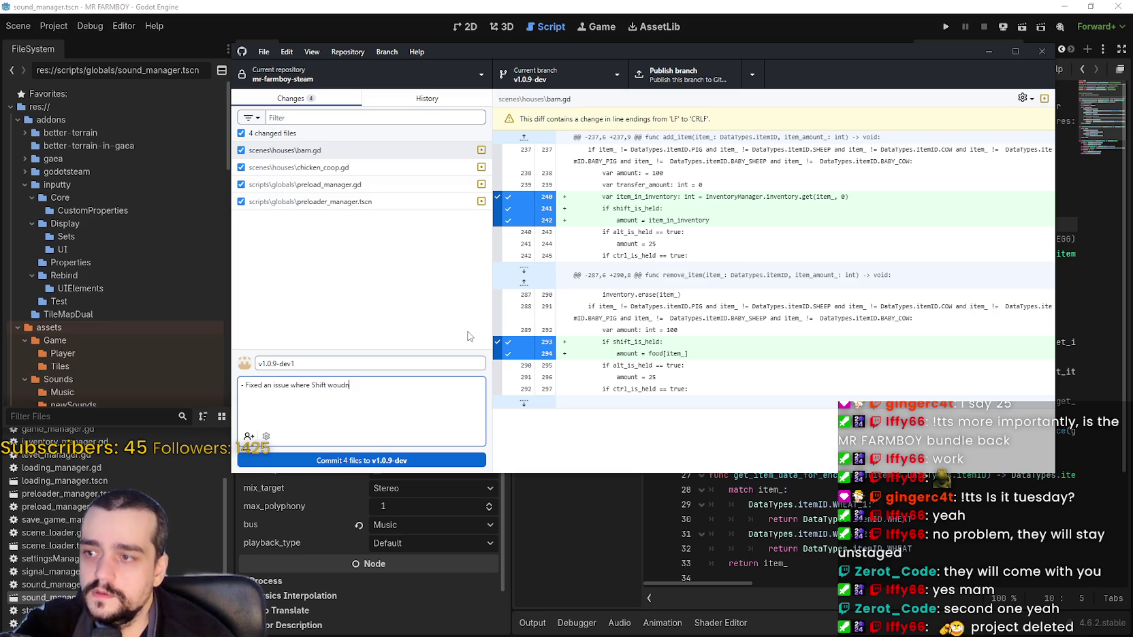
text('t work on)
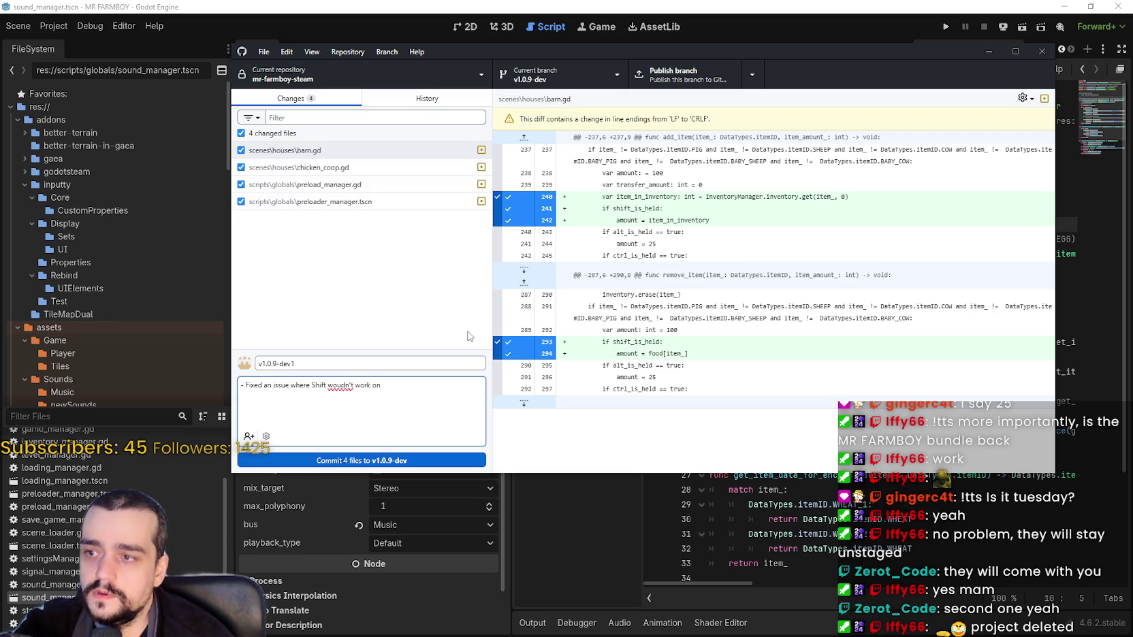
text( Coop)
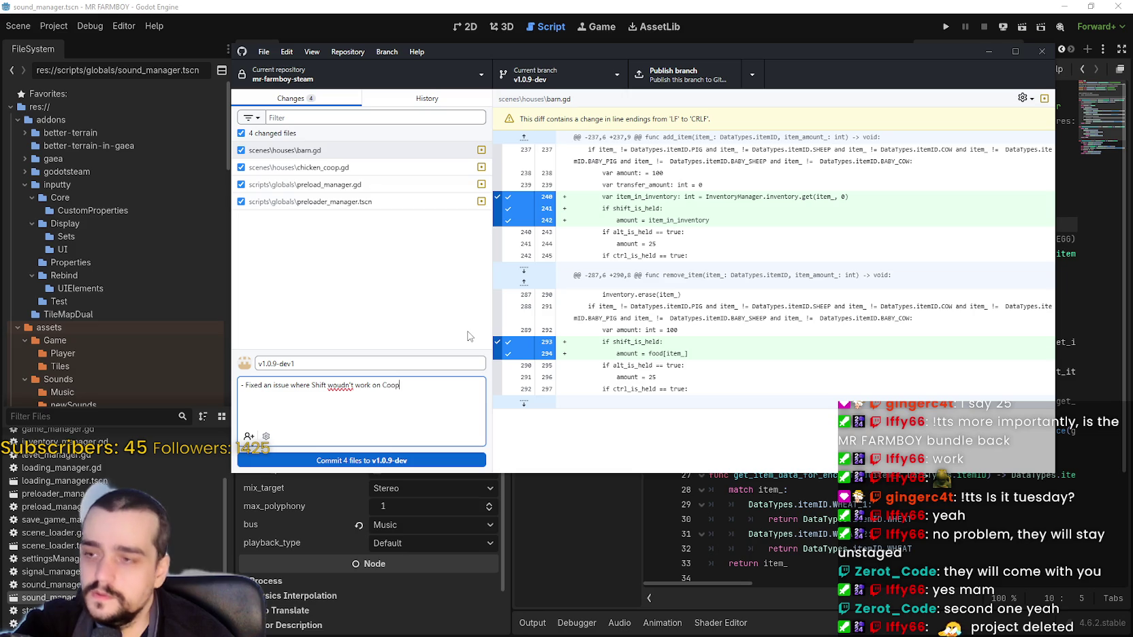
text(/Barn)
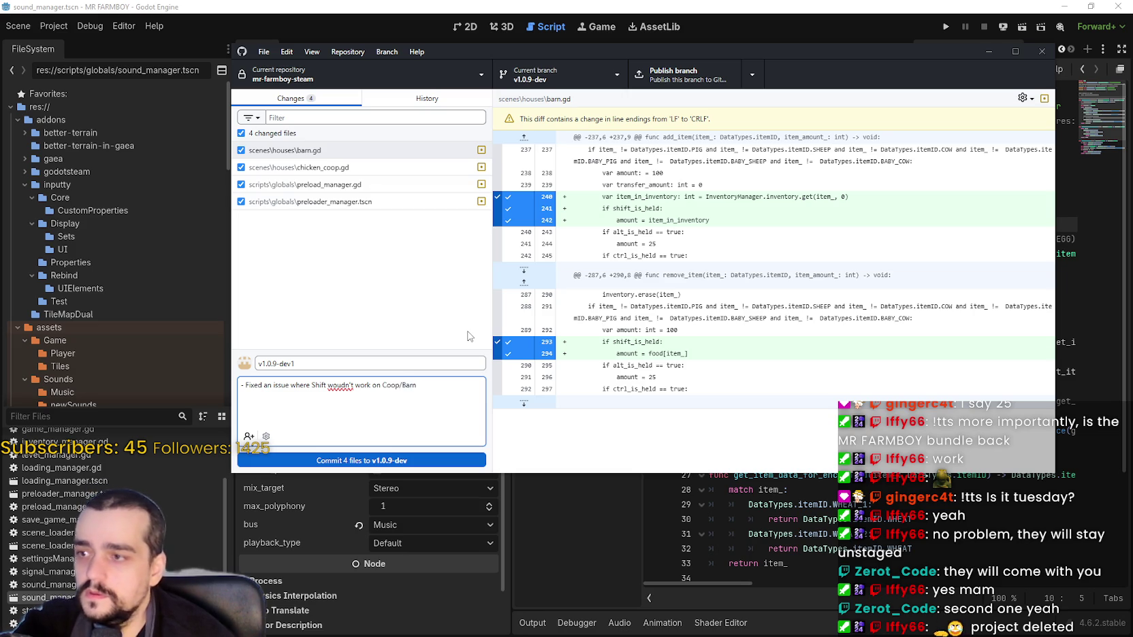
right_click(341, 385)
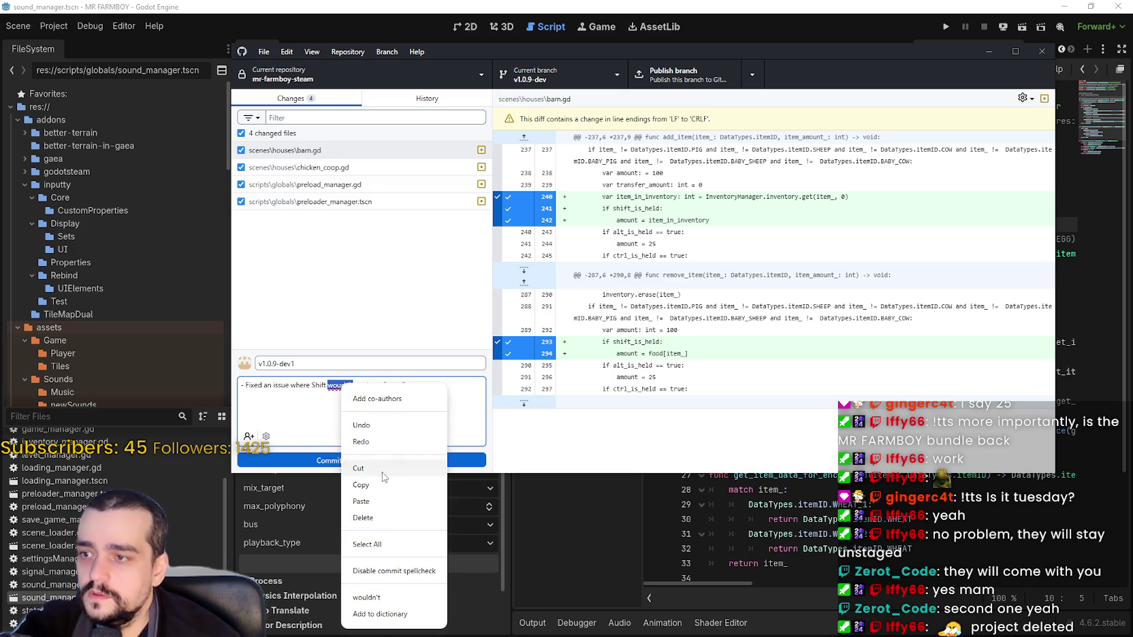
click(366, 597)
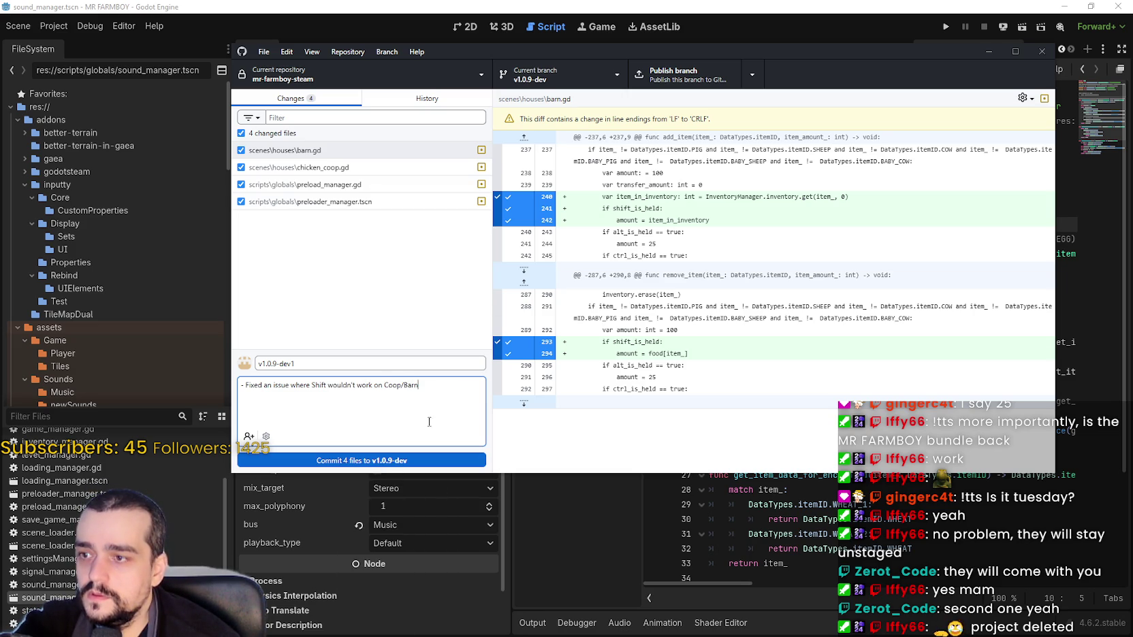
text(.)
Step: Commit the four files, publish the v1.0.9-dev branch, and return to Godot
key(ctrl+Return)
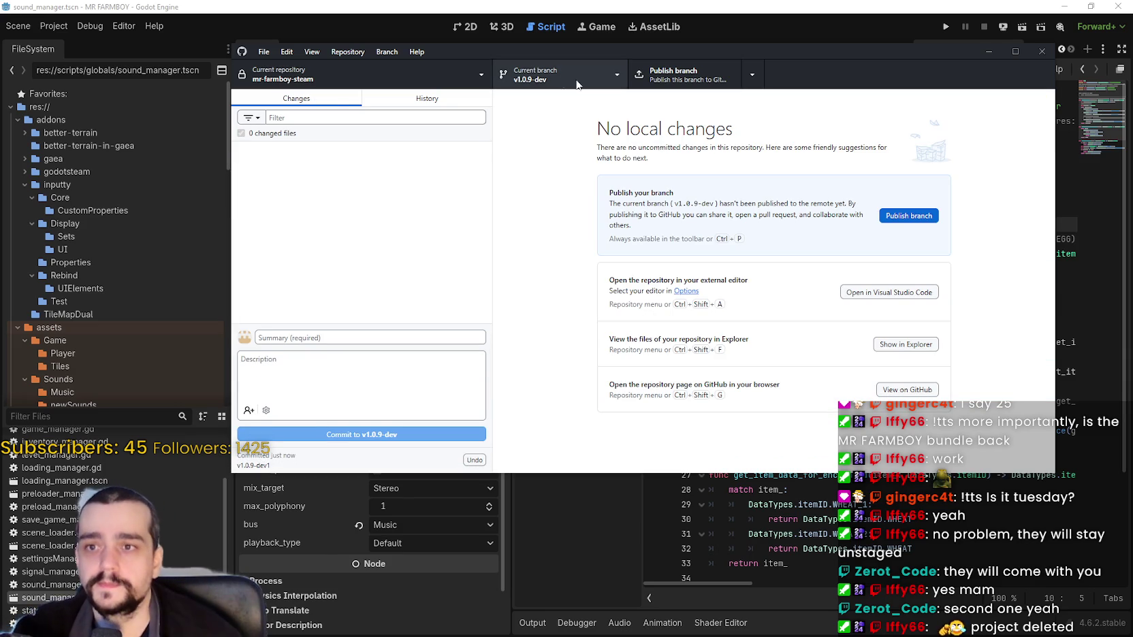
click(910, 216)
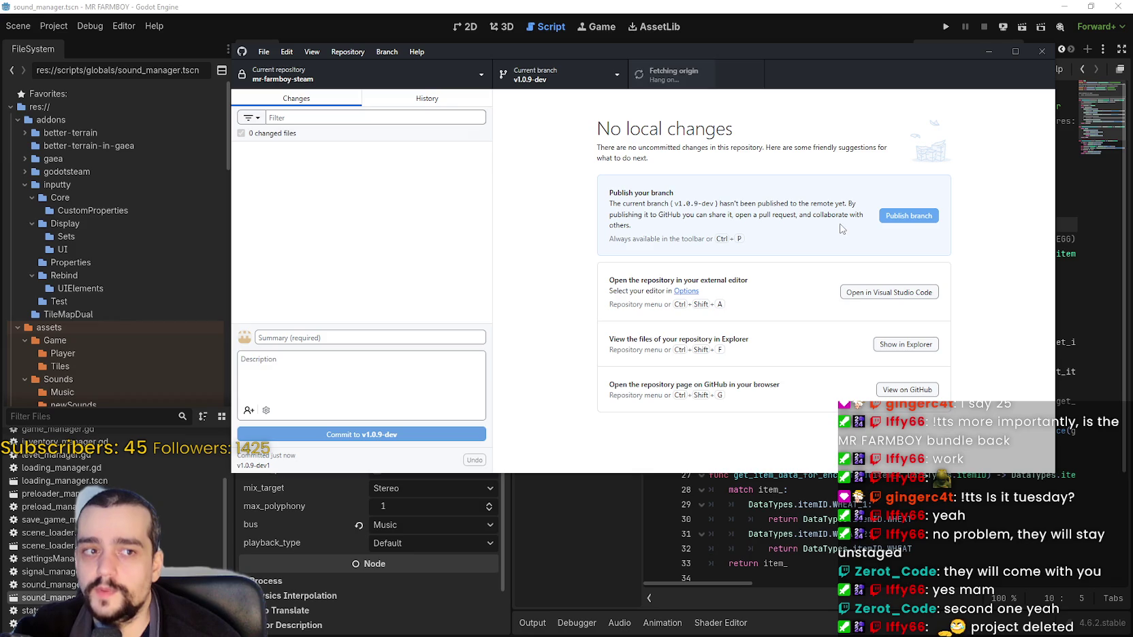
mouse_move(823, 51)
mouse_down()
mouse_move(880, 42)
mouse_move(865, 32)
mouse_up()
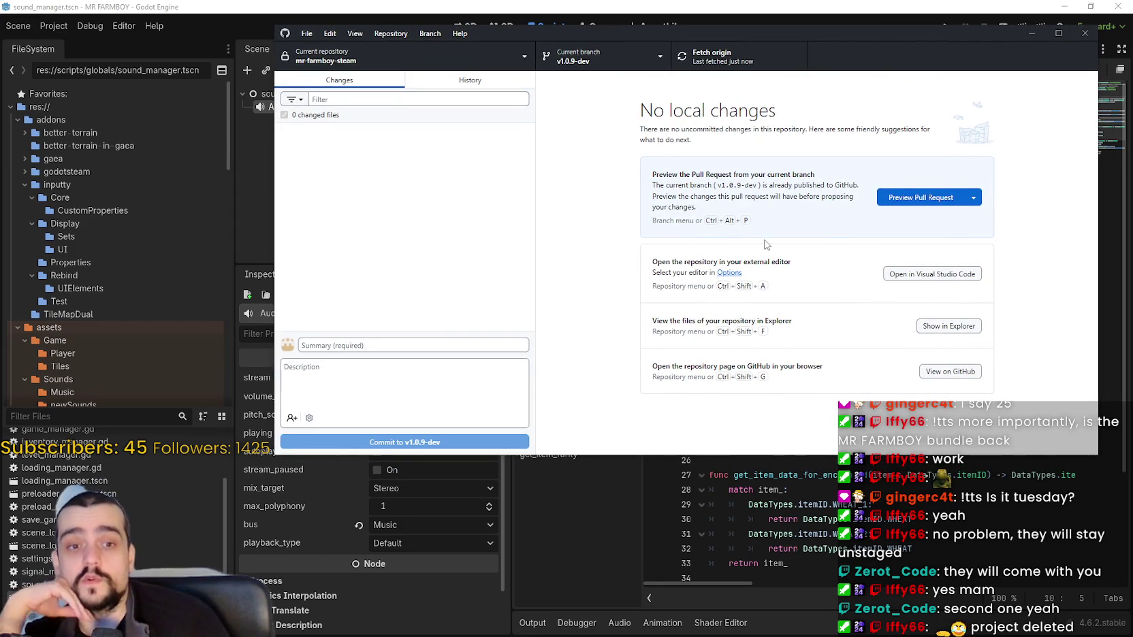
click(722, 22)
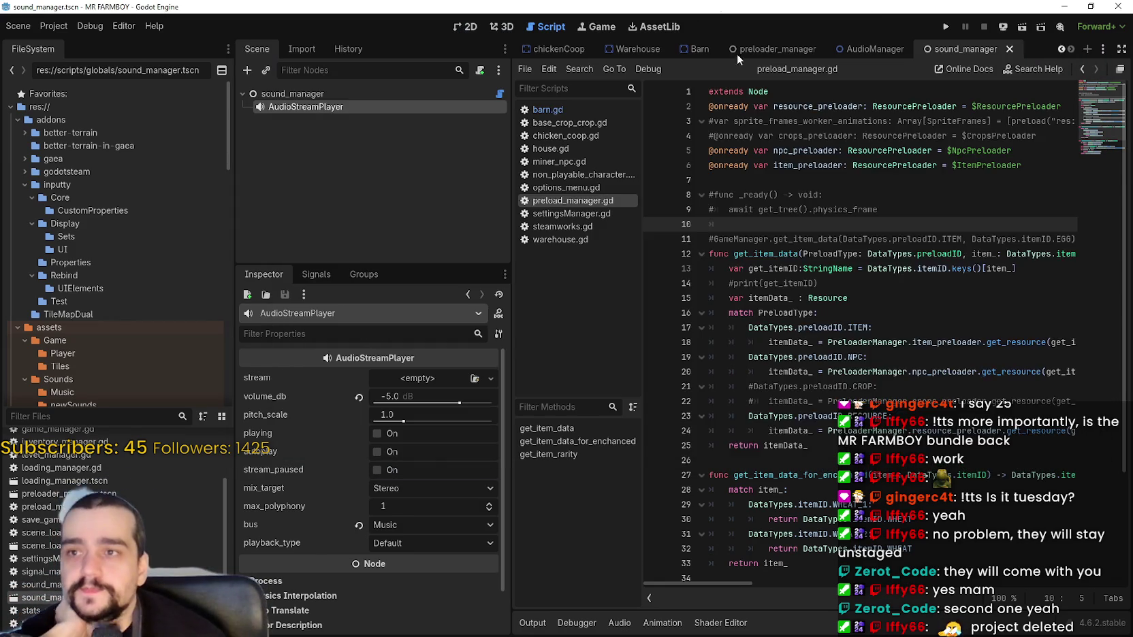
Step: Widen the script editor, read through preload_manager.gd, then run the MR FARMBOY project
scroll(834, 253, down, 3)
click(834, 253)
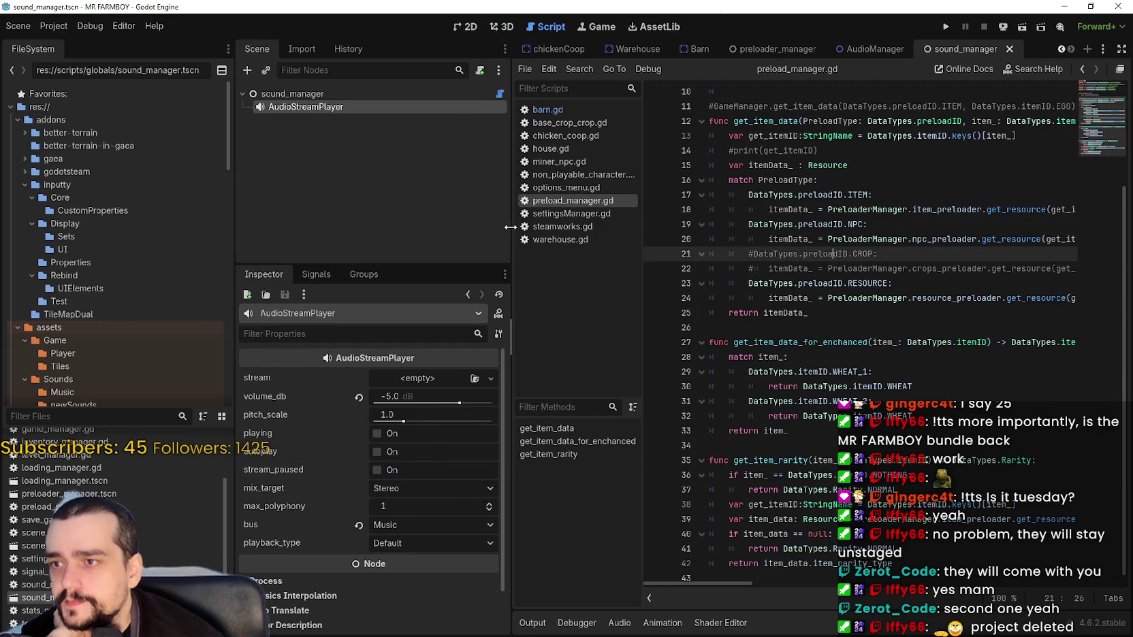
drag(510, 227, 353, 227)
scroll(744, 204, up, 3)
click(744, 194)
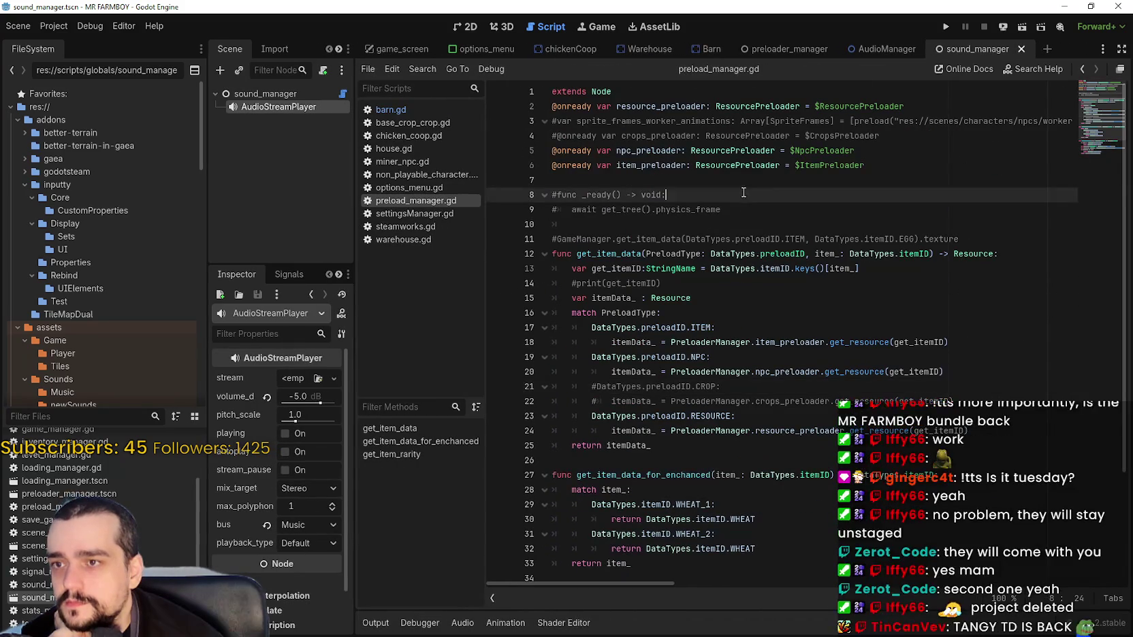
click(741, 180)
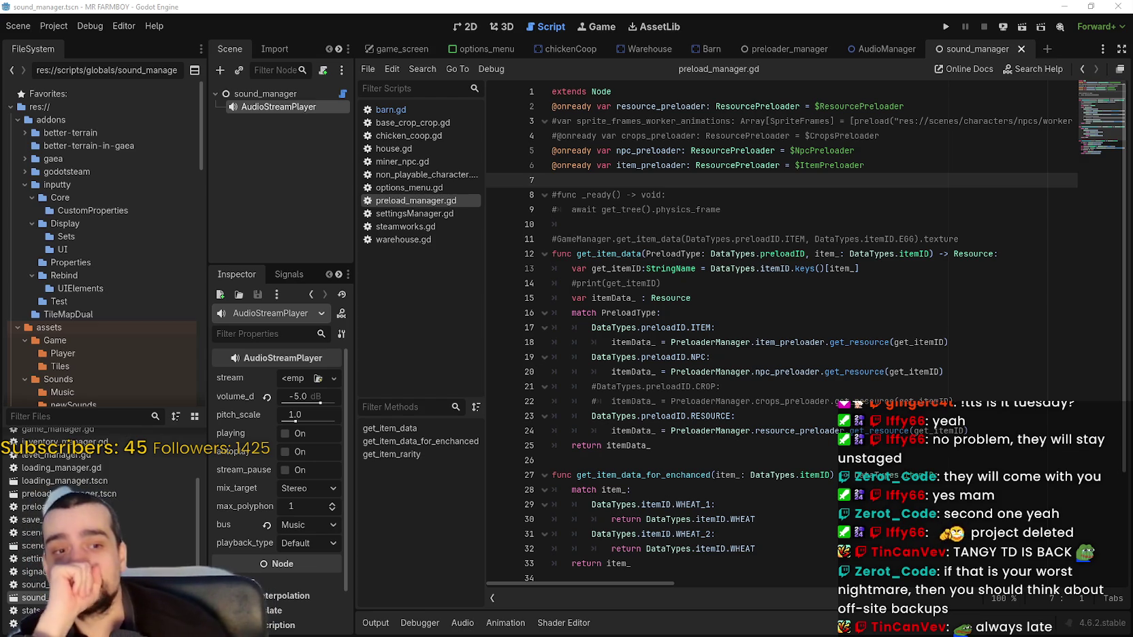
click(778, 213)
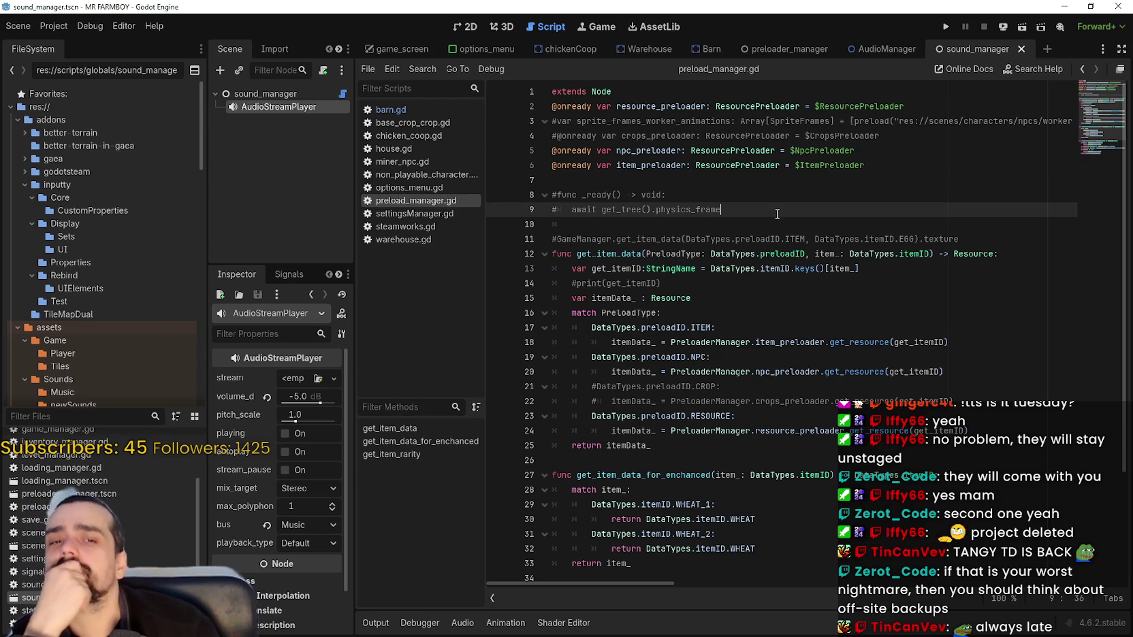
click(744, 182)
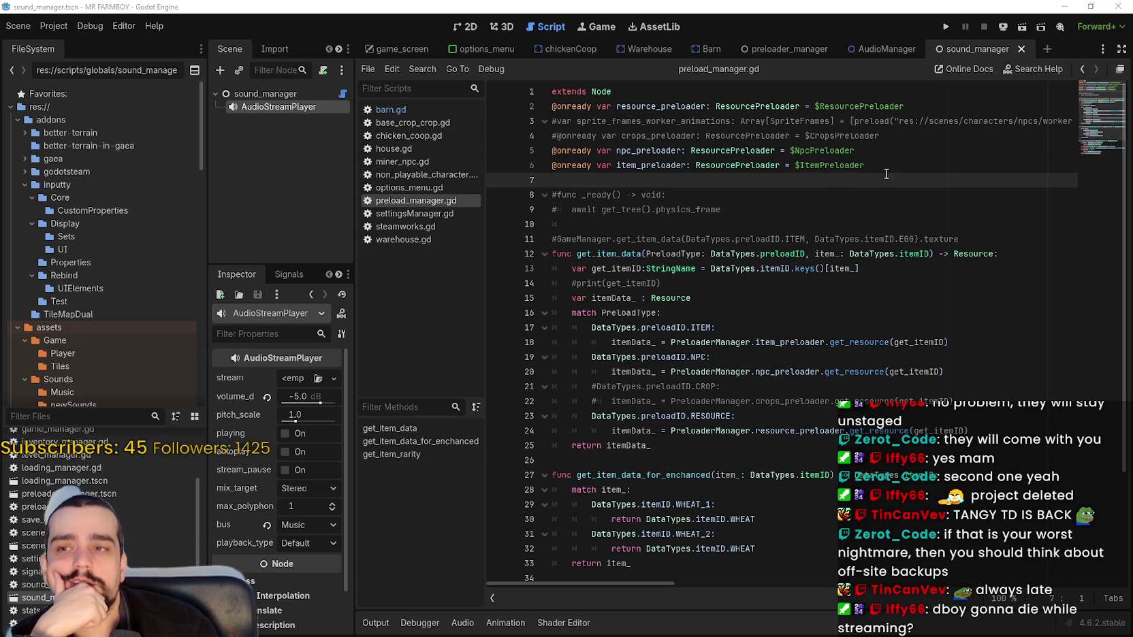
click(800, 224)
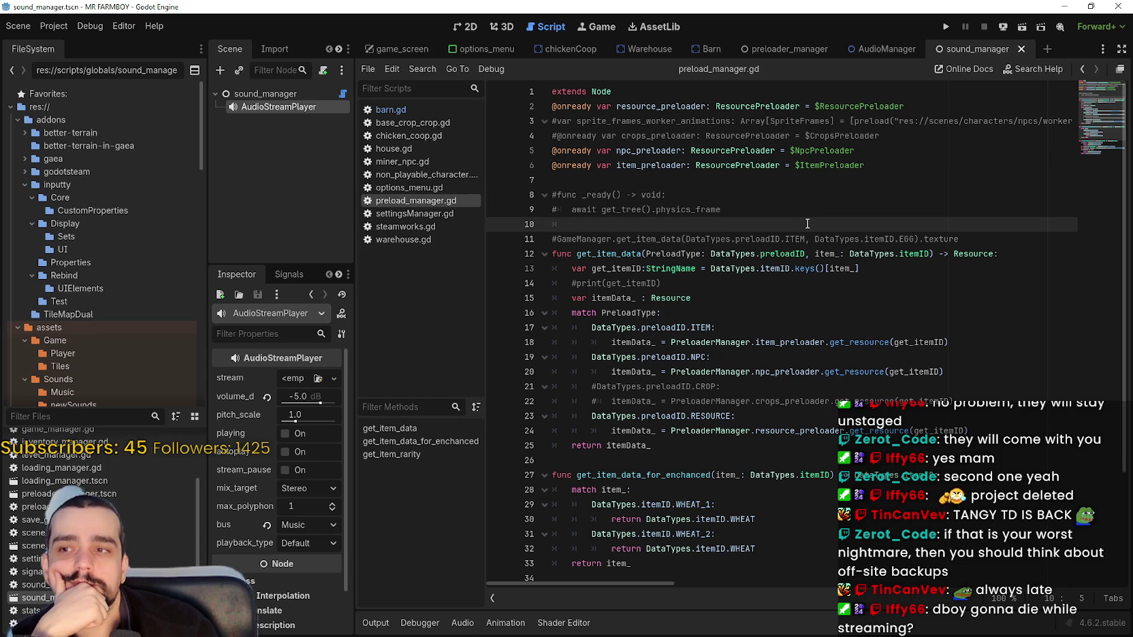
click(947, 28)
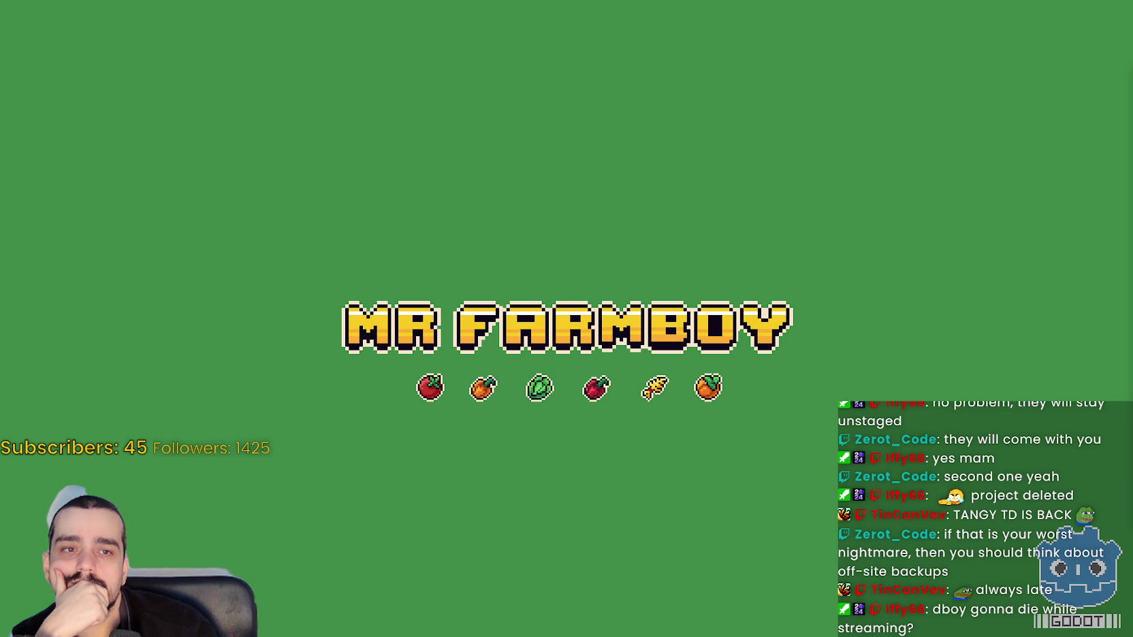
Step: Open Task Manager and expand Godot Engine to show the MR FARMBOY (DEBUG) process
key(ctrl+shift+Escape)
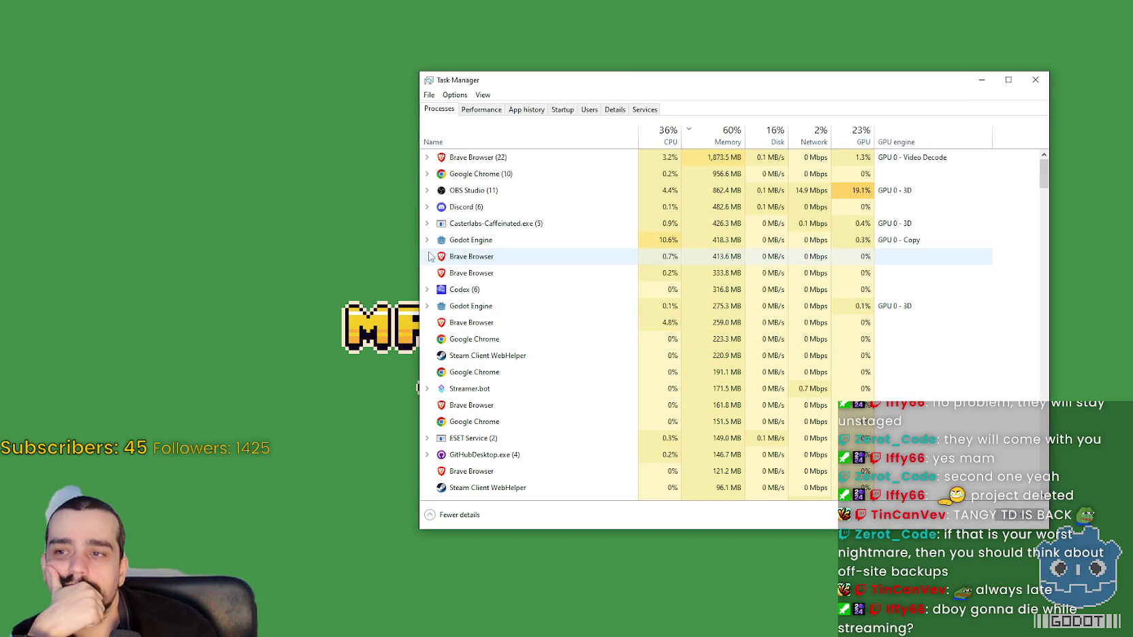
click(426, 256)
click(427, 223)
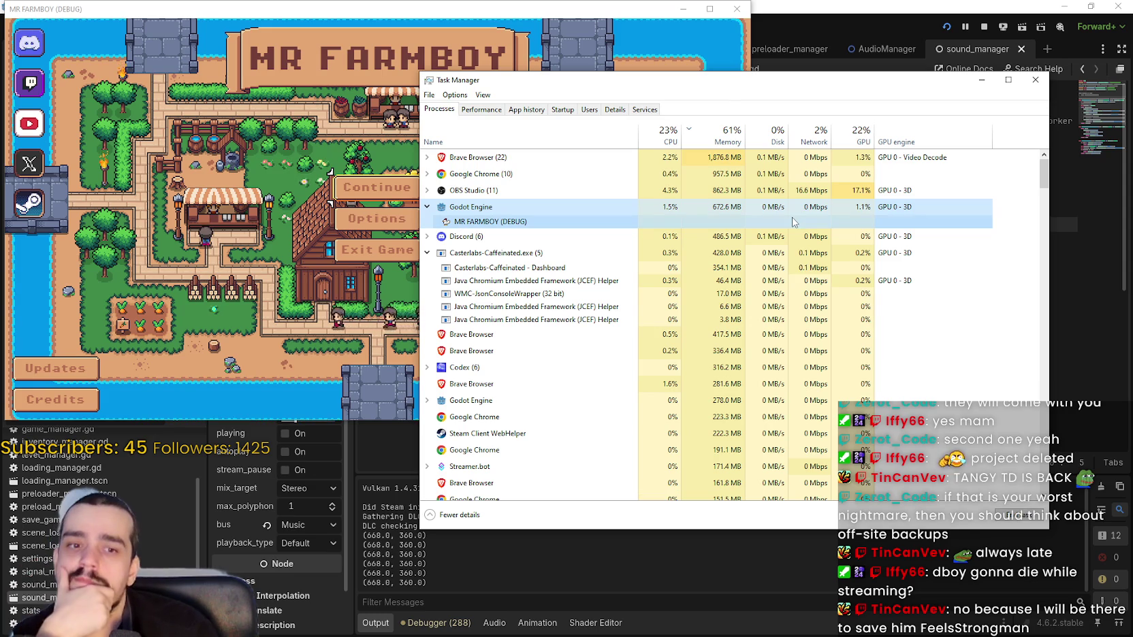
Step: Close Task Manager, browse the game's saved games list, then stop the debug run
click(990, 222)
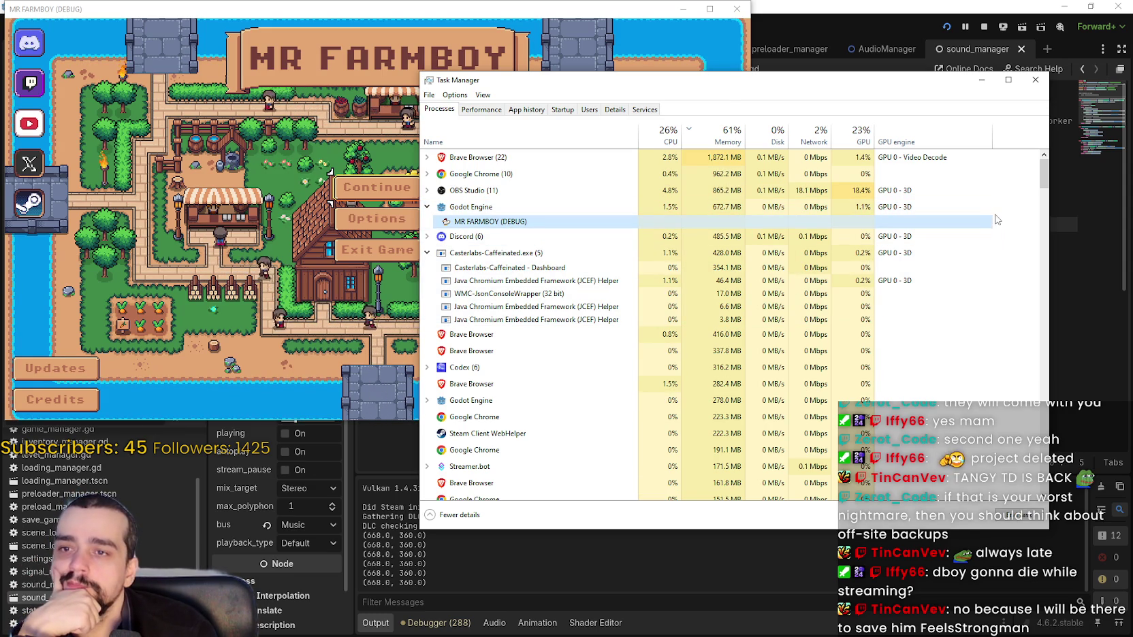
click(1038, 85)
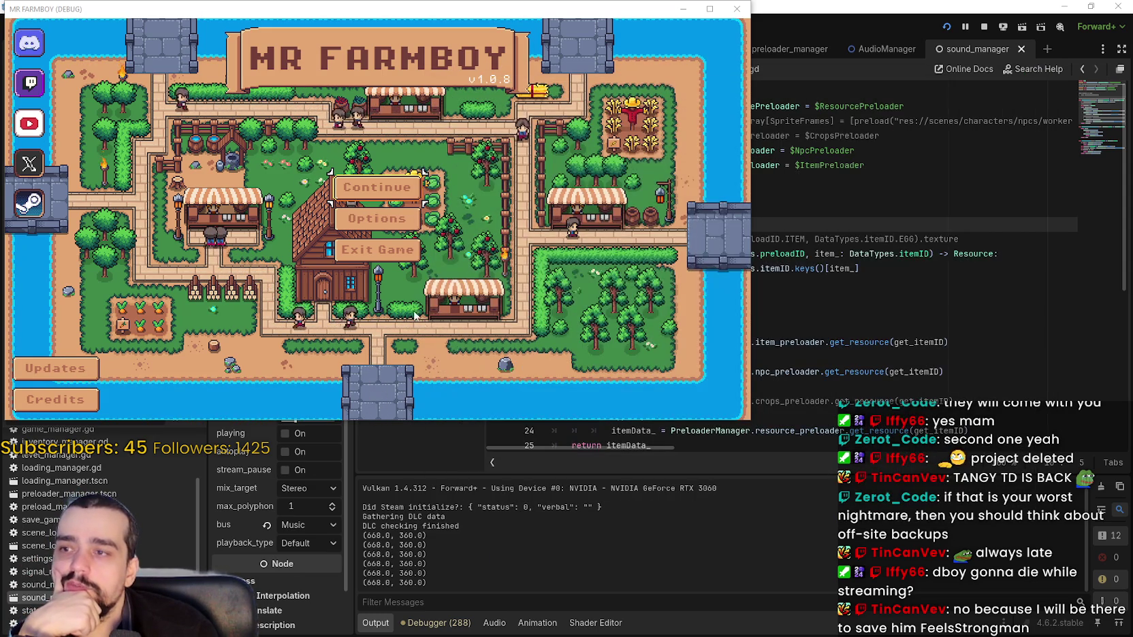
click(376, 186)
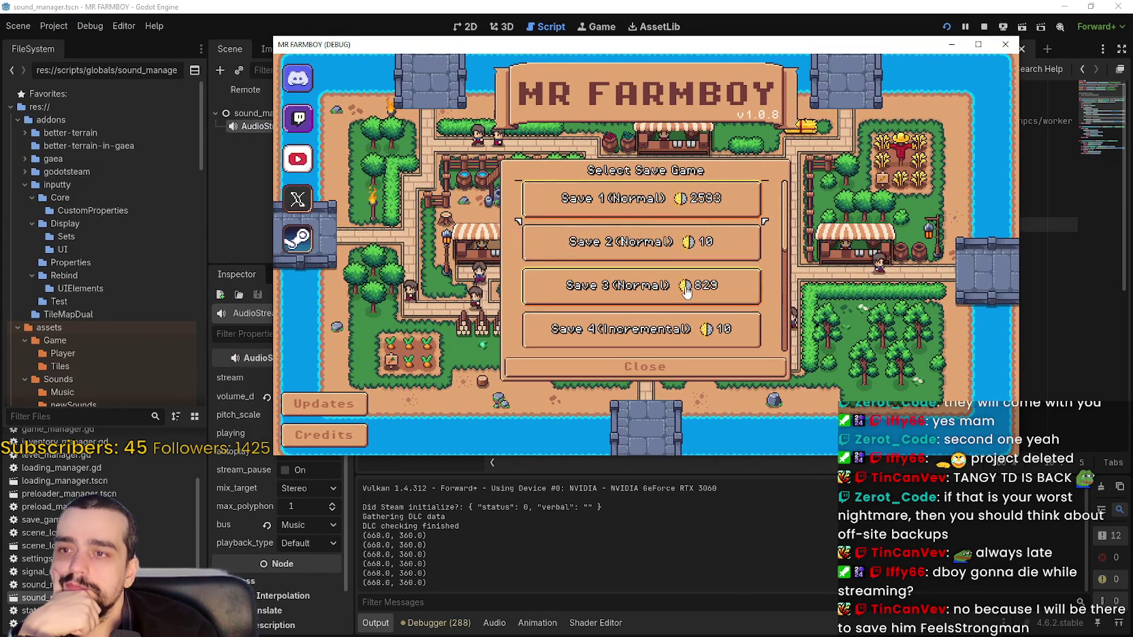
scroll(686, 290, down, 5)
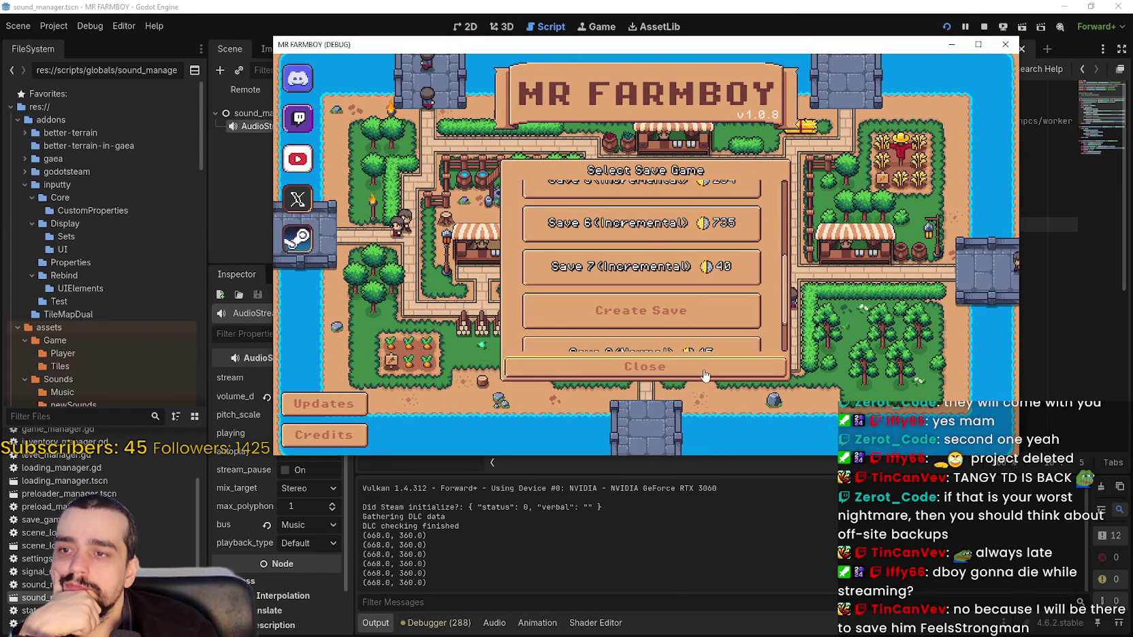
click(644, 366)
click(608, 283)
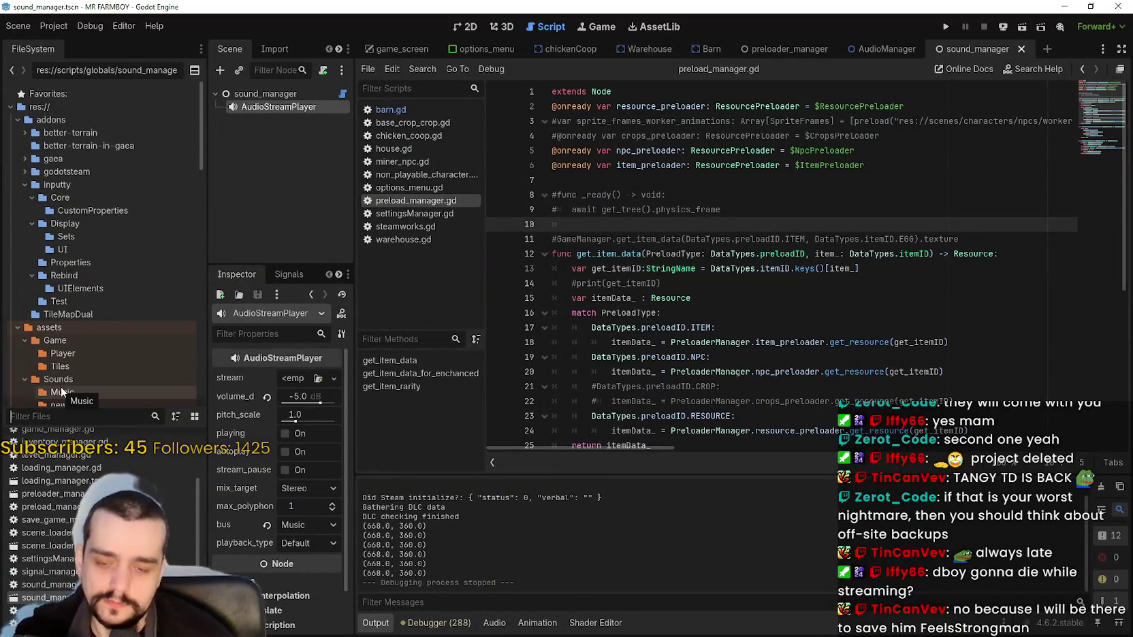
Step: Open main_menu.tscn, change the UpdateLabel text to 'v1.0.9 Beta', and save the scene
text(main)
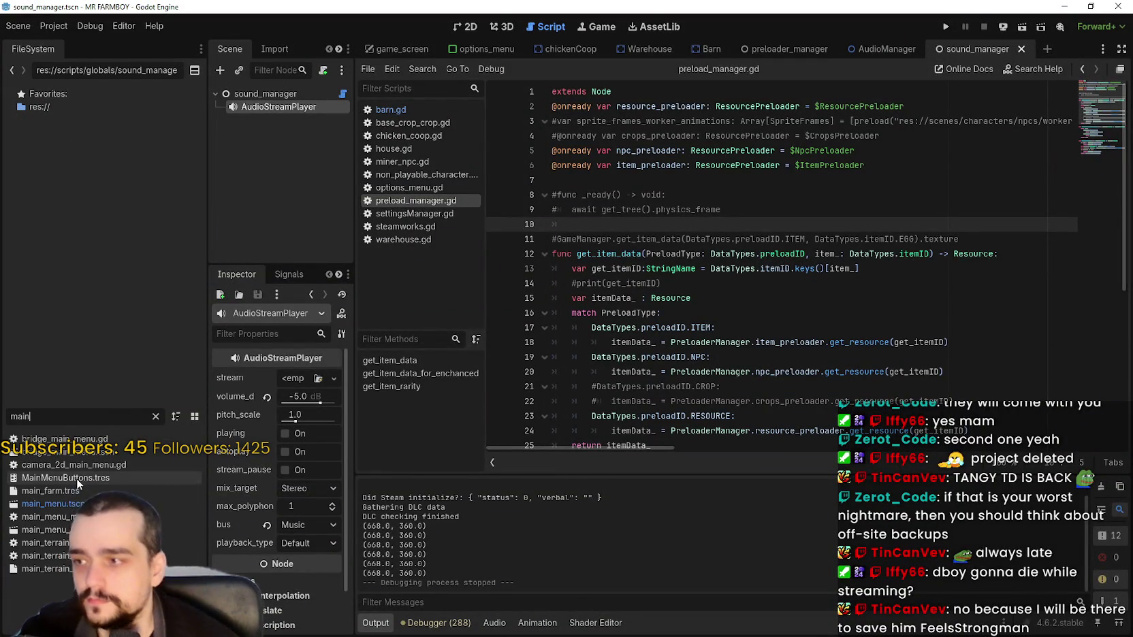
double_click(67, 504)
click(465, 26)
scroll(758, 257, up, 5)
click(757, 258)
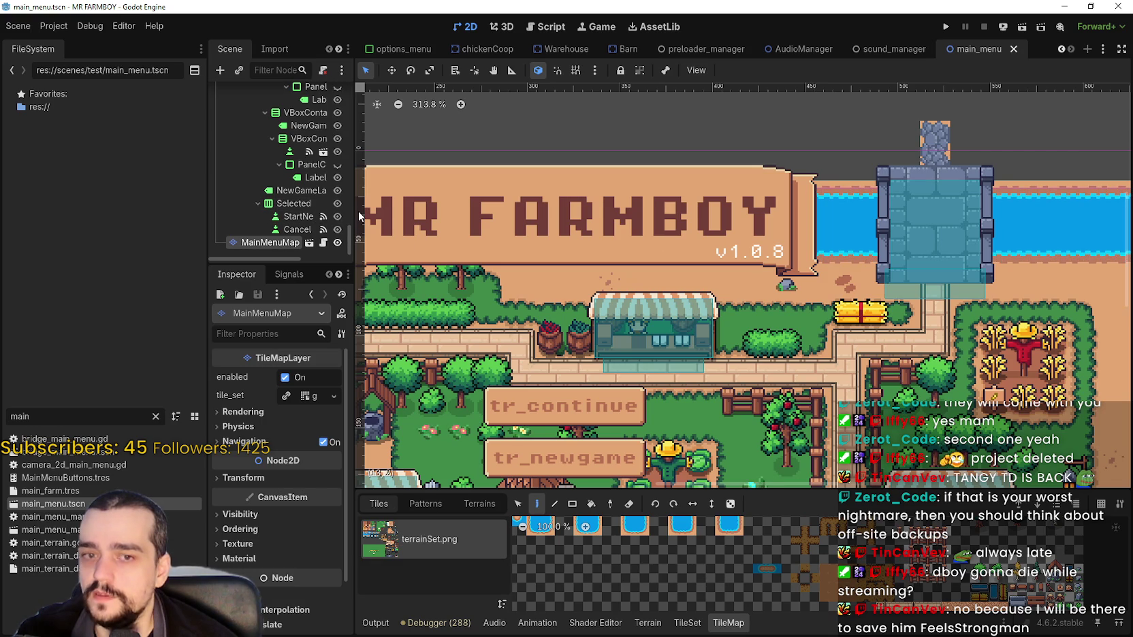
mouse_move(355, 213)
mouse_down()
mouse_move(439, 215)
mouse_move(449, 92)
mouse_up()
scroll(362, 137, down, 5)
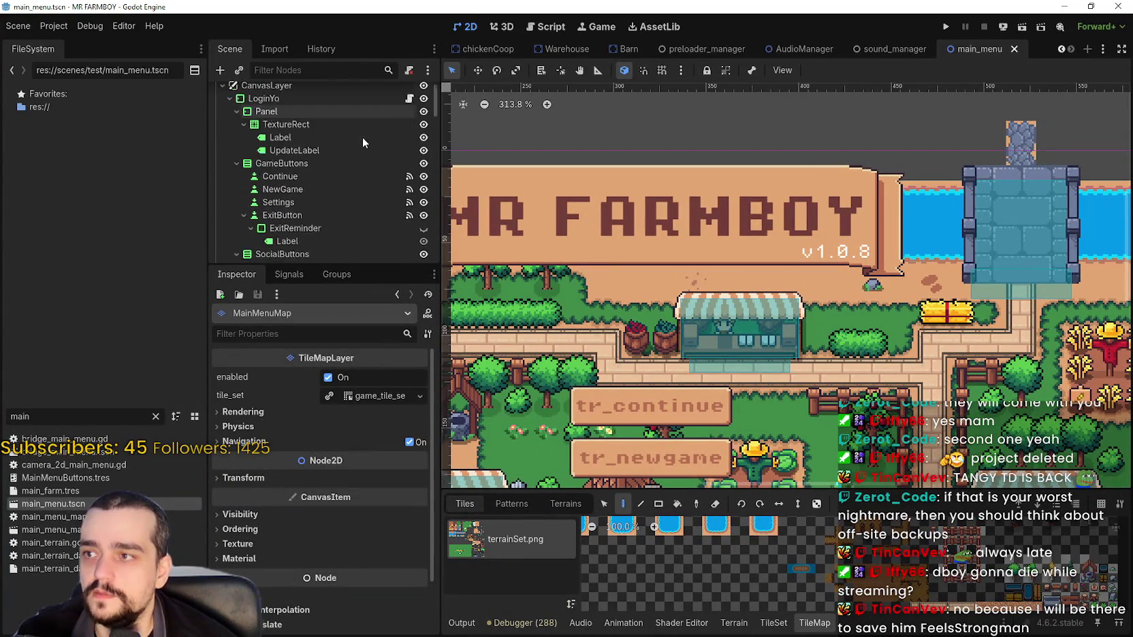
scroll(360, 139, up, 4)
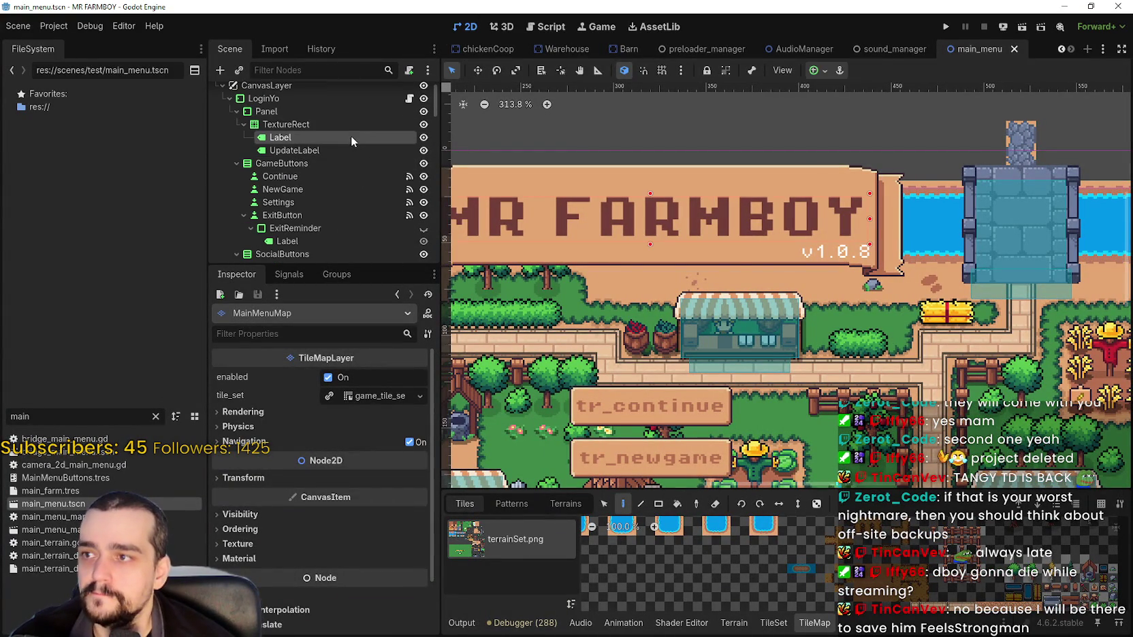
click(351, 148)
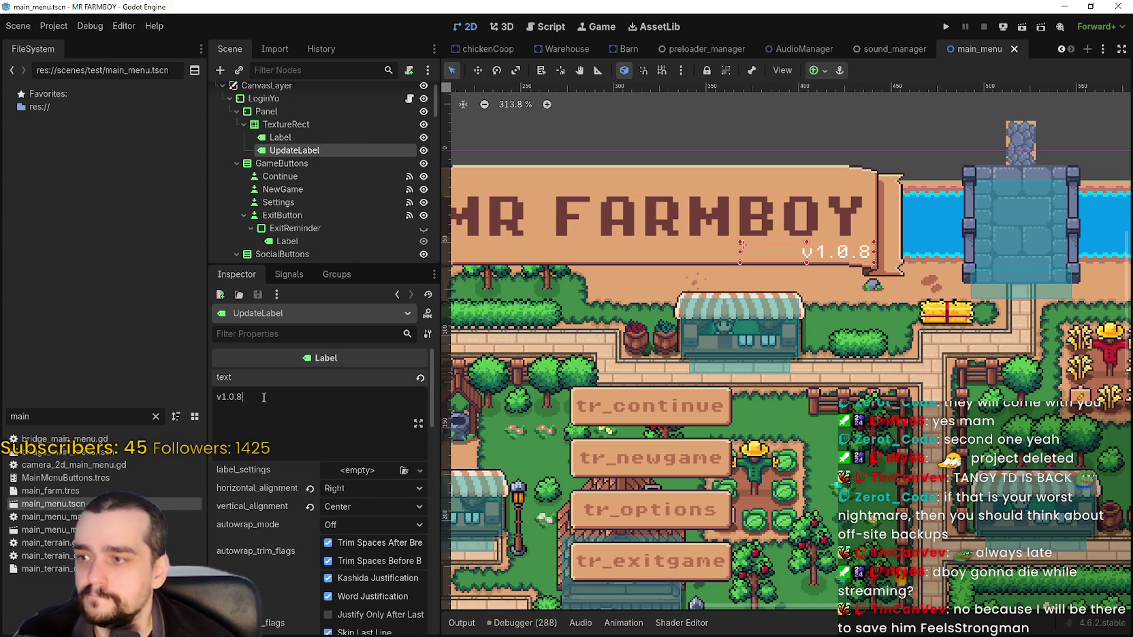
drag(238, 397, 259, 399)
text(9)
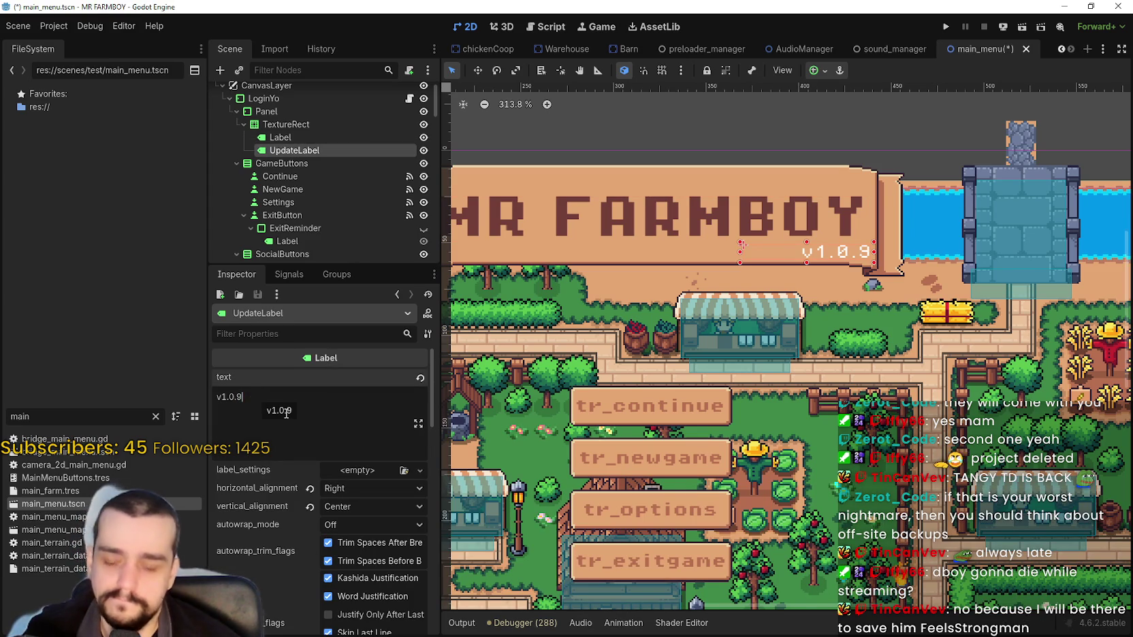
text( Beta)
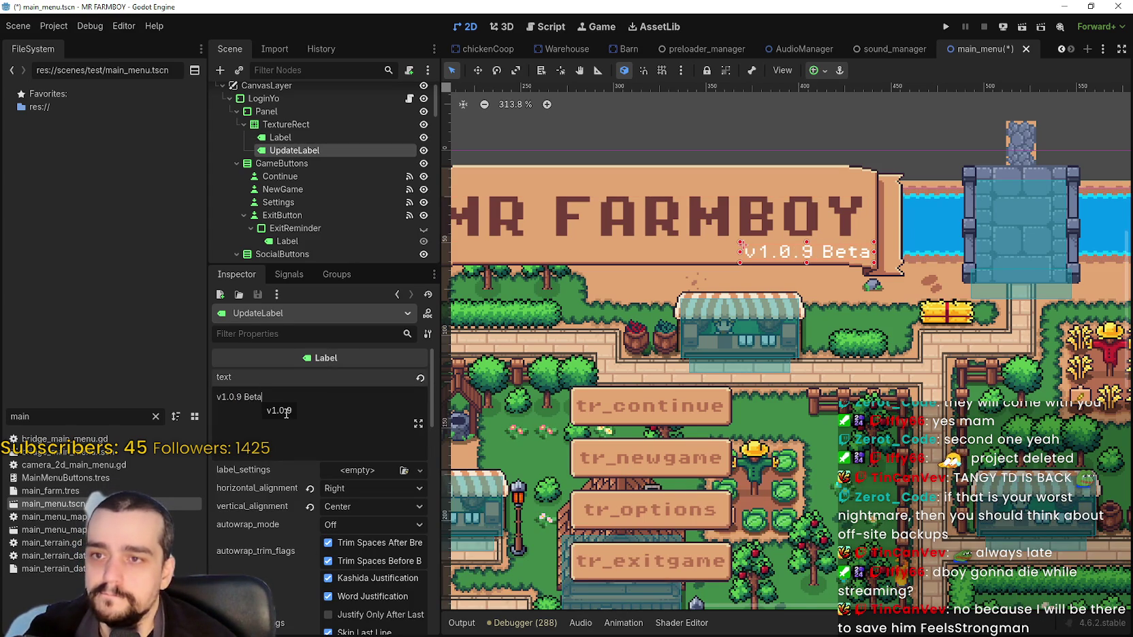
key(ctrl+s)
Step: Override the UpdateLabel font colour to red and save the main menu scene
scroll(328, 522, down, 15)
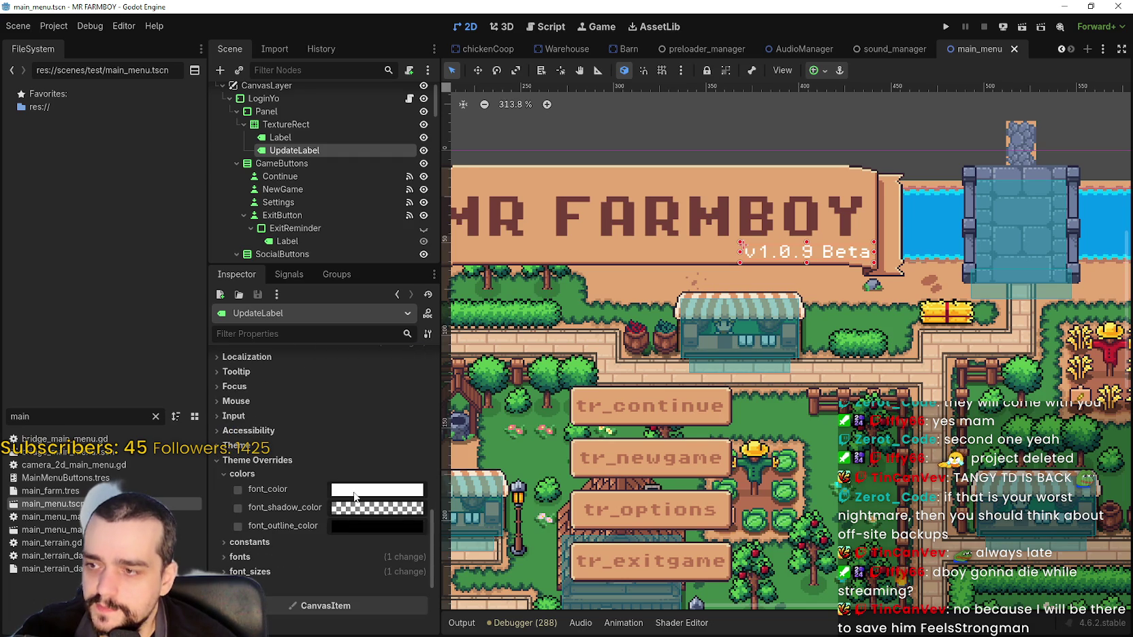
click(367, 490)
mouse_move(354, 342)
mouse_down()
mouse_move(309, 342)
mouse_move(308, 361)
mouse_up()
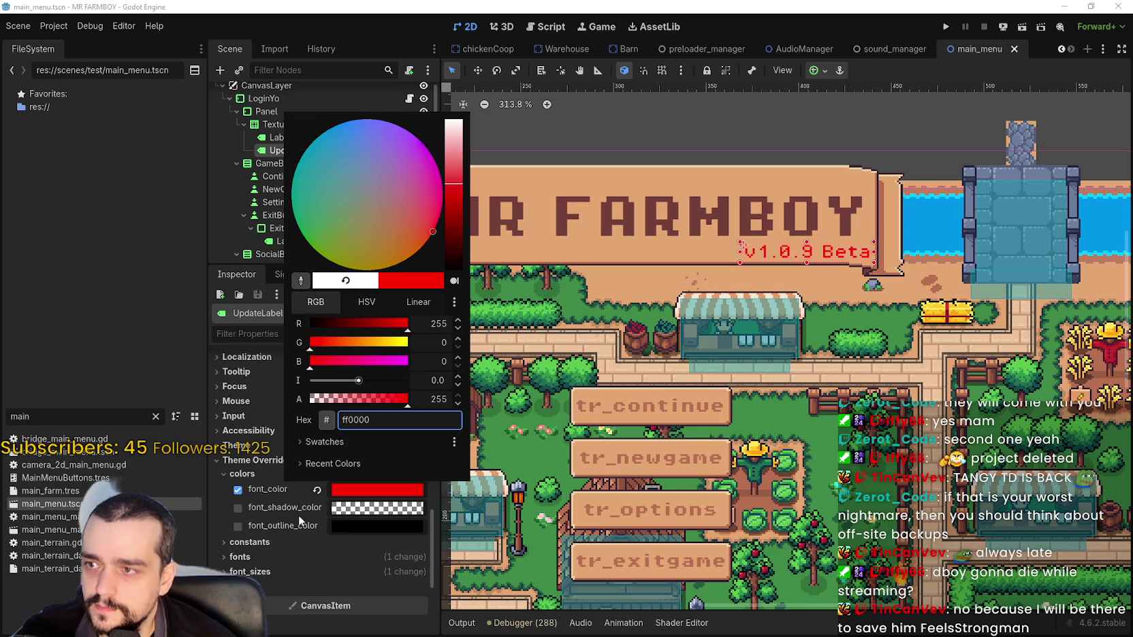
click(189, 313)
key(ctrl+s)
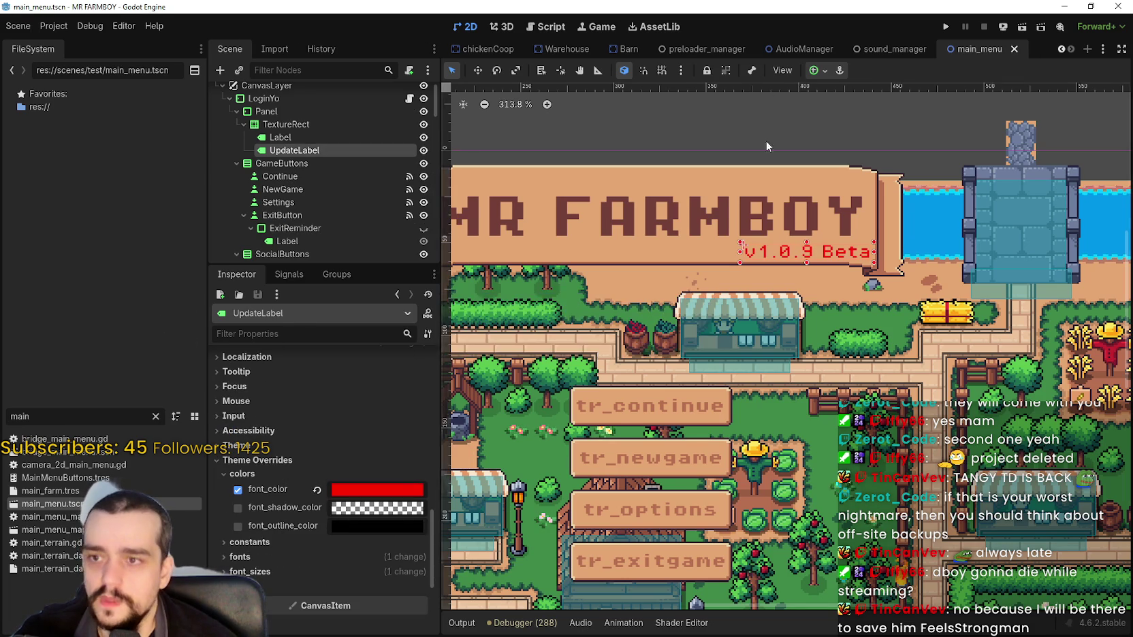
Step: Filter the project files by 'sett' and open settingsMenu.tscn
scroll(768, 191, down, 2)
scroll(777, 191, up, 3)
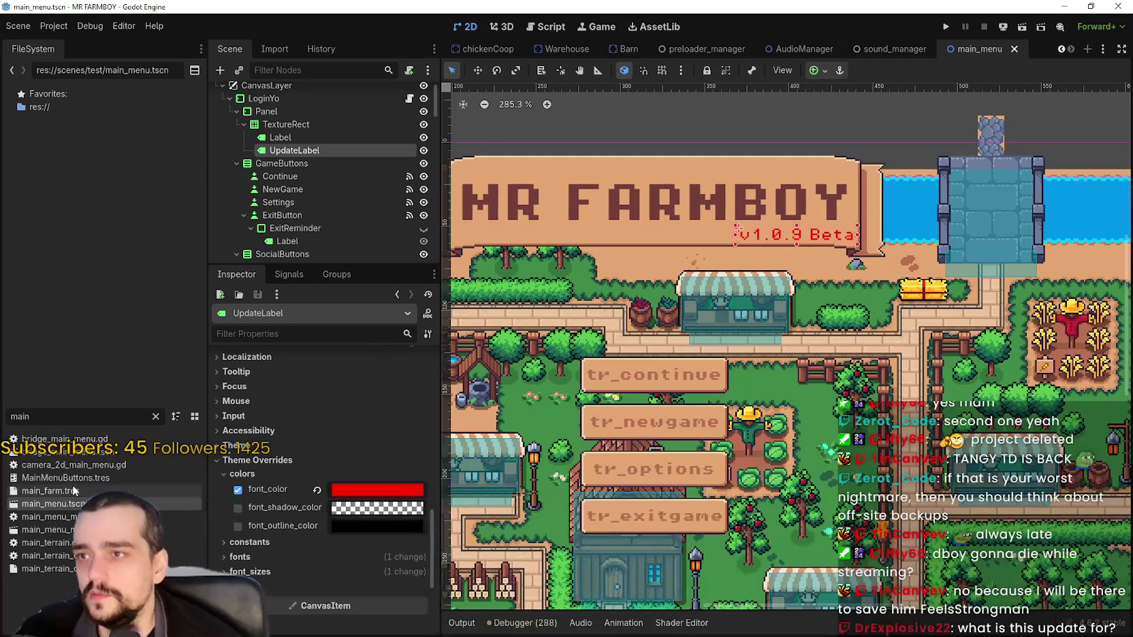
click(47, 418)
key(ctrl+a)
text(sett)
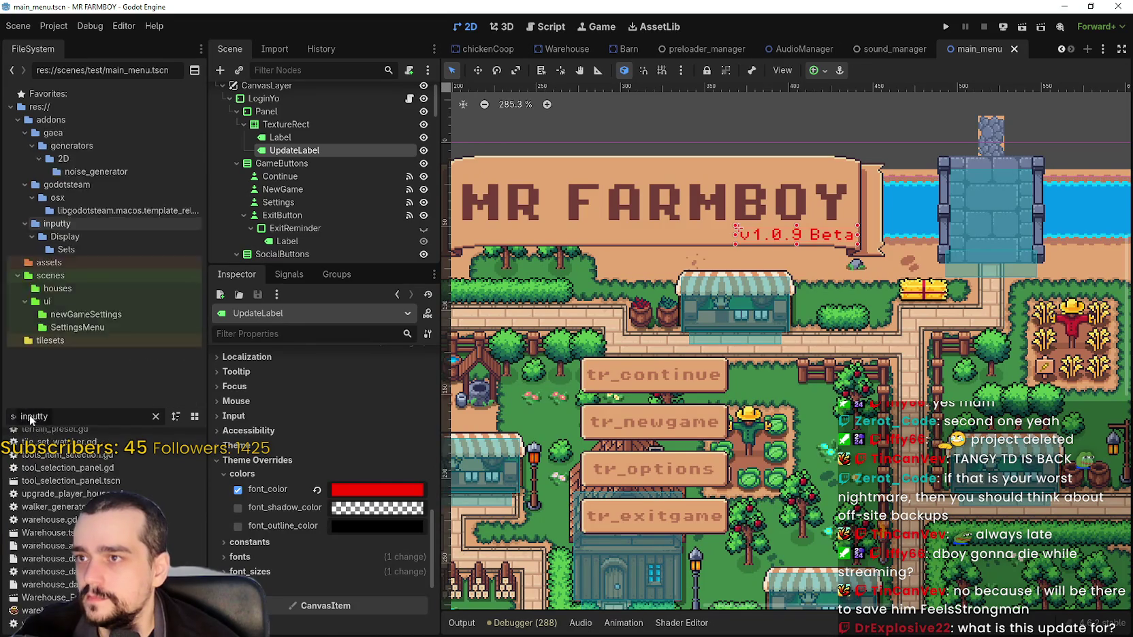
double_click(46, 543)
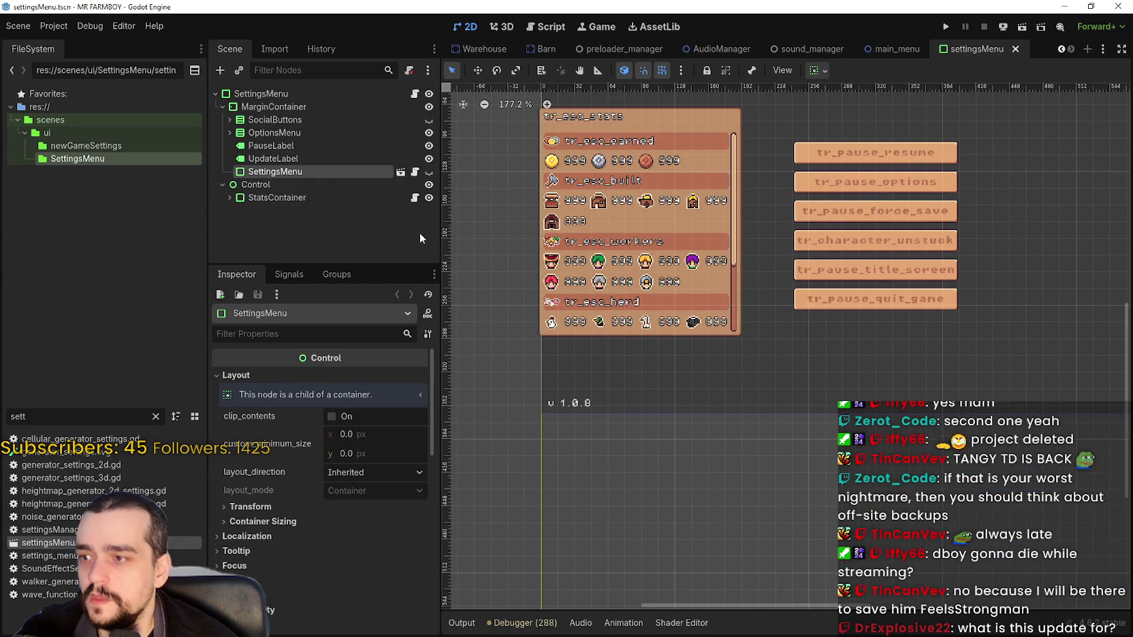
Step: Change the settings menu UpdateLabel text to 'v1.0.9 Beta'
click(300, 160)
double_click(241, 397)
text(9)
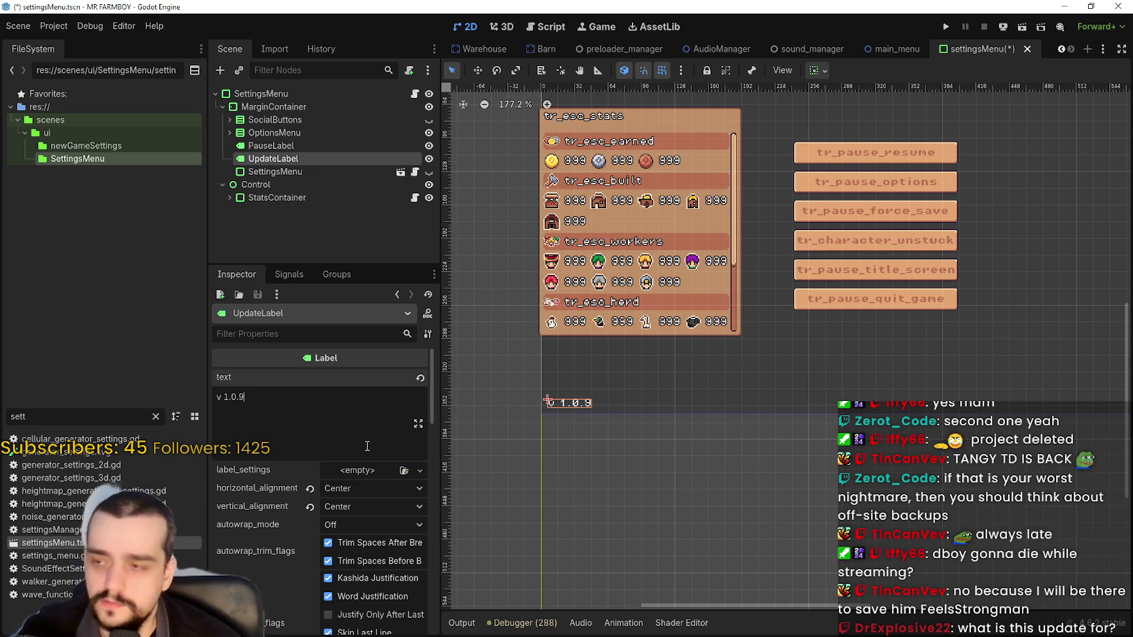
text( Beta)
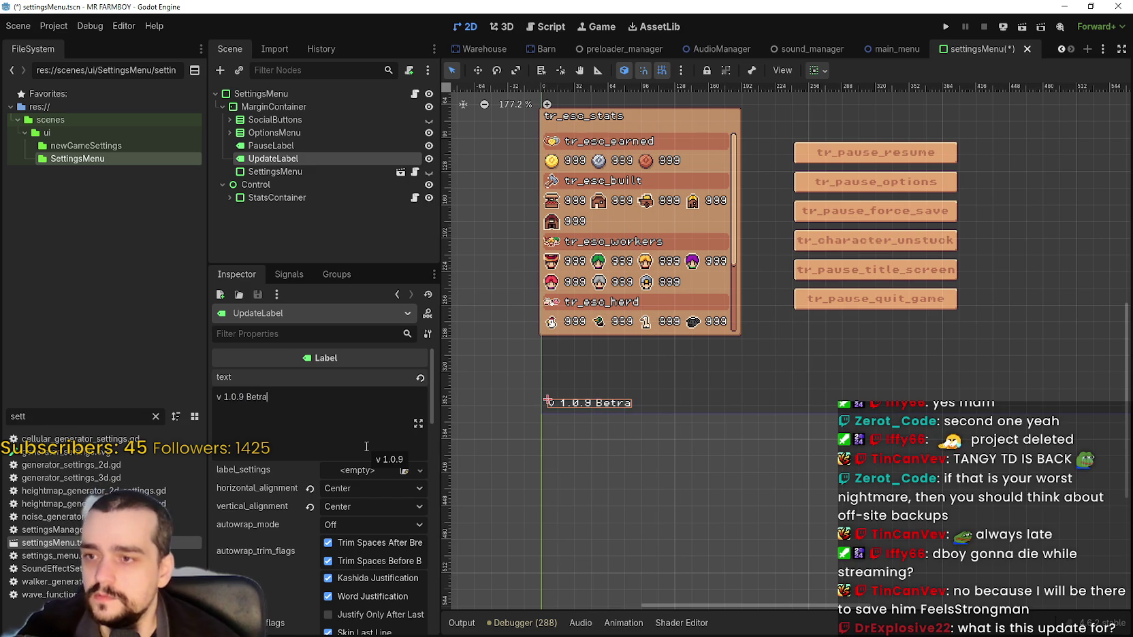
Step: Override the label's font colour to ff0022 and save the settings menu scene
scroll(356, 492, down, 5)
scroll(357, 513, down, 10)
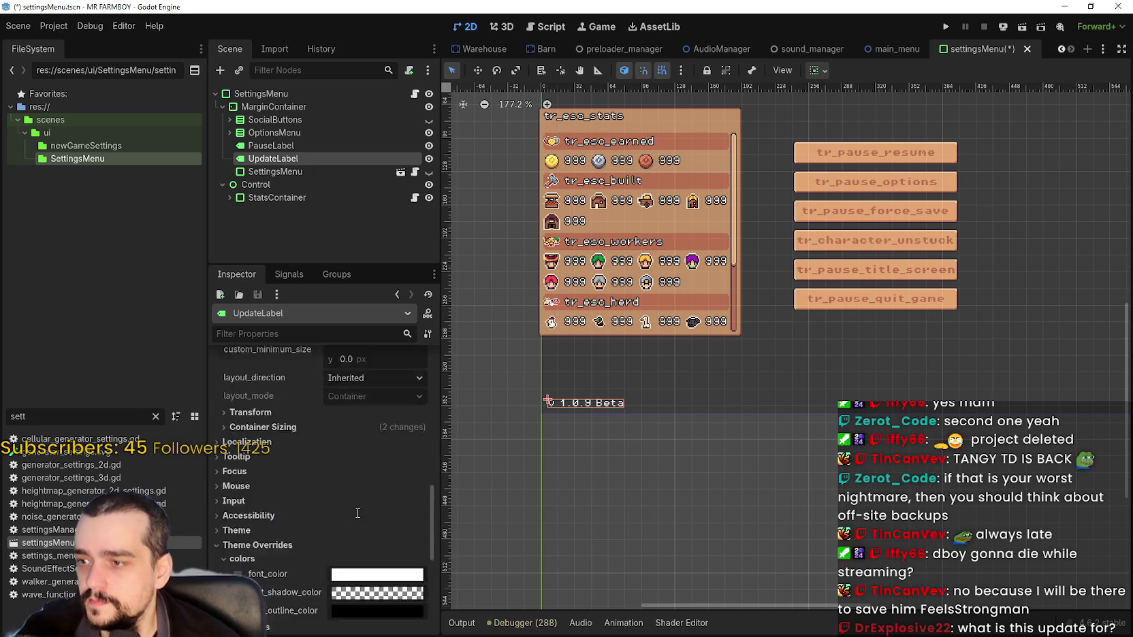
click(359, 504)
text(ff0022)
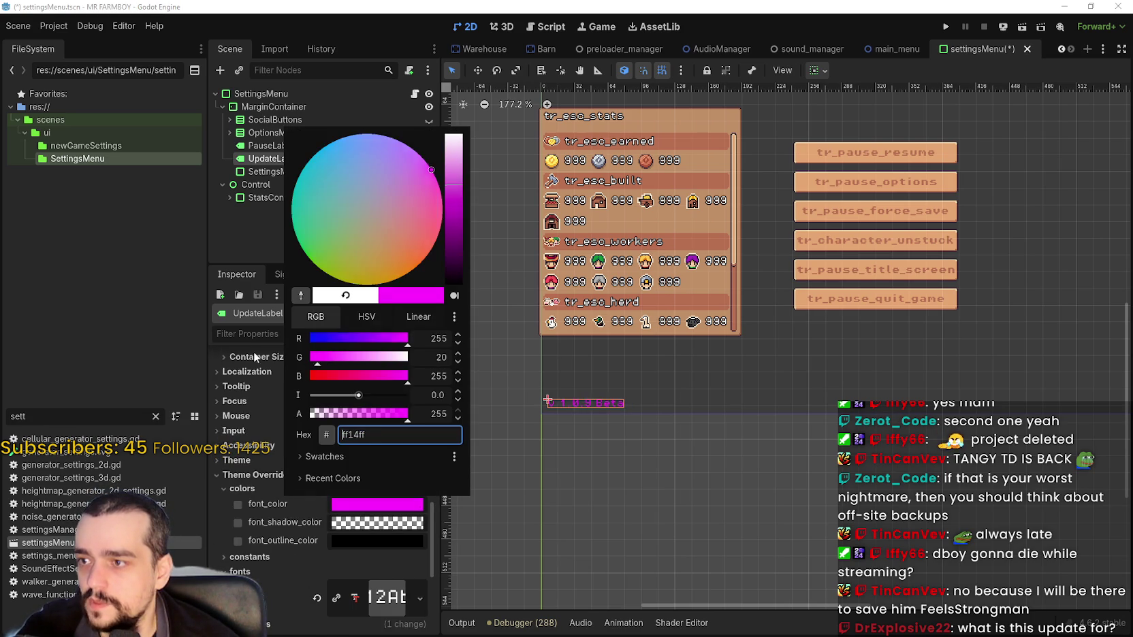
click(589, 515)
key(ctrl+s)
scroll(643, 437, up, 2)
scroll(649, 432, down, 1)
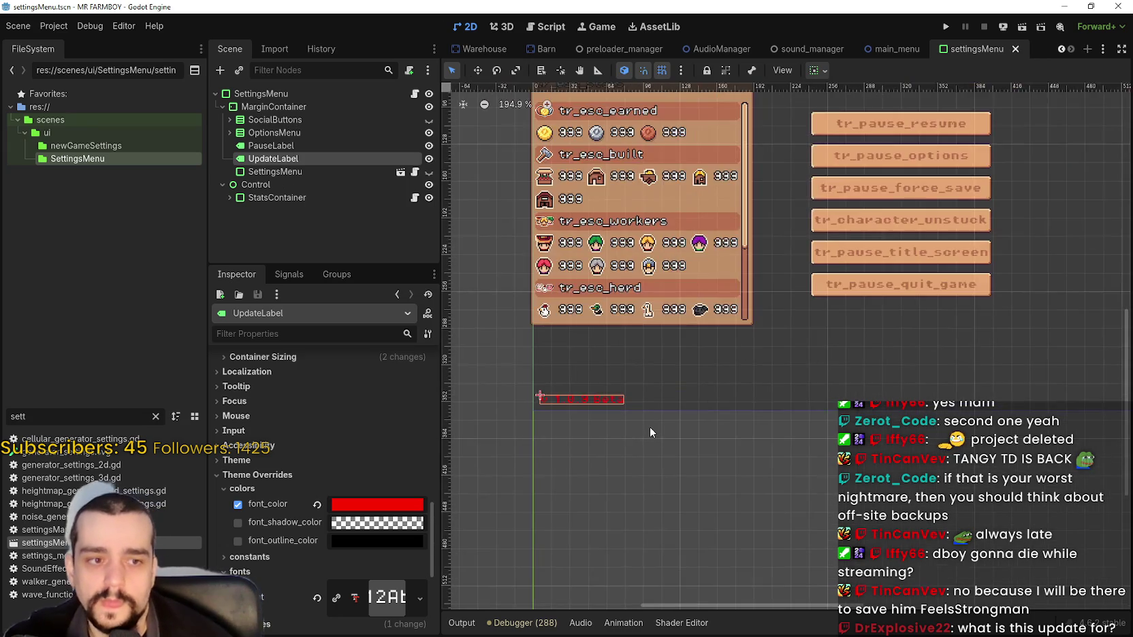
scroll(648, 433, down, 1)
scroll(726, 462, up, 1)
scroll(726, 453, down, 3)
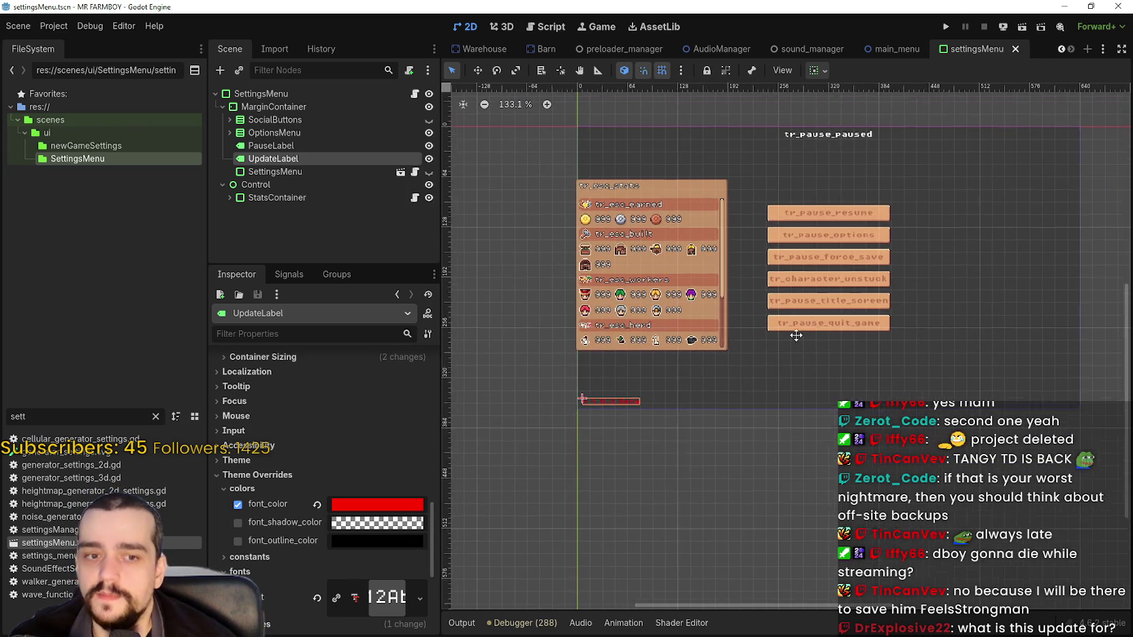
scroll(763, 305, down, 1)
scroll(766, 303, up, 2)
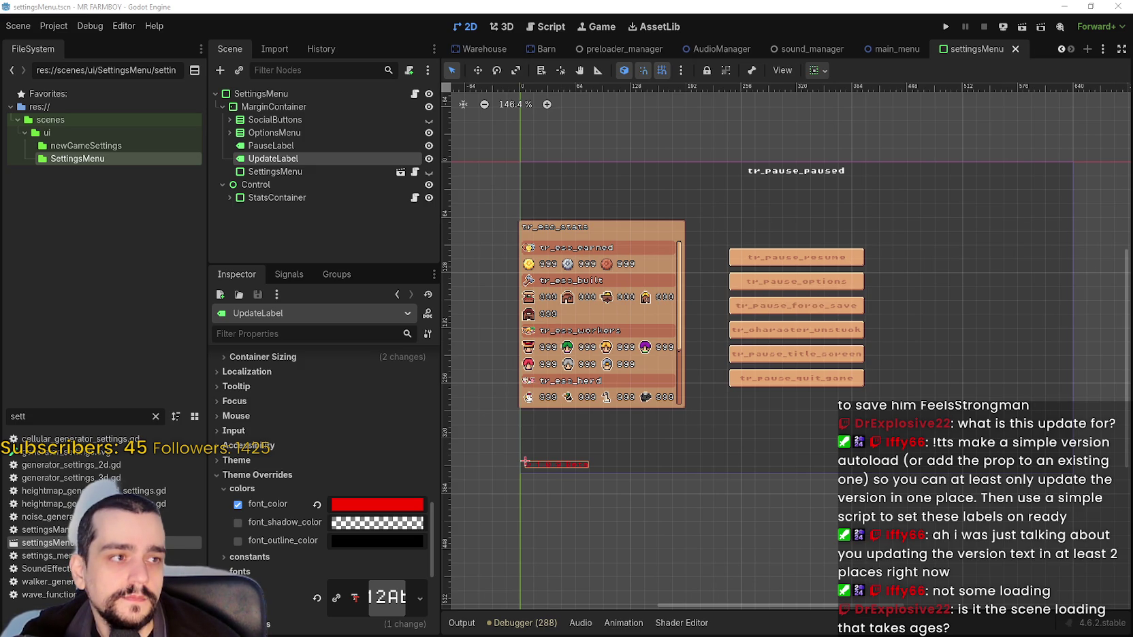
Step: Bring the browser showing the Steam event editor for the MR FARMBOY update to the front
key(alt+Tab)
scroll(555, 298, down, 4)
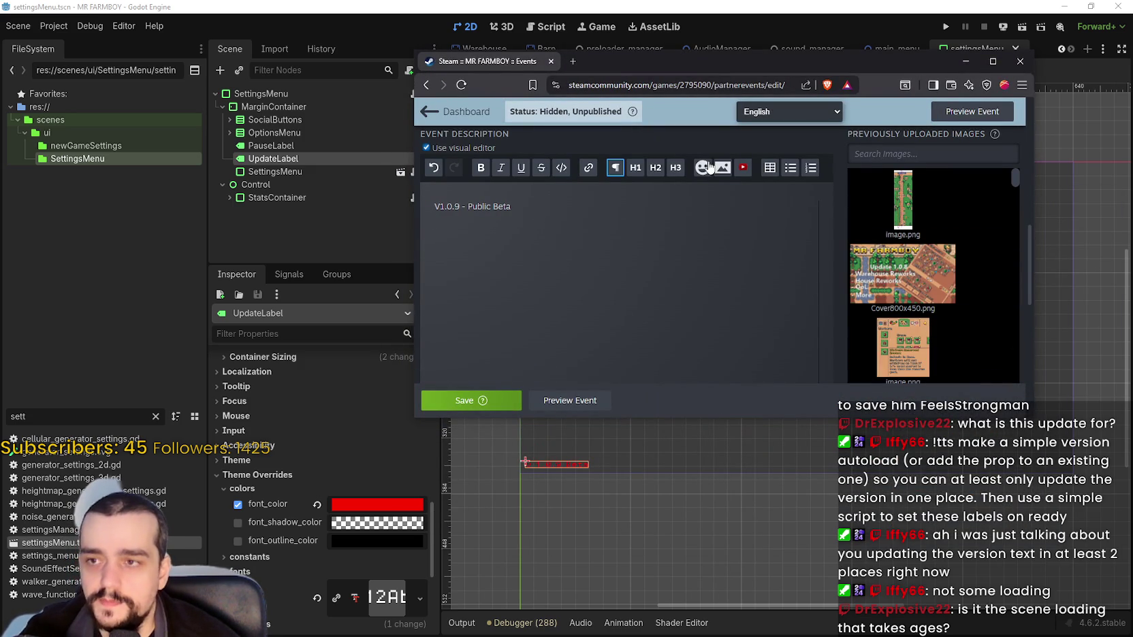
Step: Add a bullet 'Fixed an Issue where Shift didn't work with Coops and Barns.' and save the event
click(790, 168)
text(Fix)
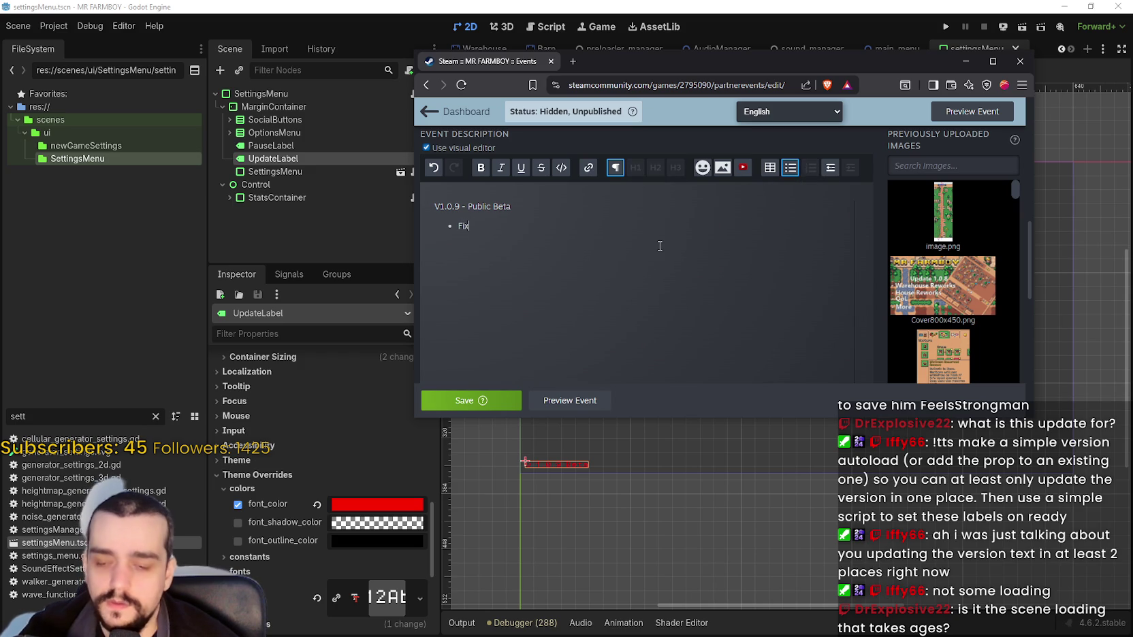
text(ed an Issue wher)
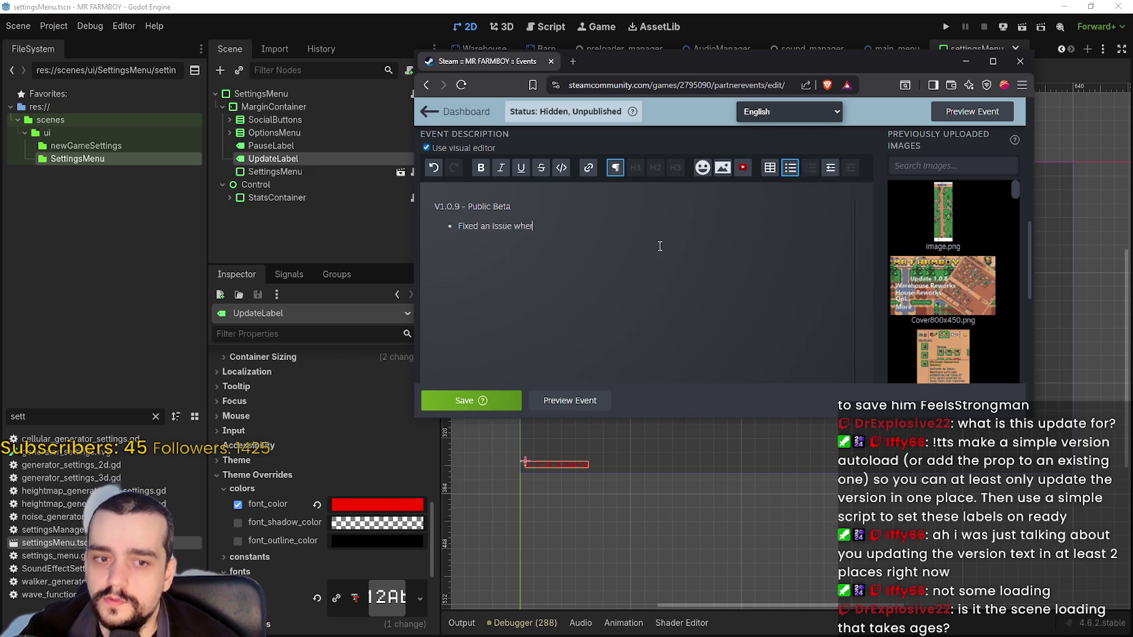
text(e sh)
key(BackSpace)
key(BackSpace)
text(Shift didn;t wo)
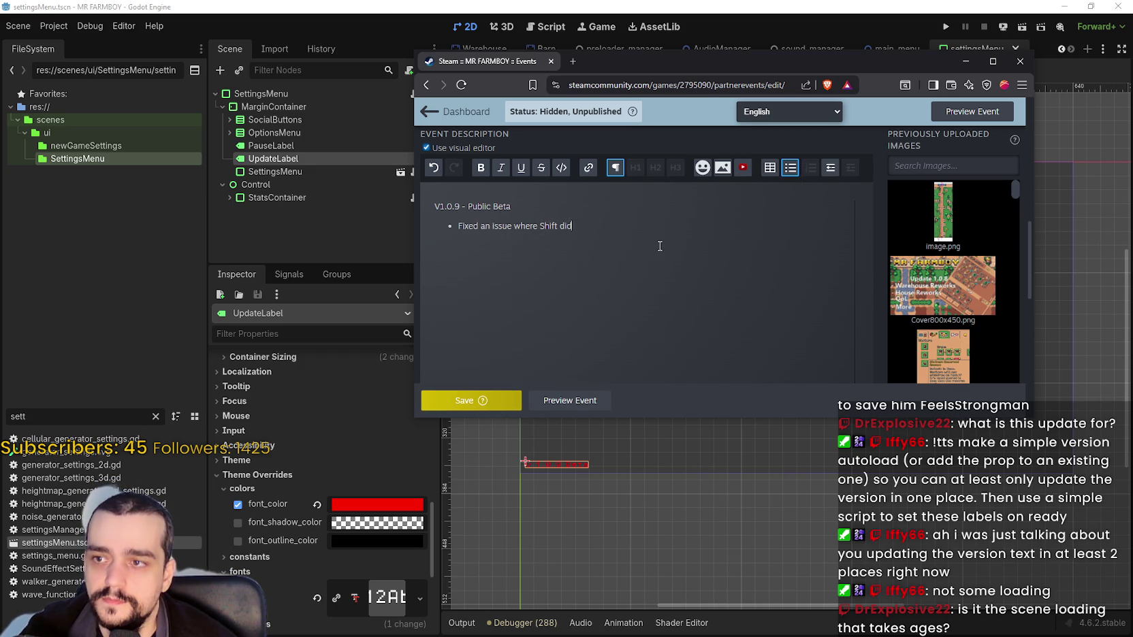
key(BackSpace)
key(BackSpace)
key(BackSpace)
text(t)
key(BackSpace)
text('t work)
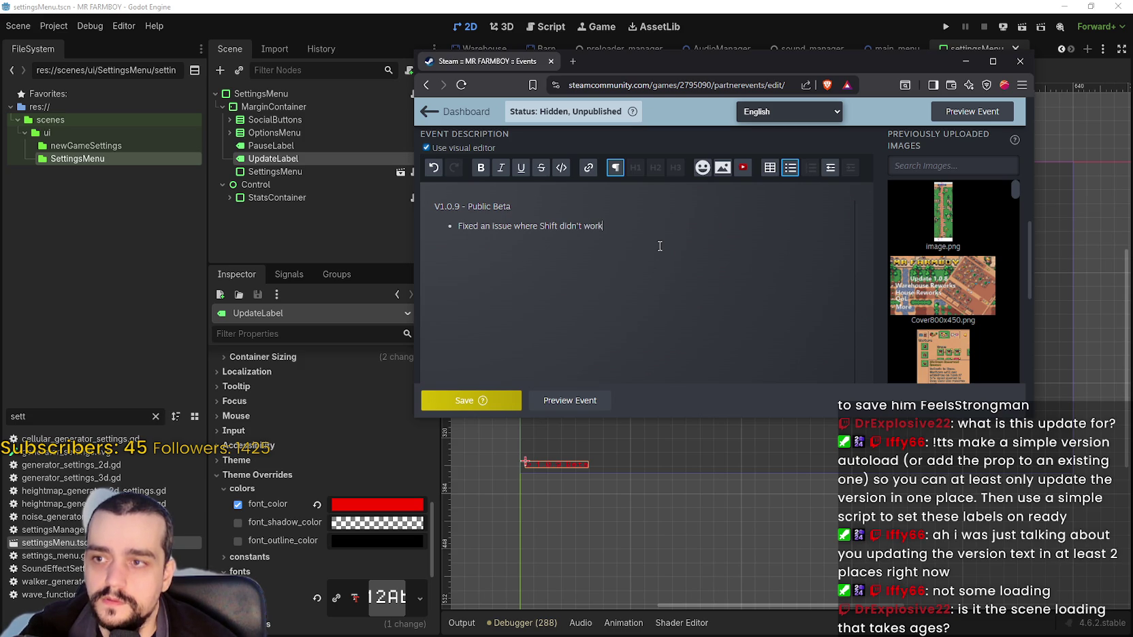
text( with C)
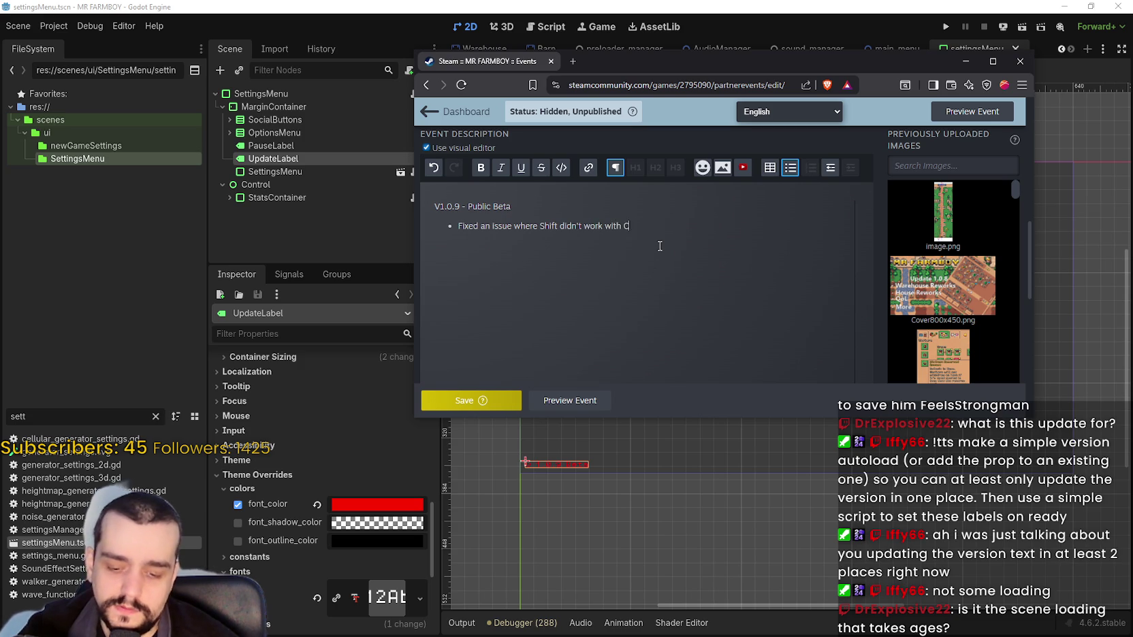
text(oop and Barns)
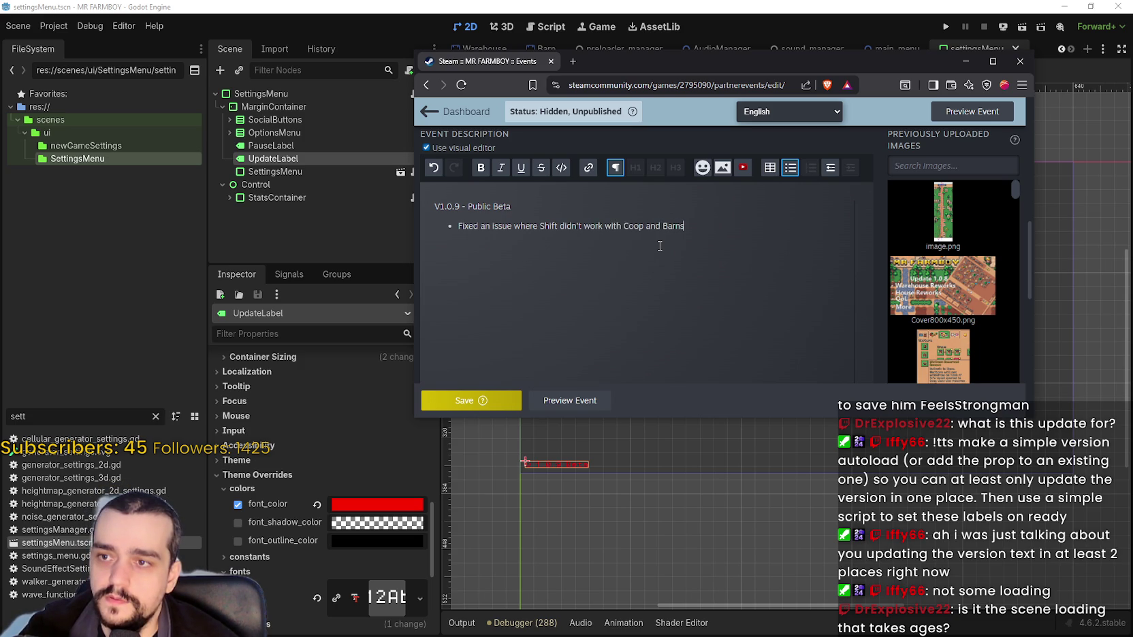
click(642, 225)
text(s)
click(731, 230)
text(.)
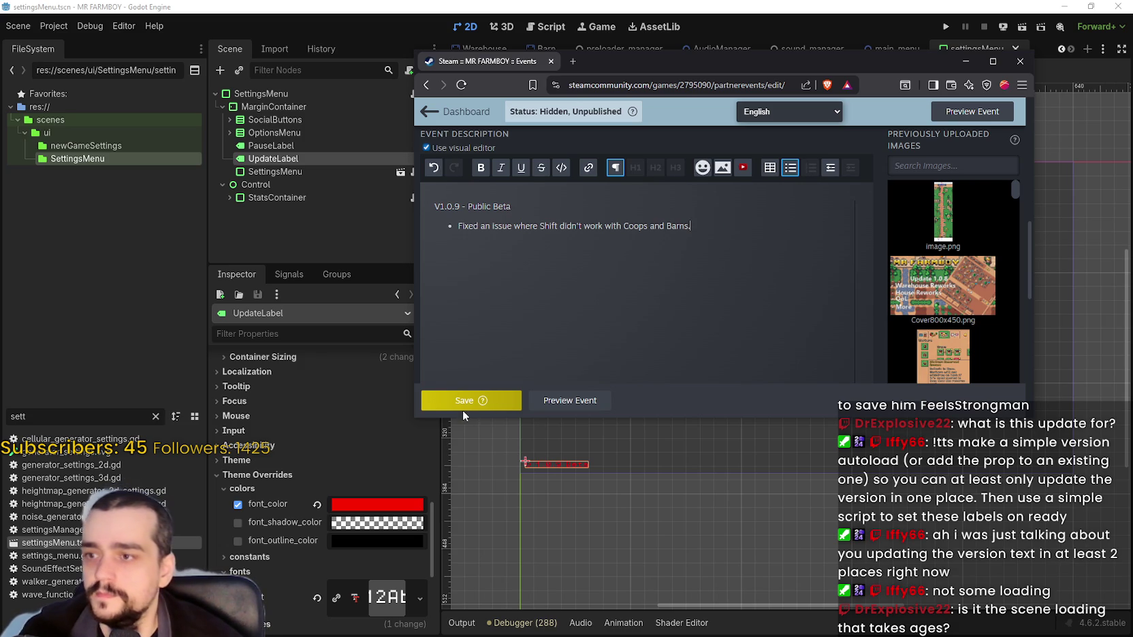
click(464, 403)
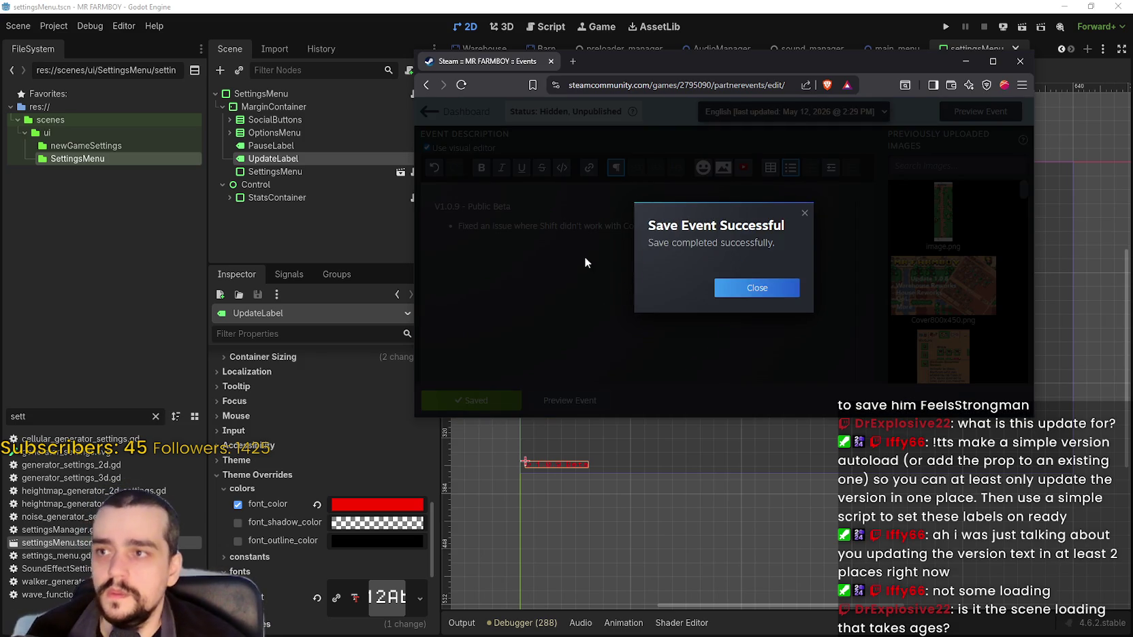
click(585, 256)
Step: Retitle the event 'V1.0.9 - Public Beta' using the subtitle text, clear the subtitle, and save
scroll(663, 264, down, 3)
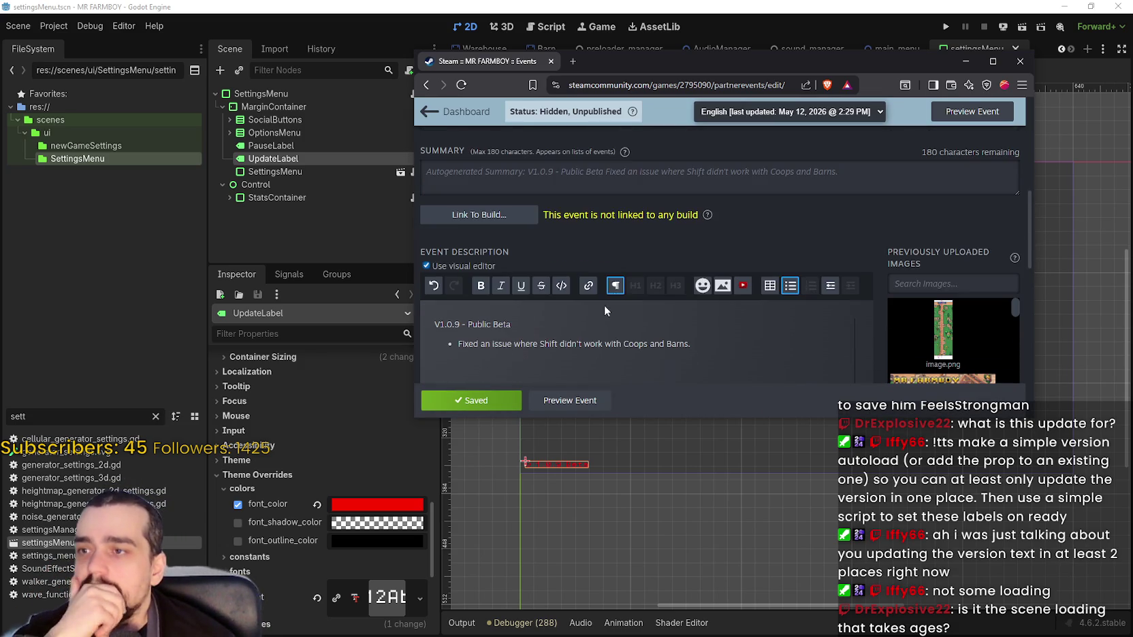
click(576, 402)
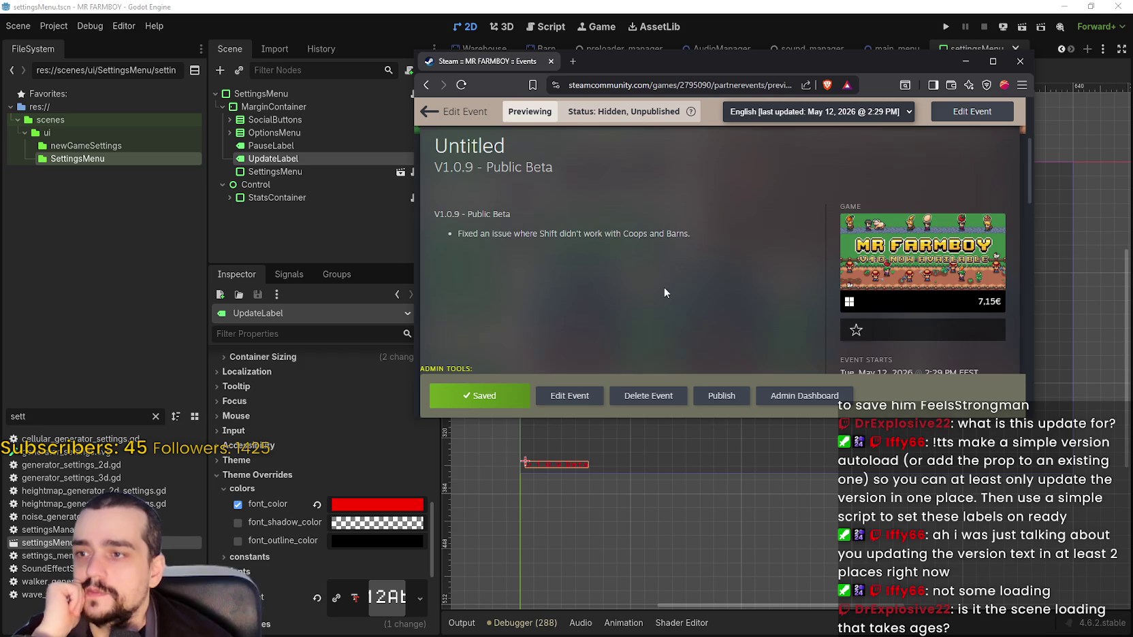
click(558, 397)
triple_click(520, 334)
key(ctrl+c)
double_click(498, 262)
key(ctrl+v)
triple_click(538, 333)
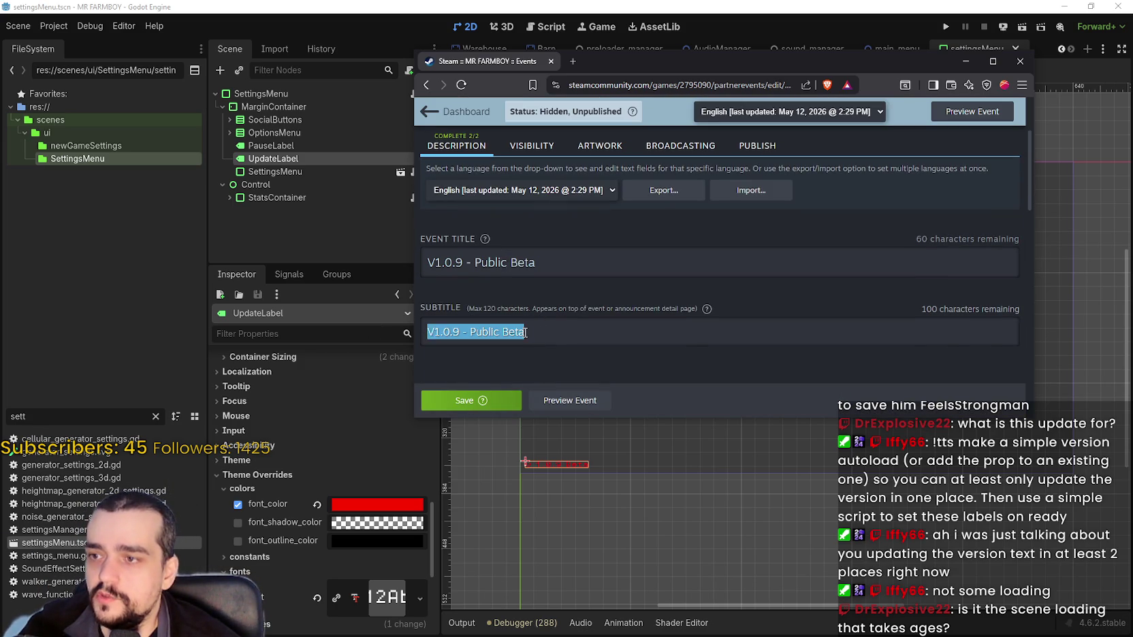
key(BackSpace)
click(489, 399)
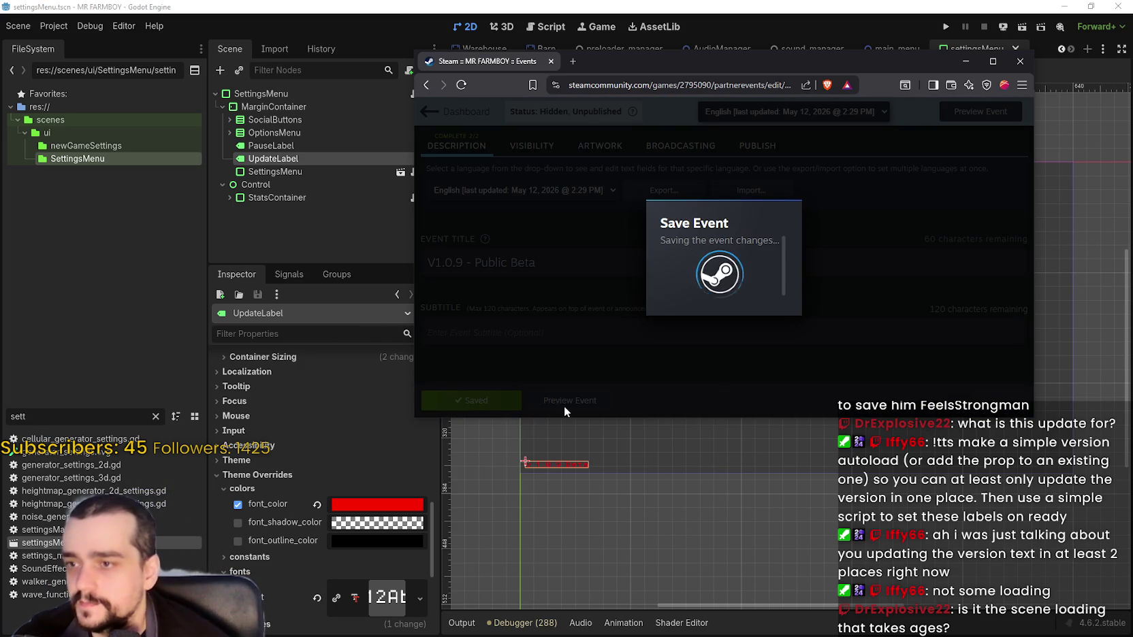
click(566, 402)
scroll(608, 232, down, 1)
scroll(598, 230, up, 2)
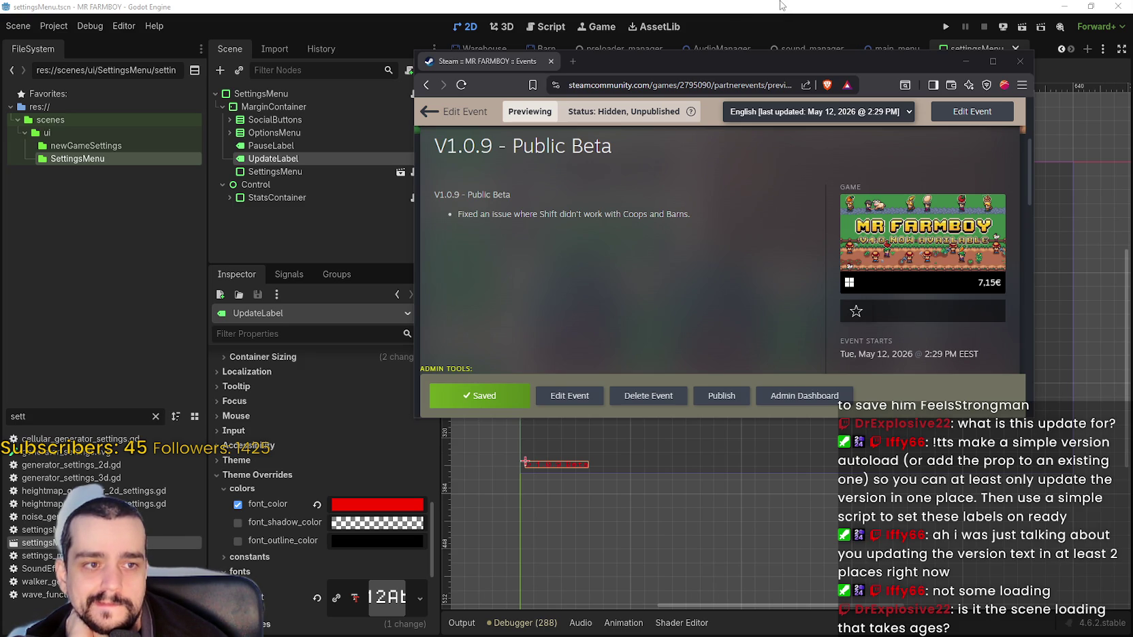
scroll(878, 150, down, 1)
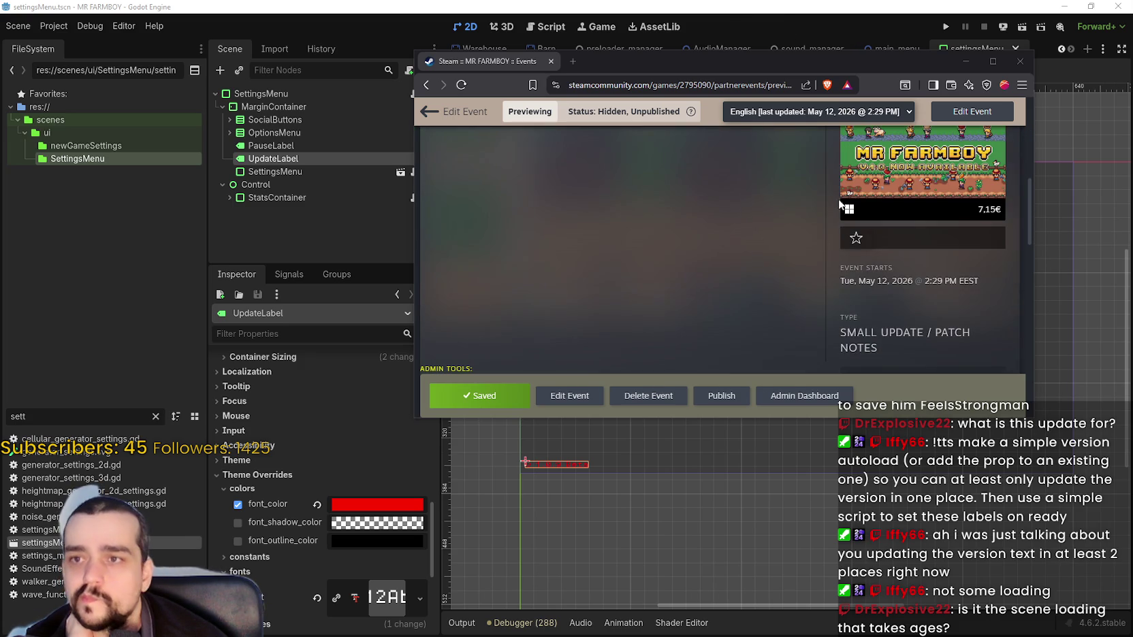
scroll(742, 266, up, 1)
drag(862, 60, 866, 112)
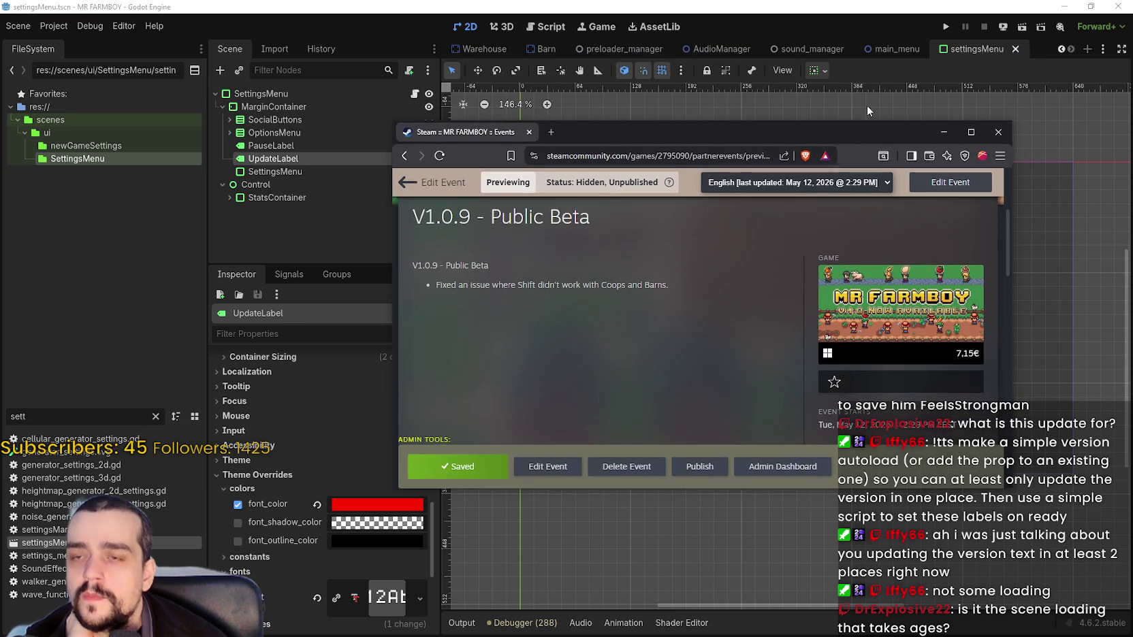
Step: Bring Godot back in front of Steam and zoom the settingsMenu 2D canvas
click(807, 19)
scroll(773, 353, up, 2)
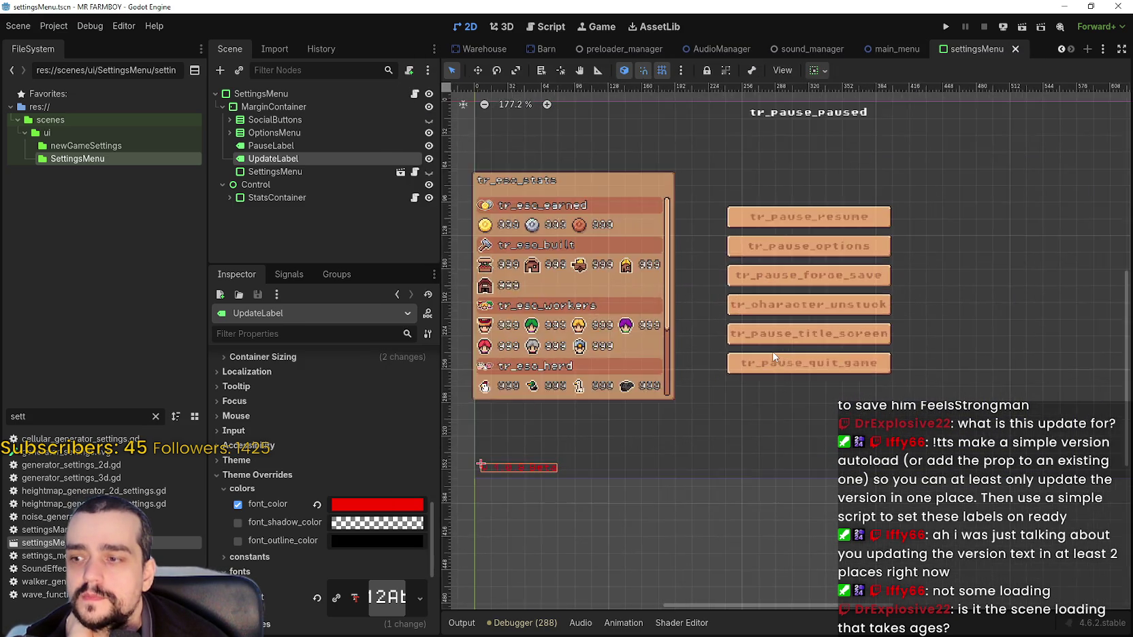
scroll(774, 353, up, 1)
scroll(773, 354, down, 2)
scroll(773, 353, up, 3)
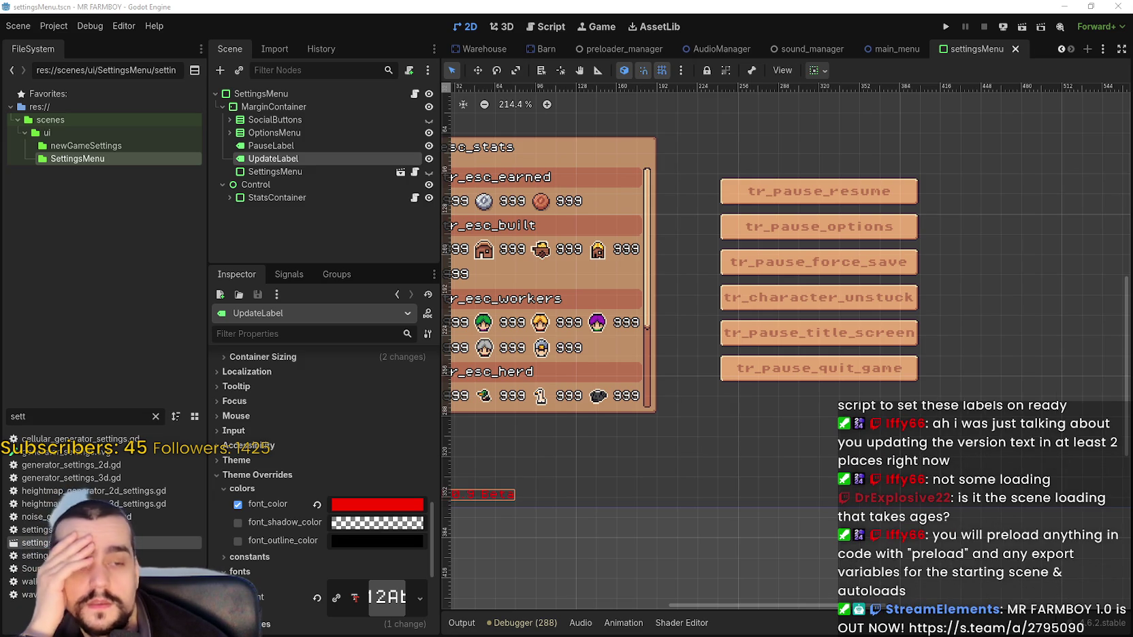
Step: Zoom and nudge the settingsMenu canvas to inspect the scene layout
scroll(853, 254, down, 3)
scroll(888, 260, up, 3)
scroll(888, 260, down, 3)
scroll(888, 260, up, 2)
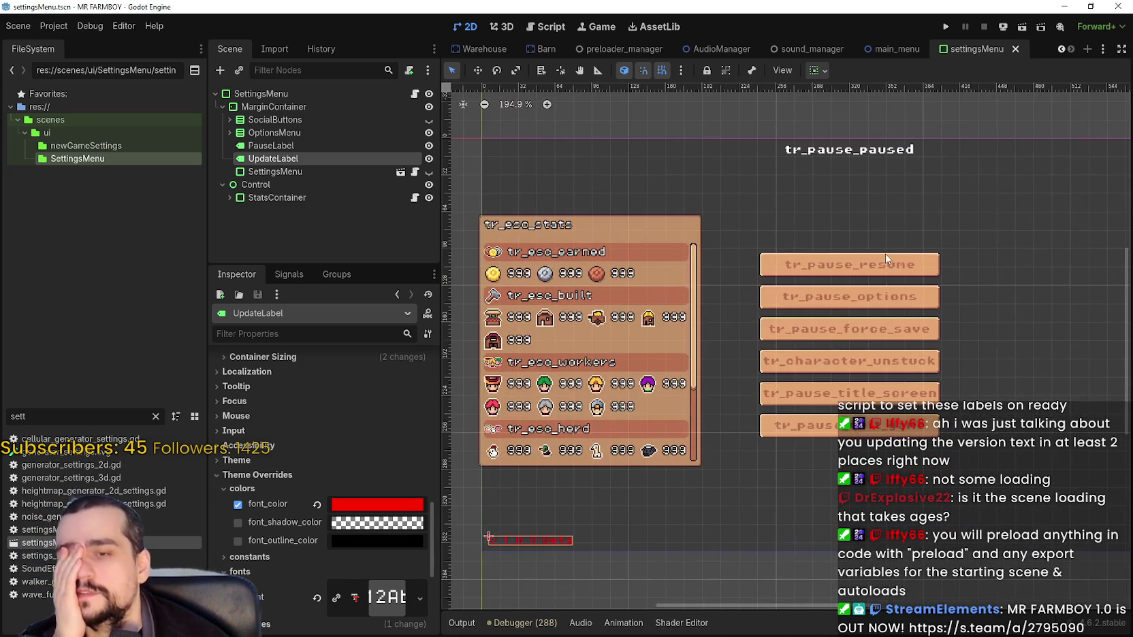
drag(666, 353, 677, 336)
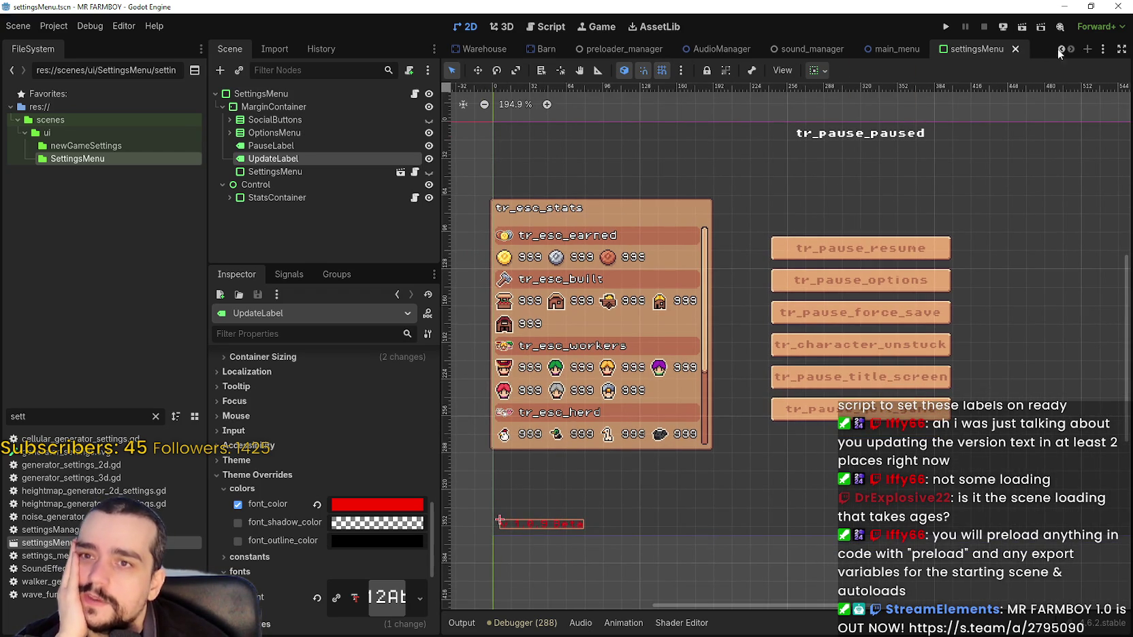
scroll(745, 292, up, 1)
scroll(834, 313, down, 3)
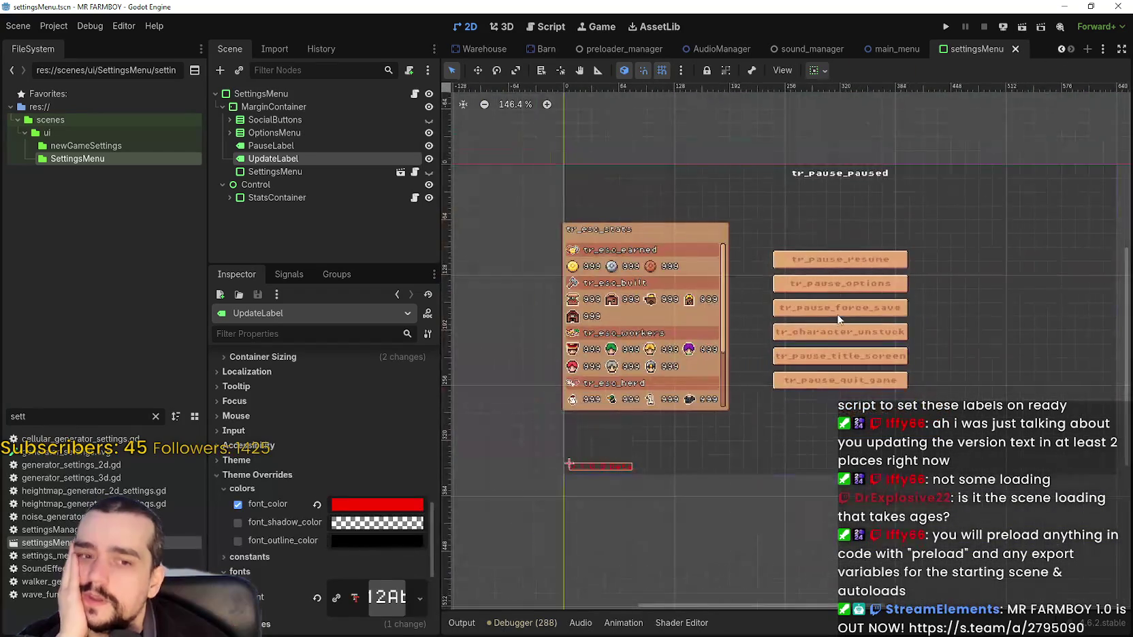
scroll(813, 305, up, 1)
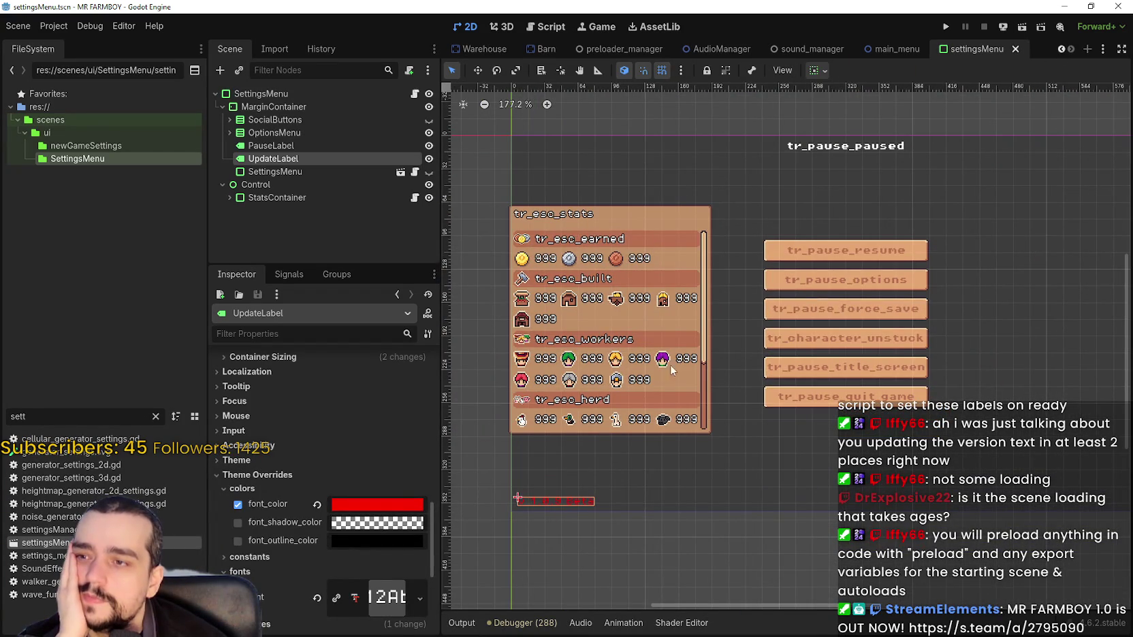
drag(662, 316, 664, 315)
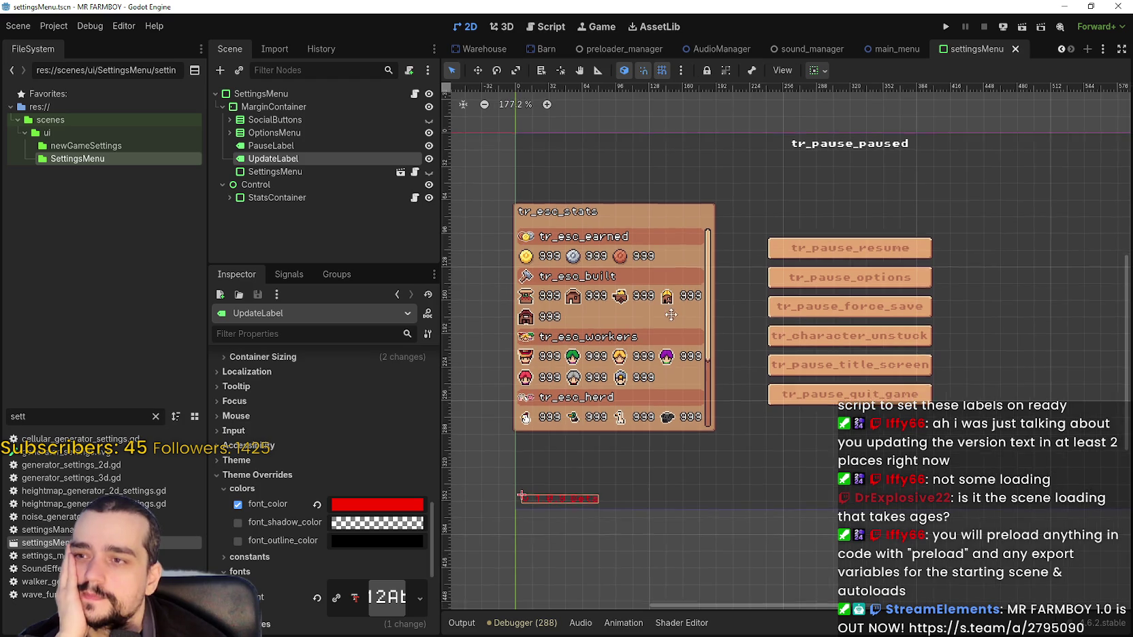
scroll(670, 315, up, 3)
scroll(676, 314, down, 2)
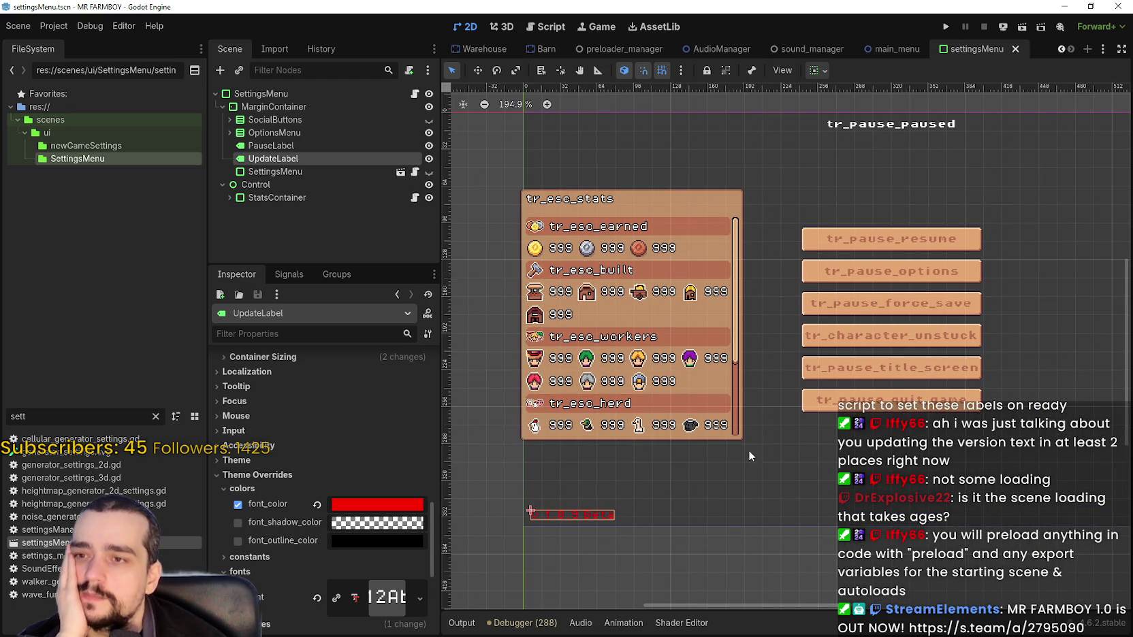
scroll(885, 279, down, 2)
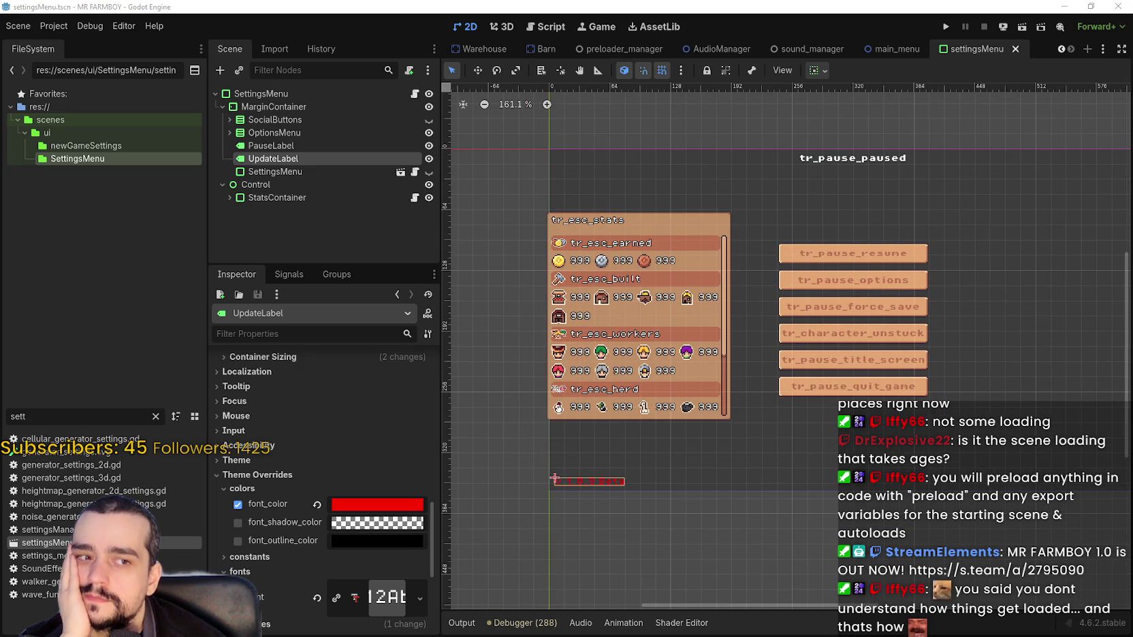
Step: Run the MR FARMBOY project with F5 to try the game
scroll(836, 254, up, 2)
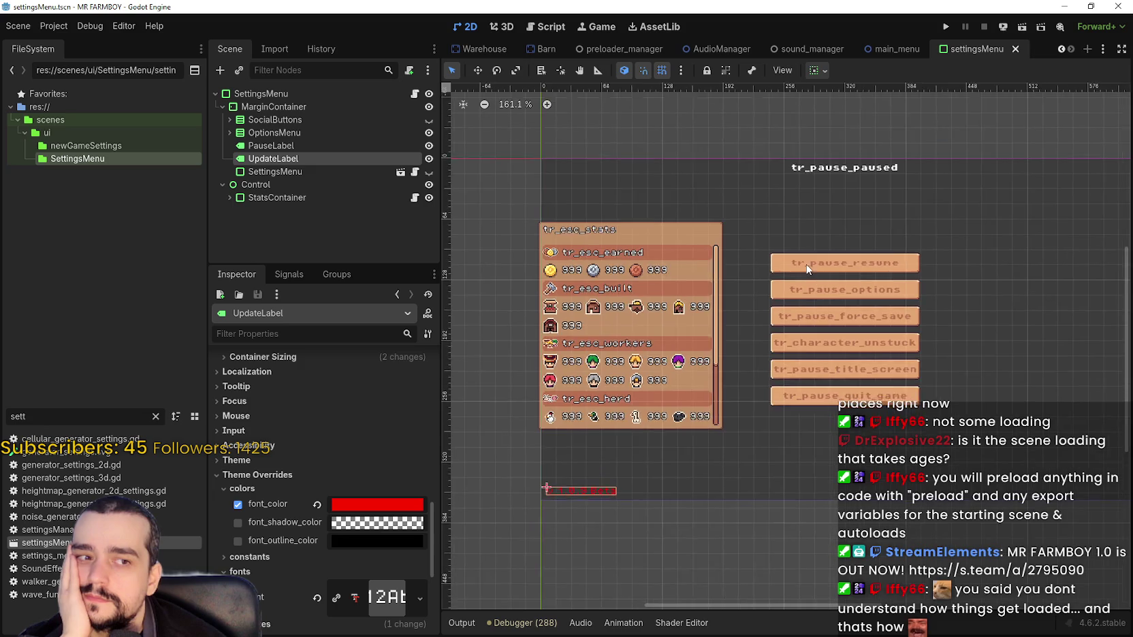
scroll(862, 254, down, 2)
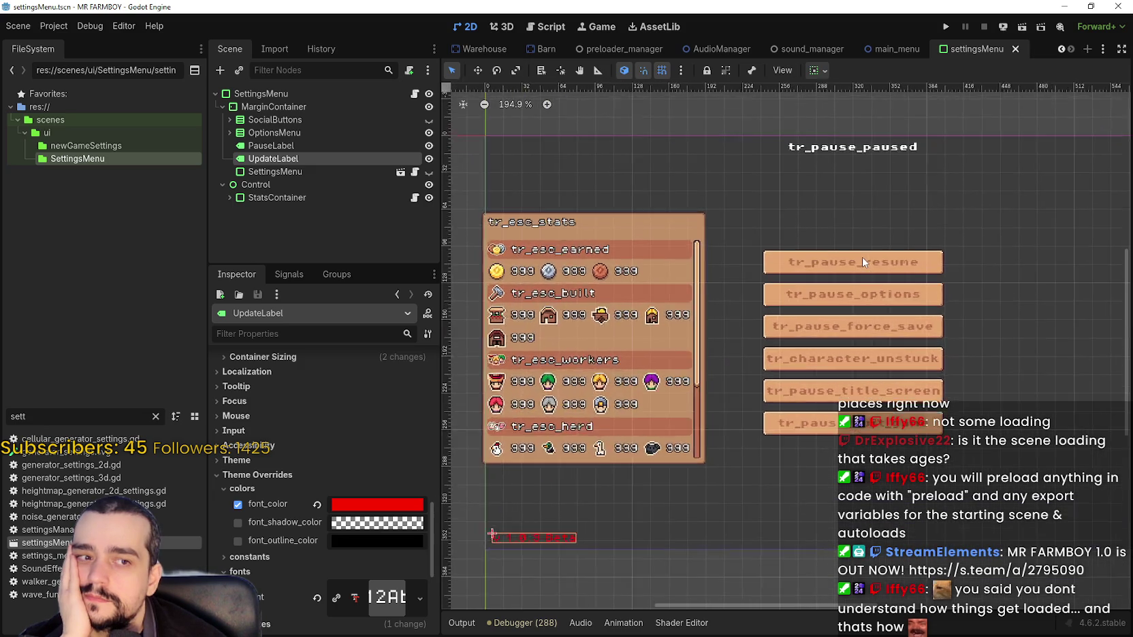
scroll(863, 262, right, 3)
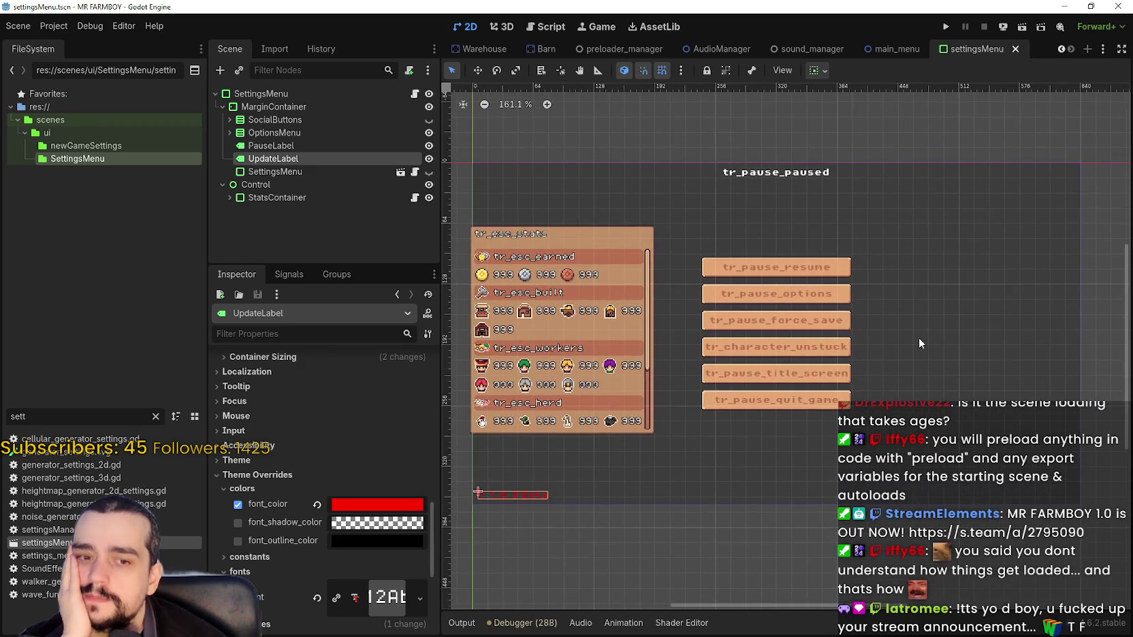
scroll(885, 323, down, 2)
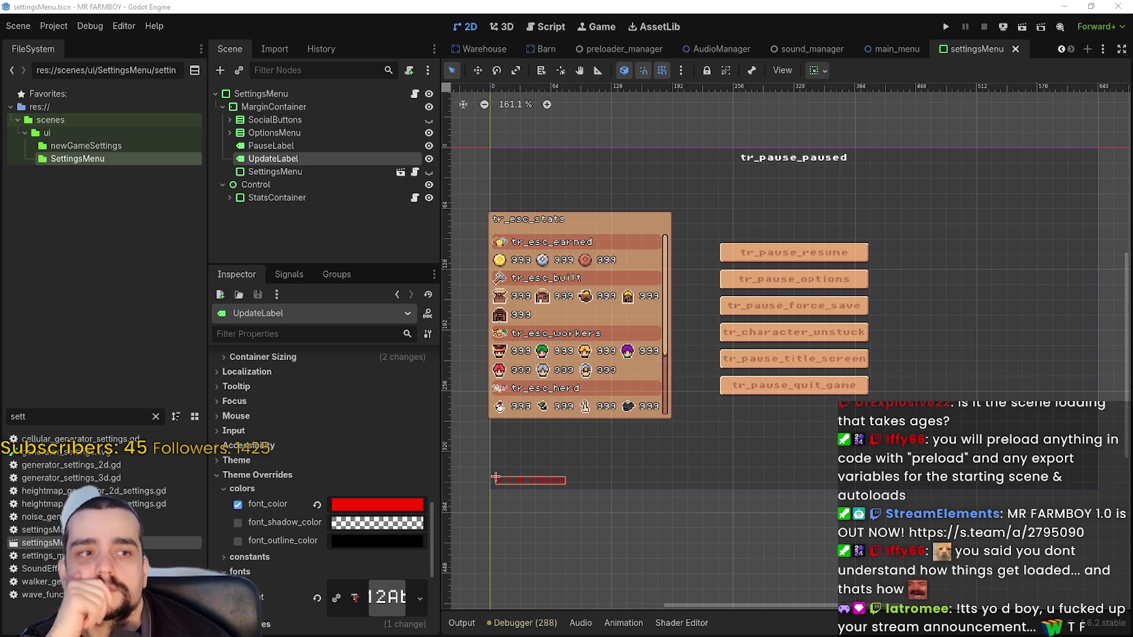
key(F5)
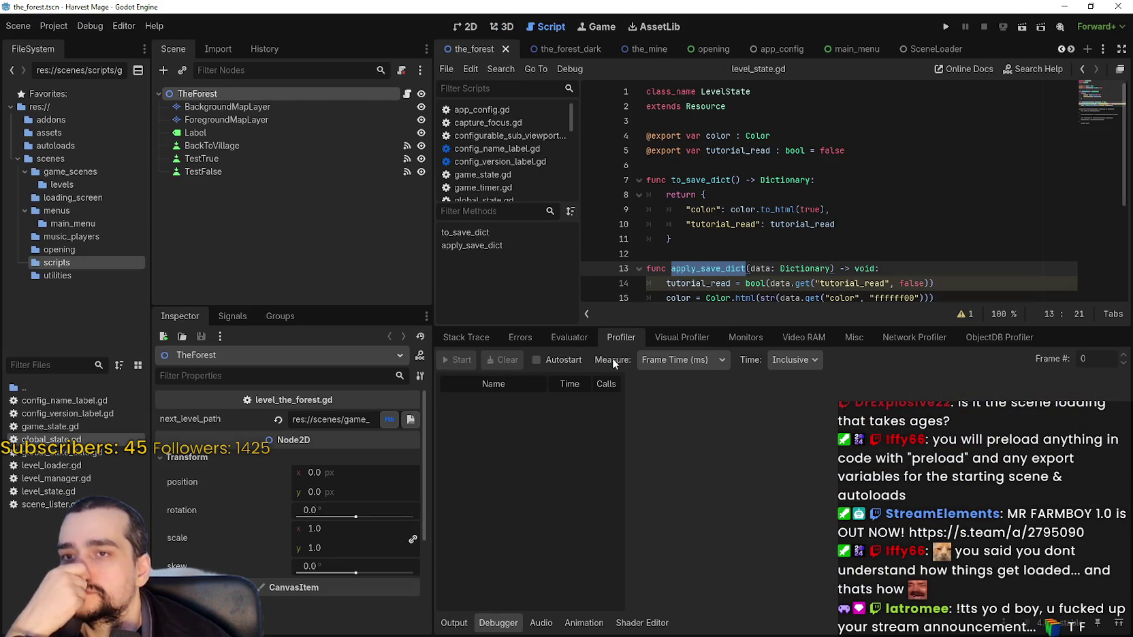
click(696, 239)
scroll(696, 239, down, 2)
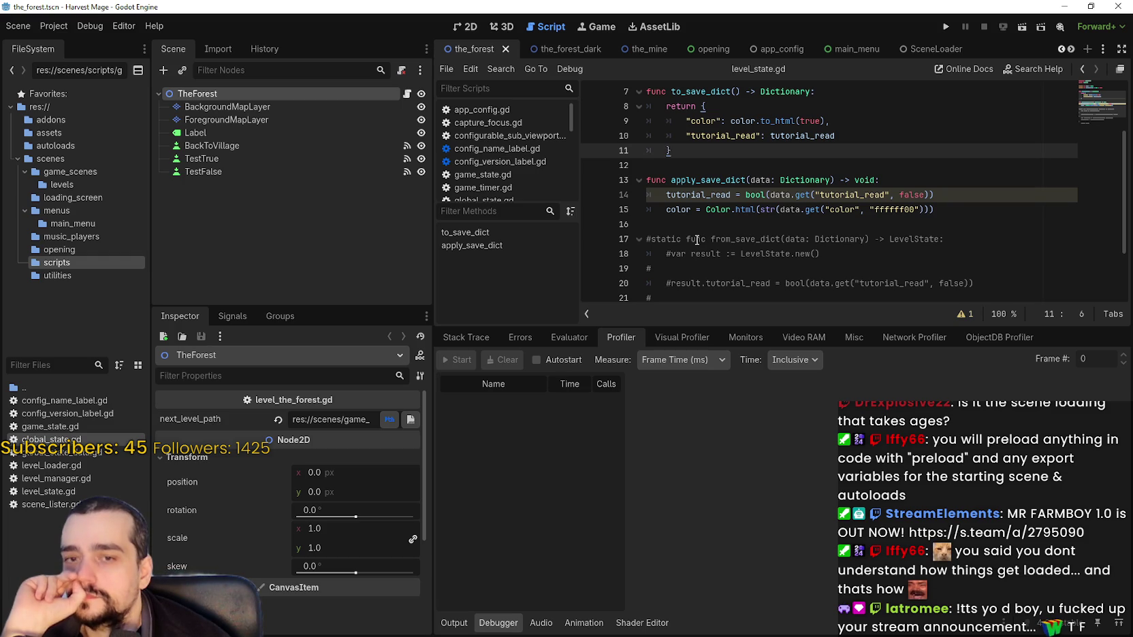
click(699, 227)
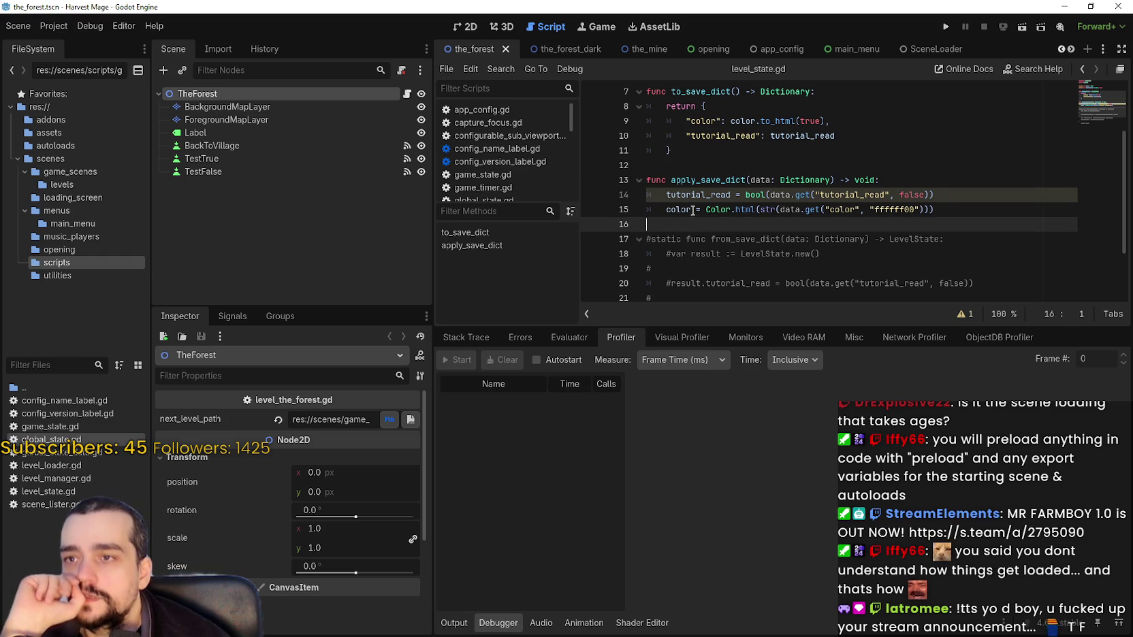
drag(677, 182, 730, 210)
scroll(749, 210, up, 2)
double_click(714, 106)
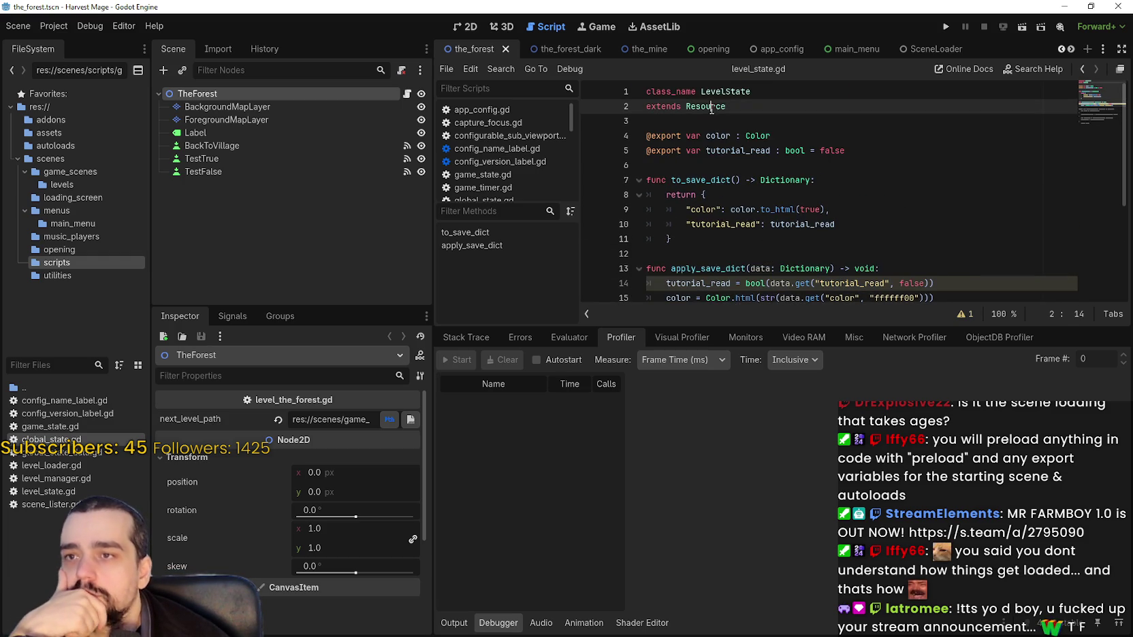
scroll(742, 225, down, 1)
scroll(748, 232, down, 2)
click(775, 196)
scroll(775, 204, up, 2)
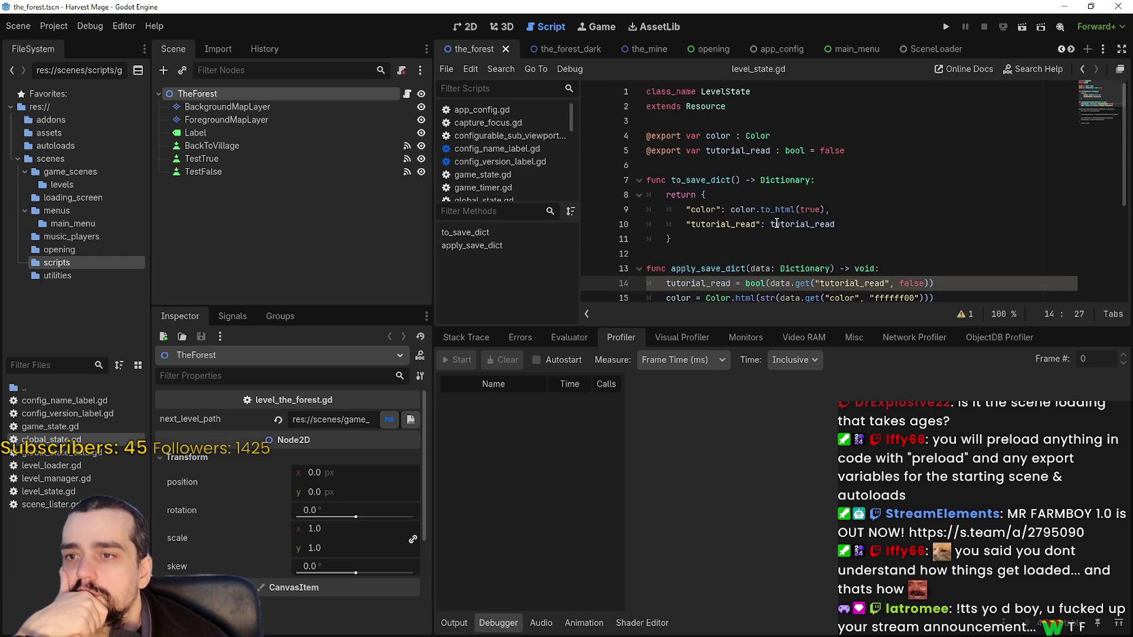
scroll(776, 222, down, 3)
scroll(775, 219, down, 1)
scroll(772, 215, up, 4)
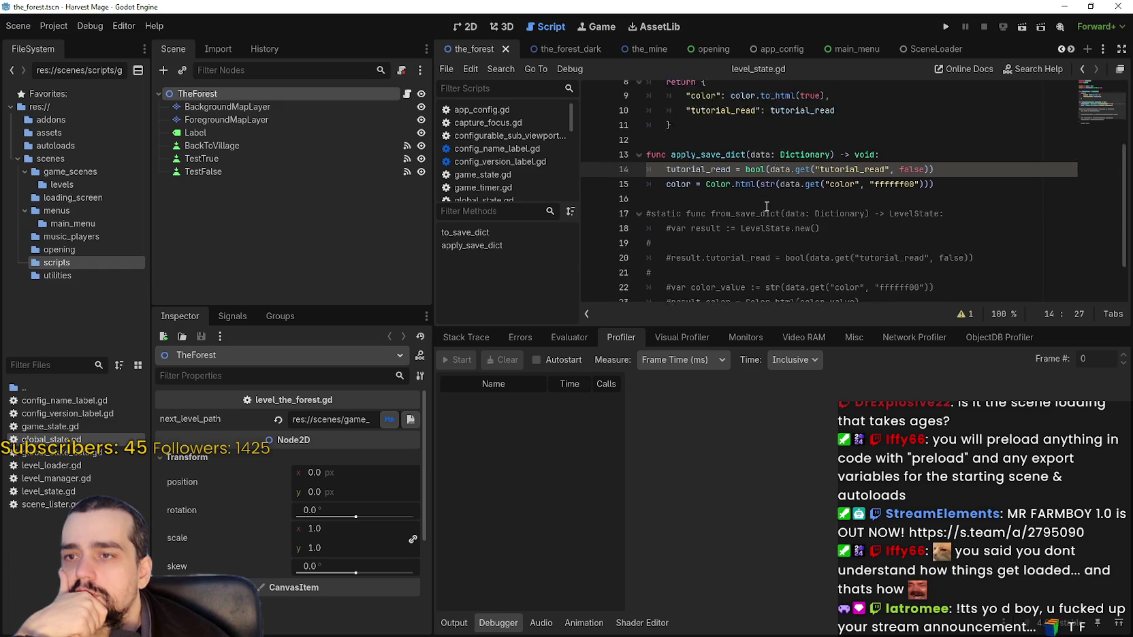
scroll(766, 206, down, 1)
scroll(767, 207, down, 2)
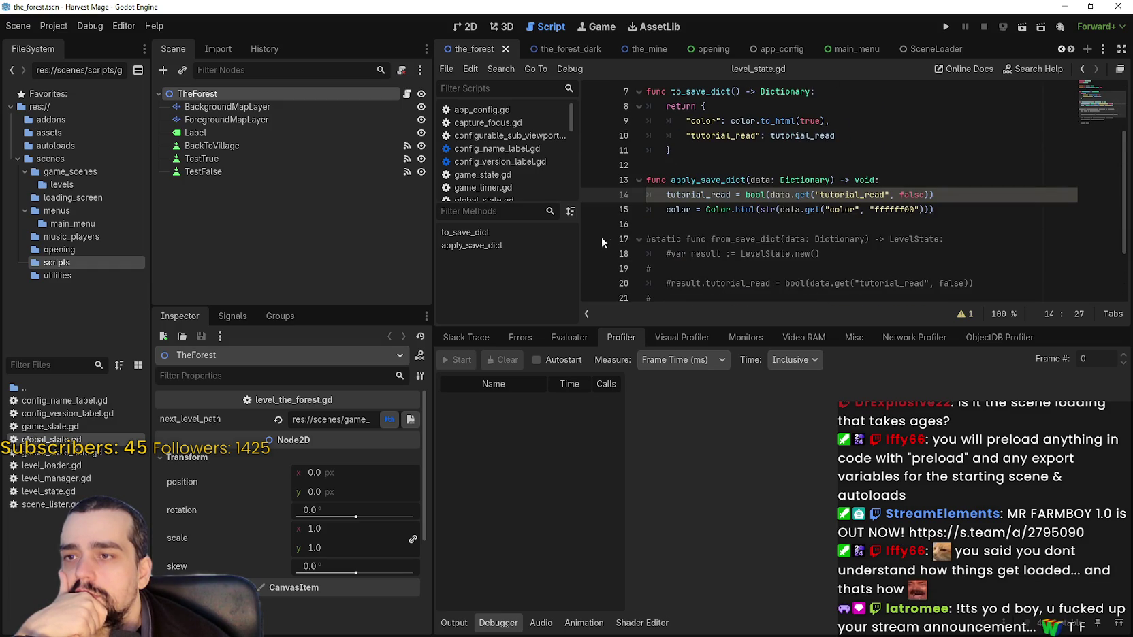
scroll(741, 191, up, 3)
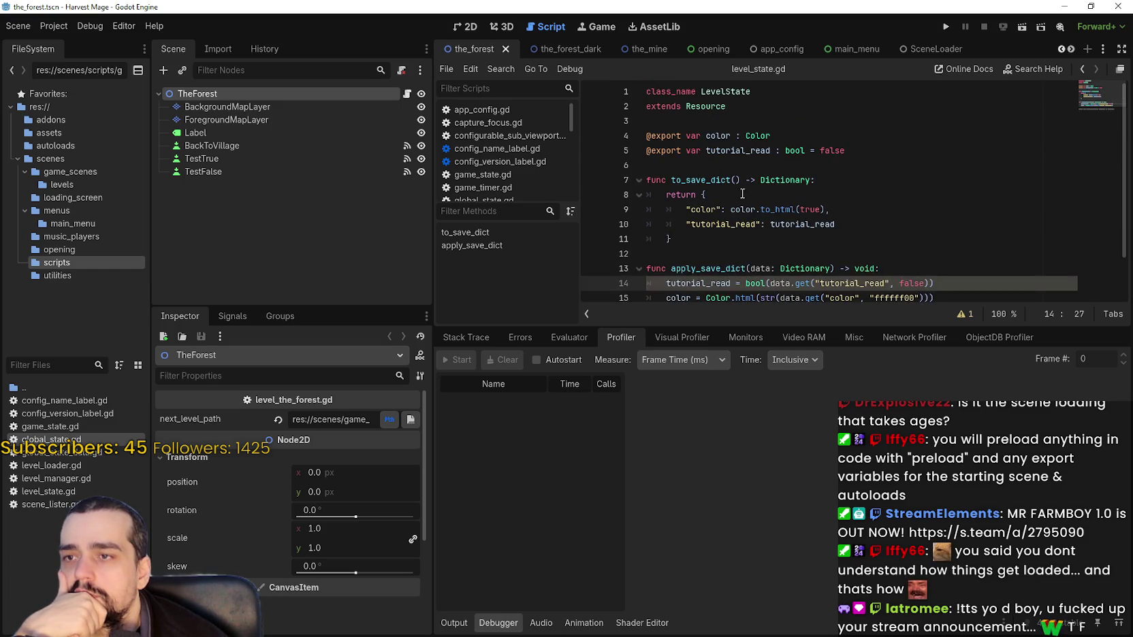
click(747, 251)
scroll(742, 236, down, 2)
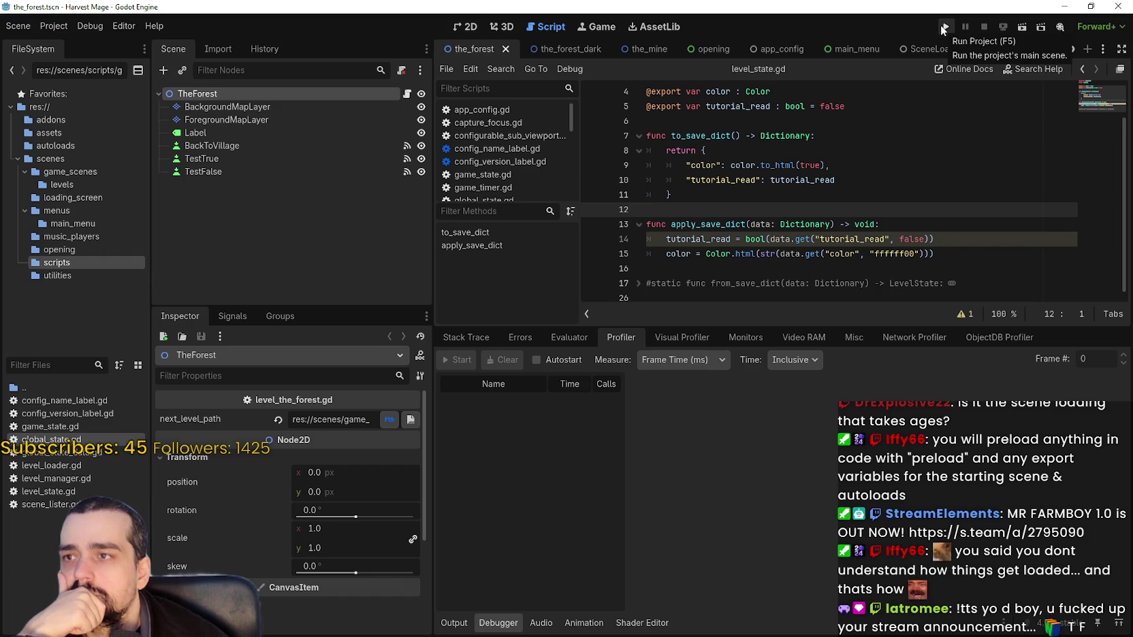
double_click(63, 439)
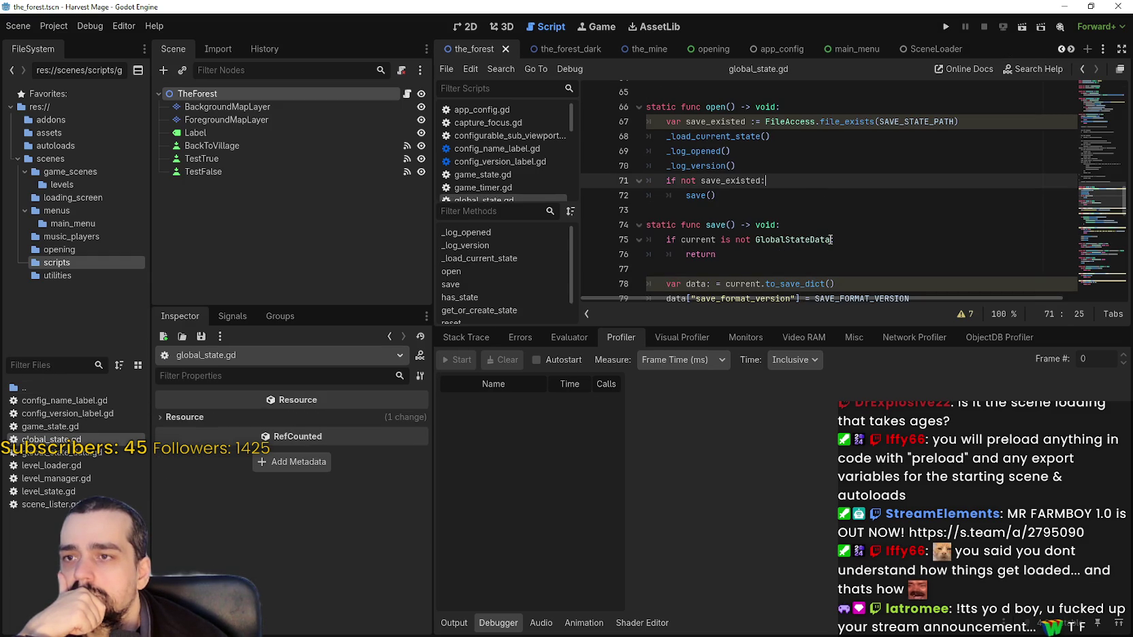
Step: Scroll through global_state.gd to find the _apply_json_state call
scroll(841, 222, down, 2)
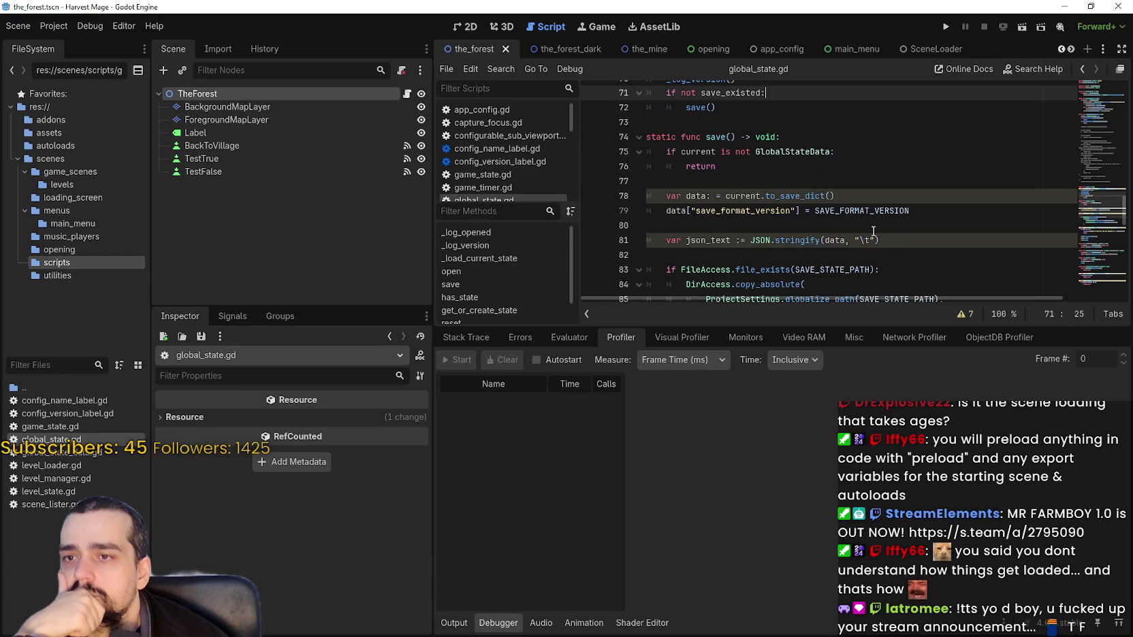
scroll(862, 227, down, 1)
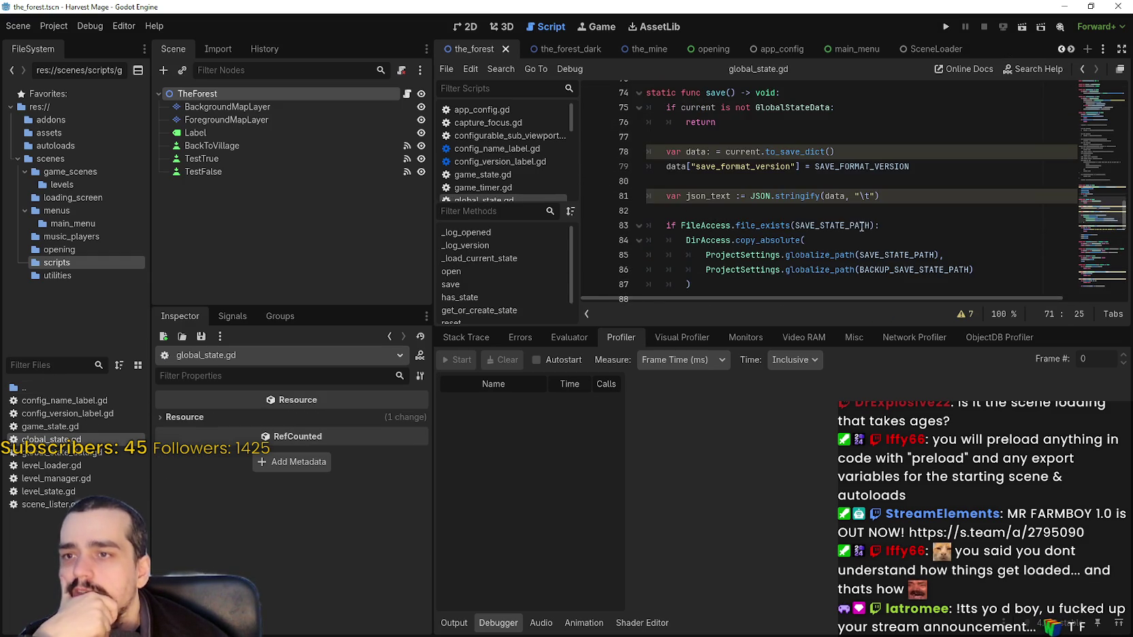
mouse_move(1088, 213)
mouse_down()
mouse_move(1077, 259)
mouse_move(1080, 117)
mouse_move(1078, 143)
mouse_up()
scroll(724, 204, up, 4)
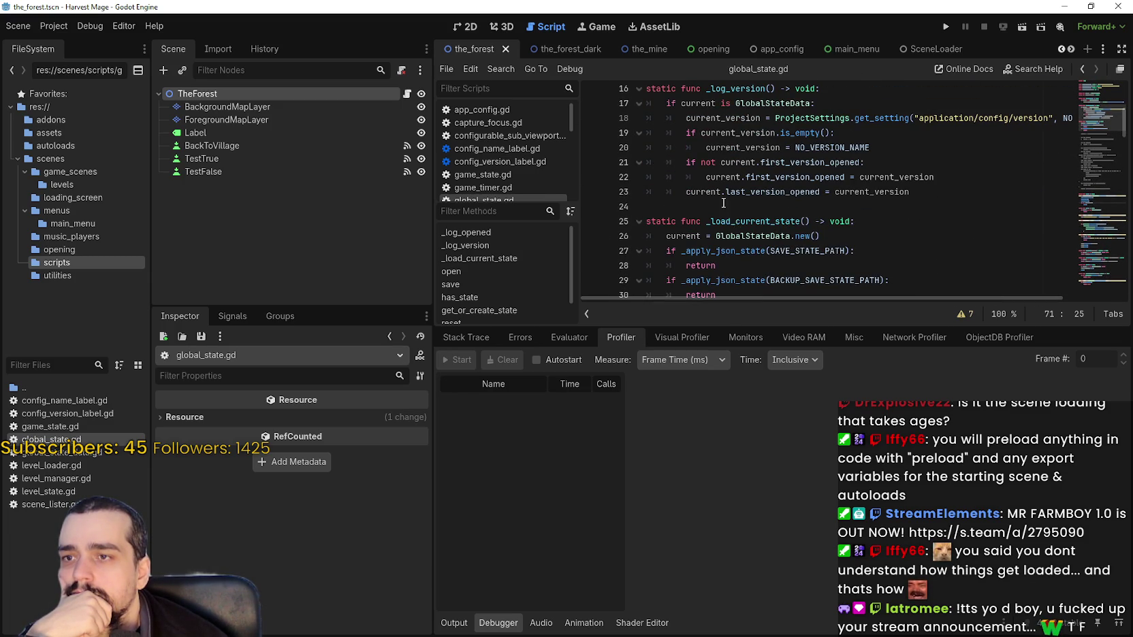
scroll(724, 204, down, 1)
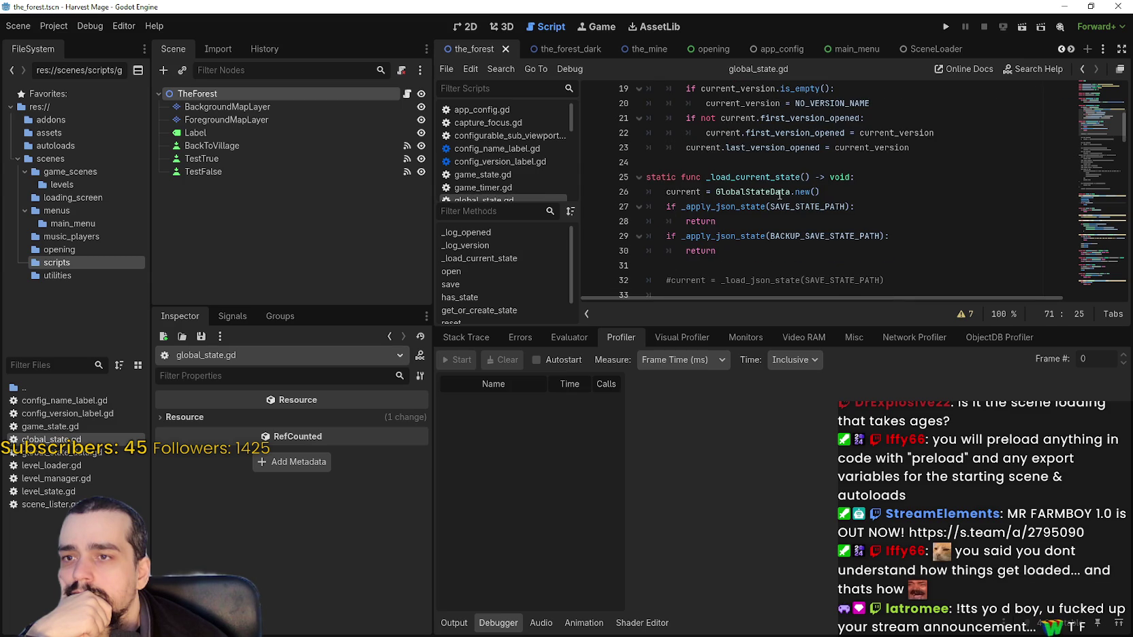
mouse_move(780, 196)
scroll(808, 229, up, 2)
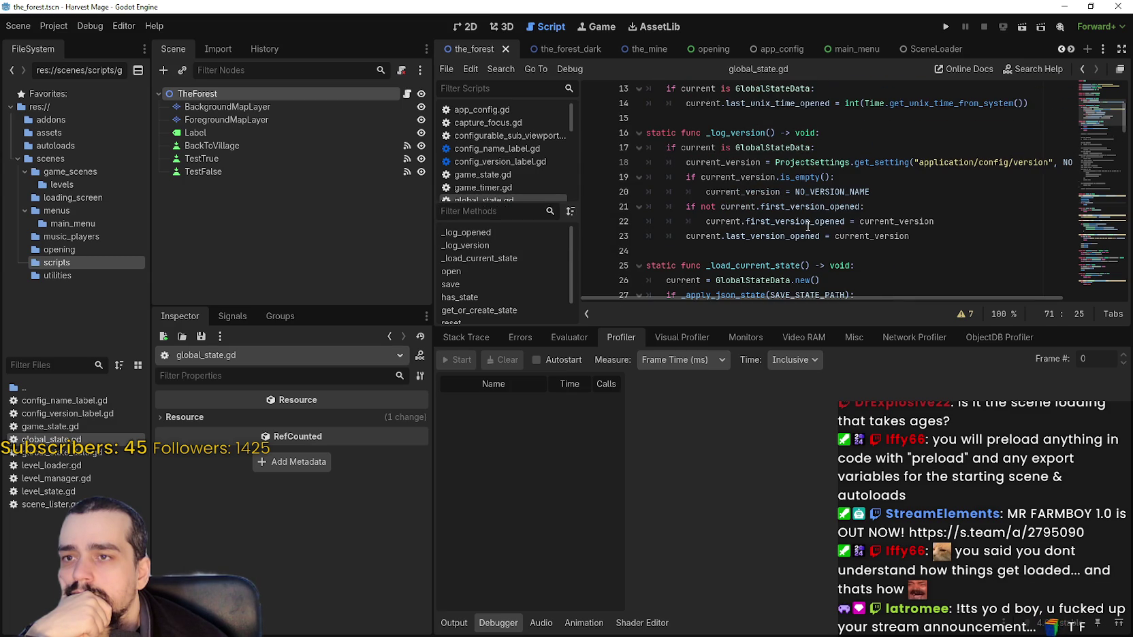
scroll(814, 225, down, 2)
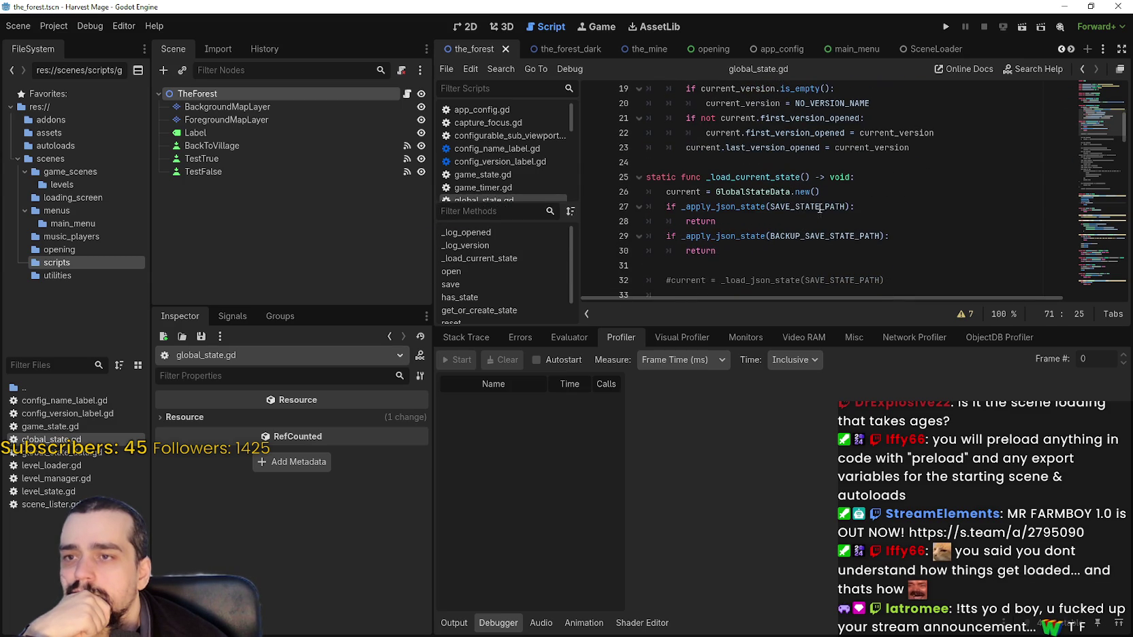
Step: Look up the _apply_json_state definition, then bring up code actions for apply_save_dict
right_click(746, 207)
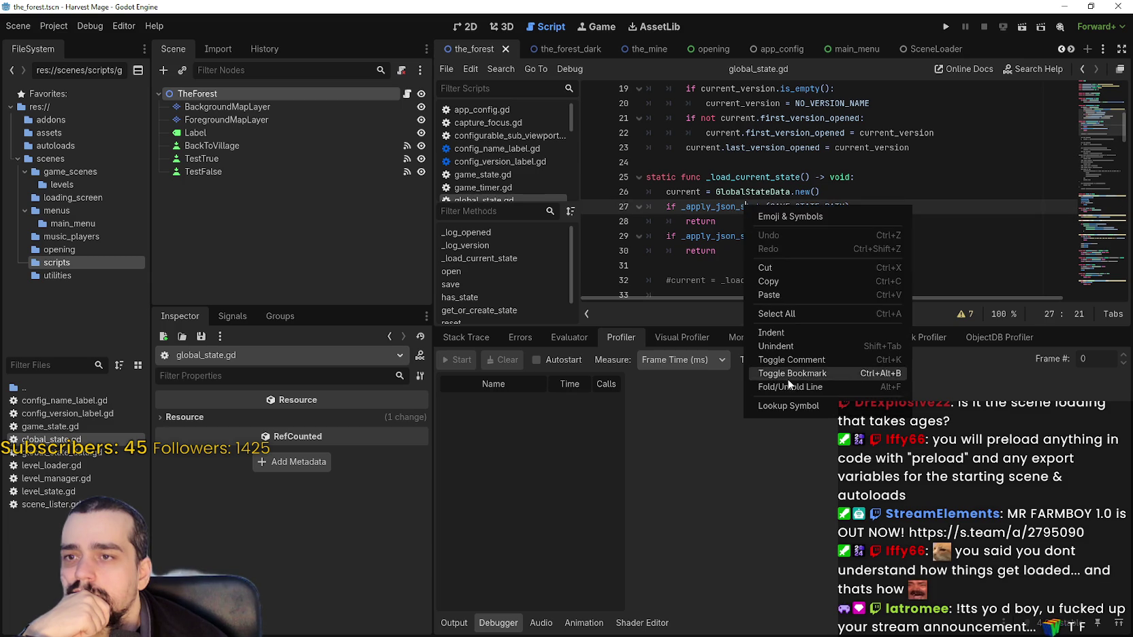
click(799, 405)
scroll(796, 238, down, 3)
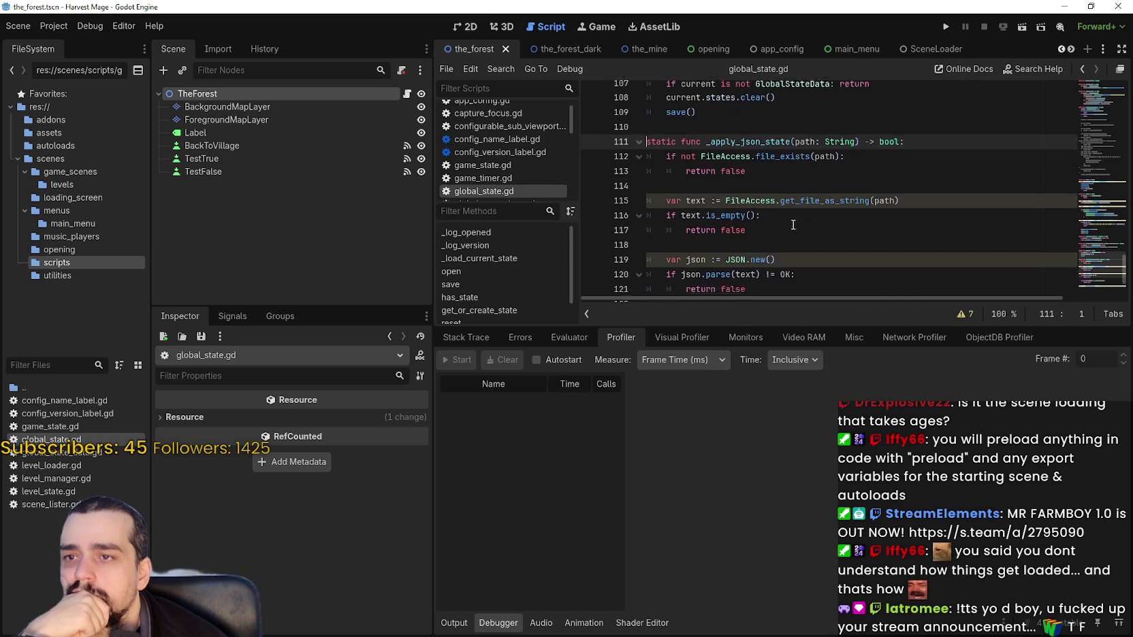
scroll(839, 175, down, 1)
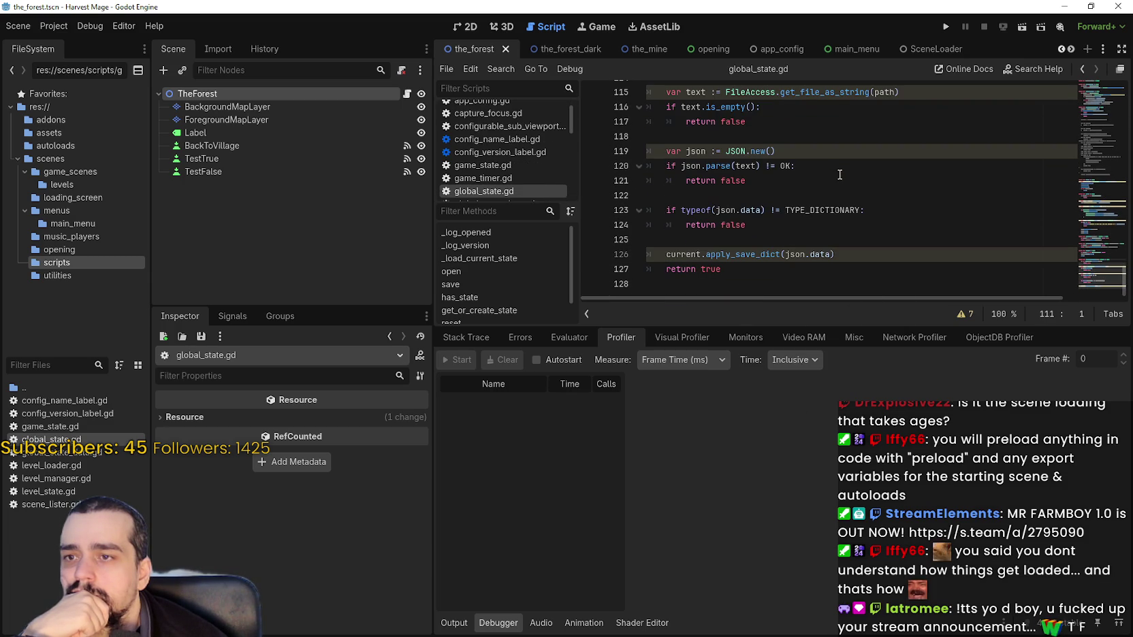
right_click(770, 255)
Step: Jump to apply_save_dict in global_state_data.gd and select the game_state = GameState.new() statement
click(818, 441)
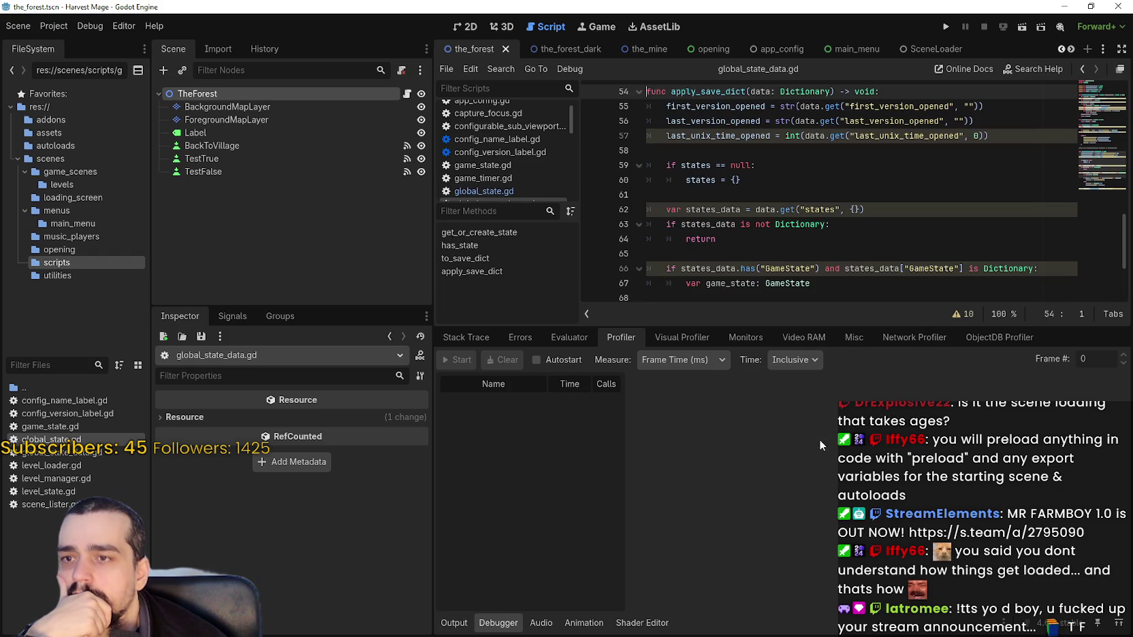
scroll(885, 211, down, 1)
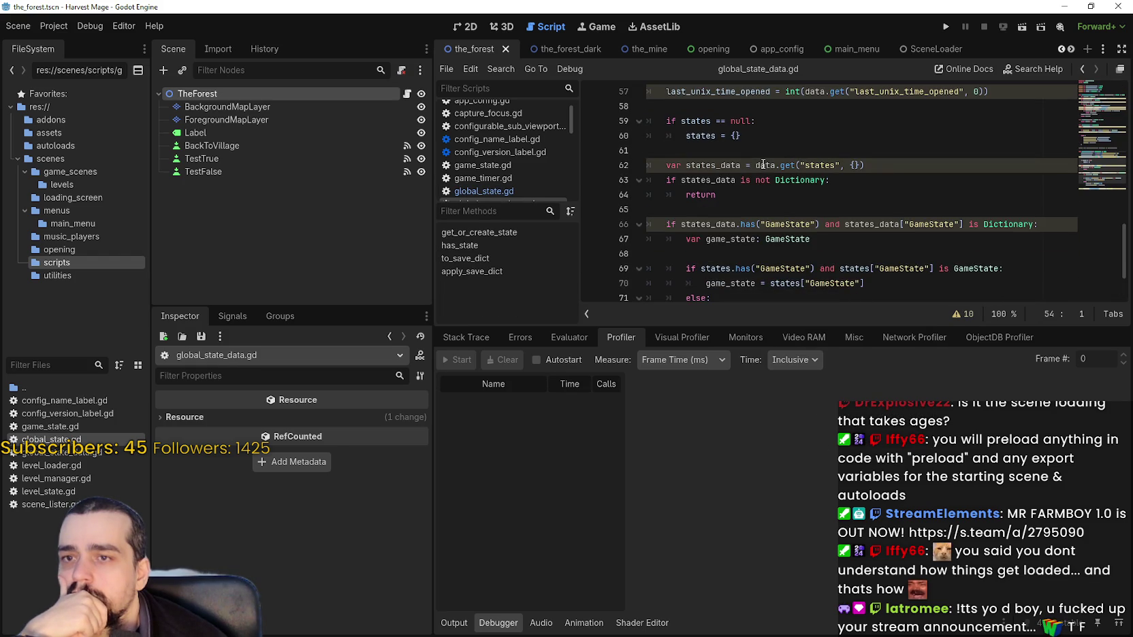
scroll(939, 203, down, 1)
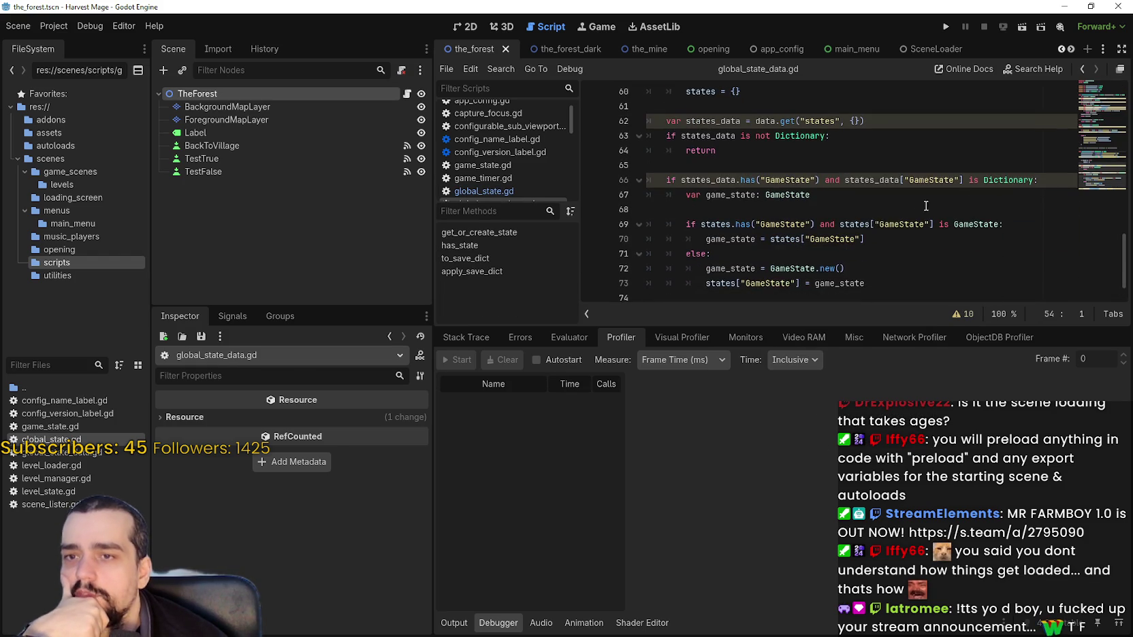
double_click(775, 198)
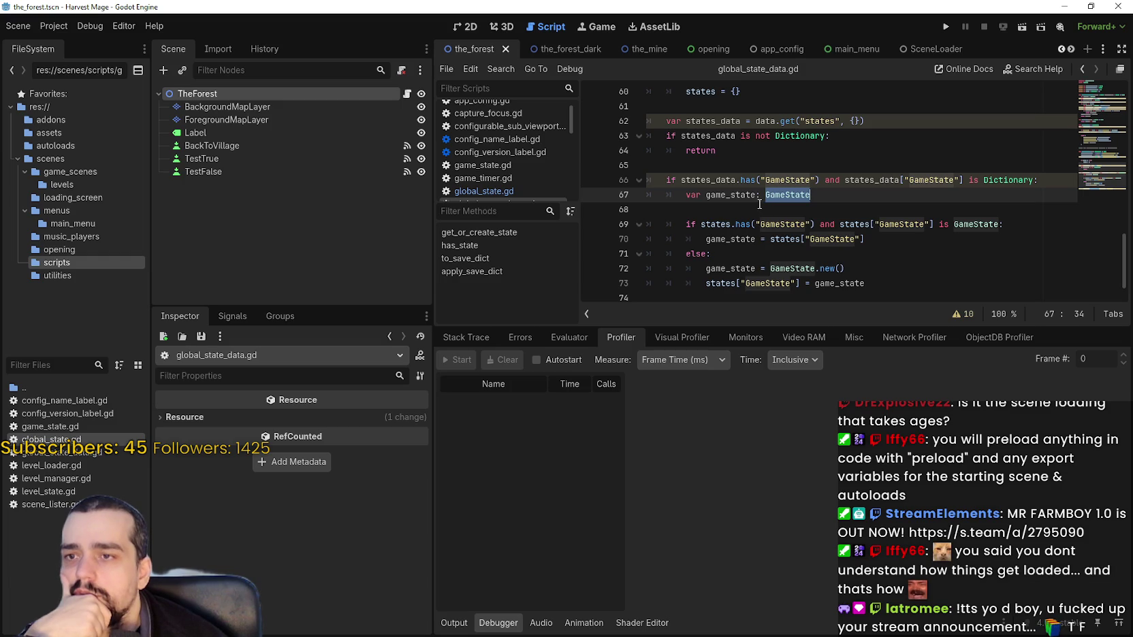
scroll(762, 218, down, 1)
click(716, 239)
drag(771, 242, 900, 232)
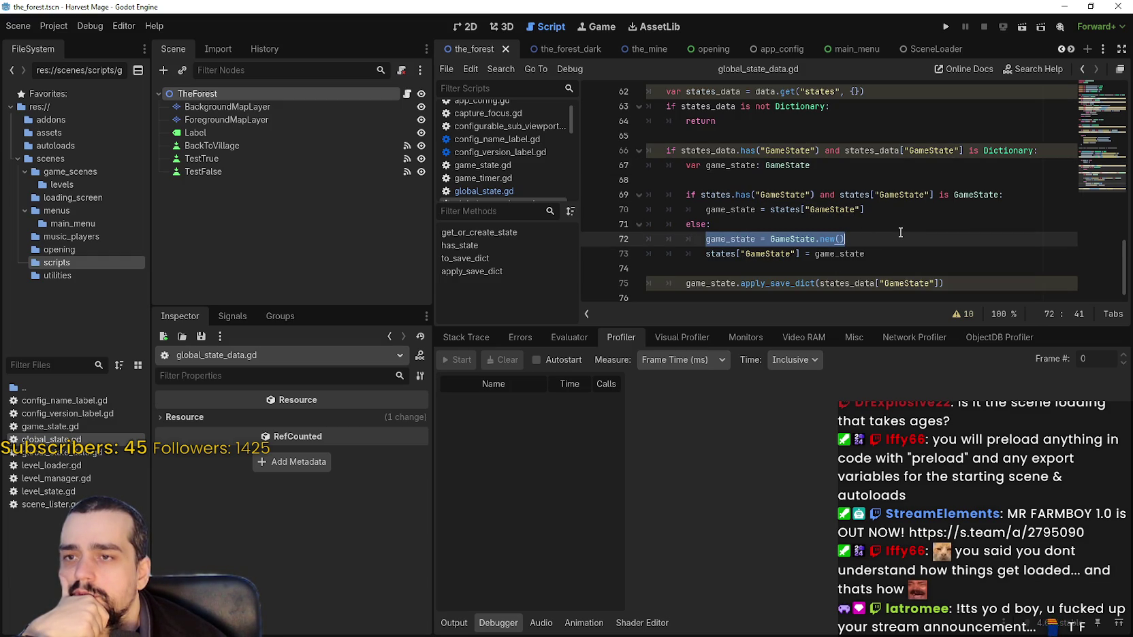
Step: Review the surrounding code and highlight the game_state variable on line 73
scroll(898, 231, up, 2)
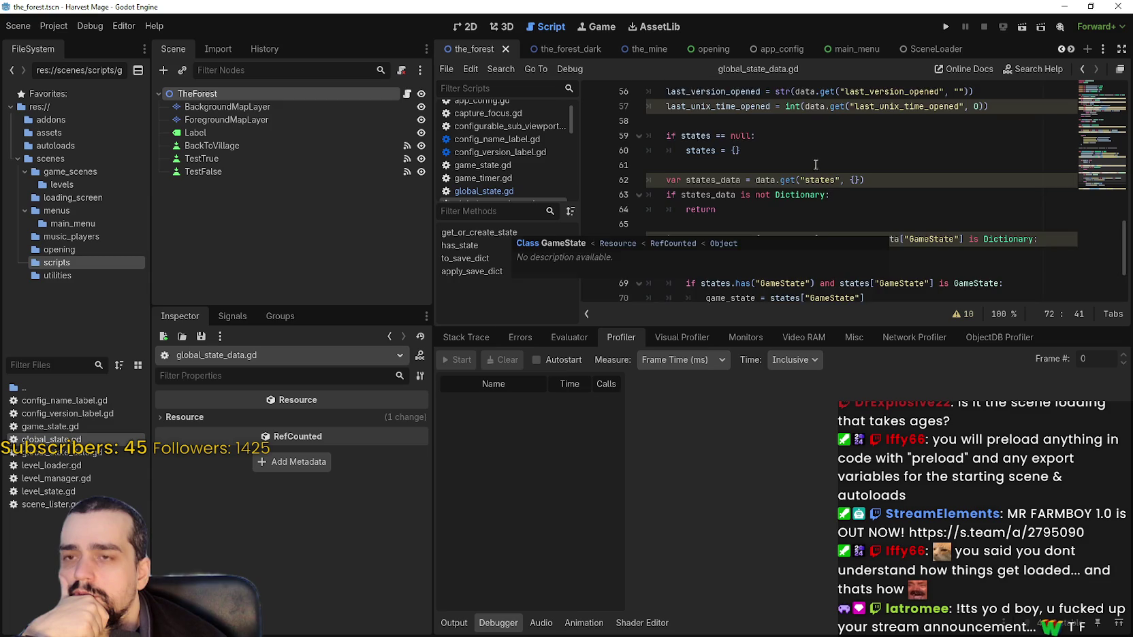
scroll(817, 173, down, 2)
scroll(682, 195, up, 2)
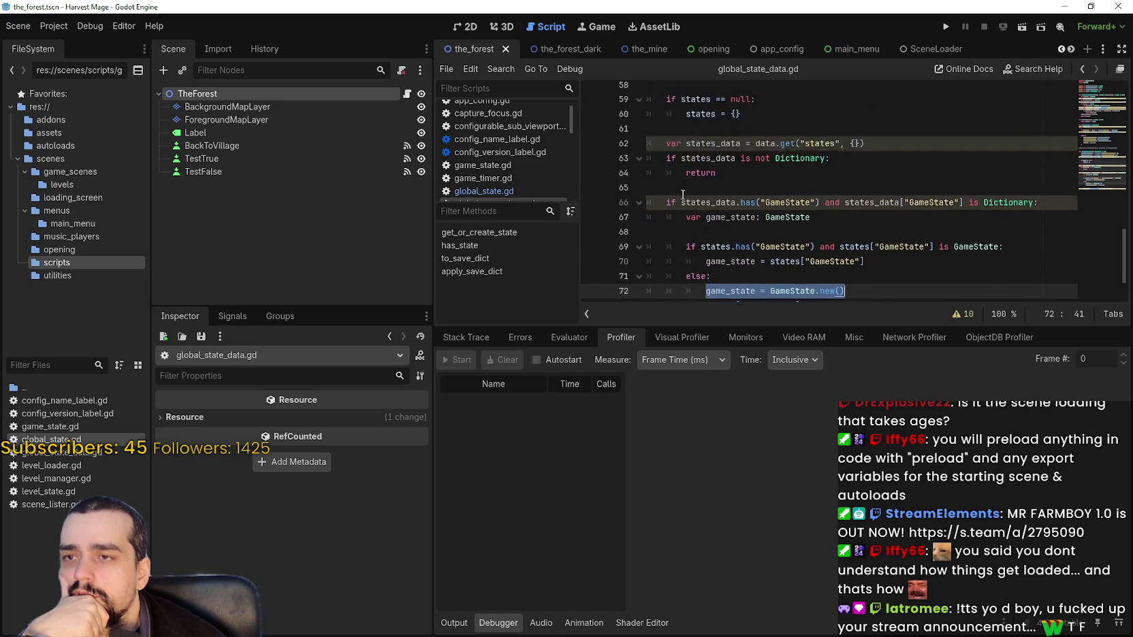
scroll(685, 198, down, 2)
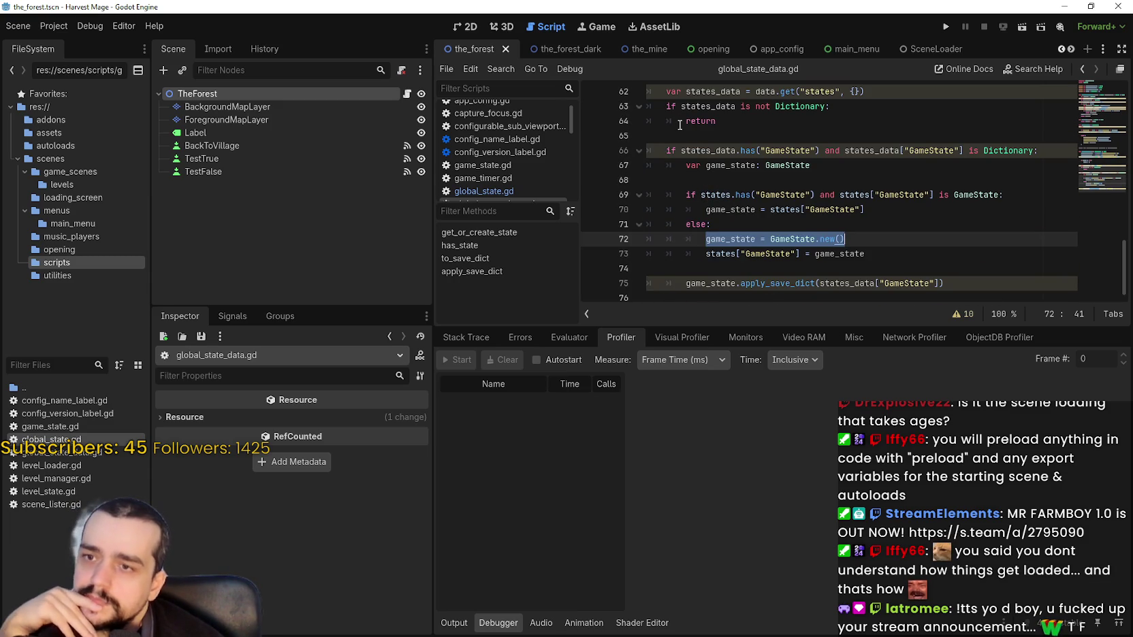
scroll(680, 125, up, 1)
scroll(679, 126, up, 1)
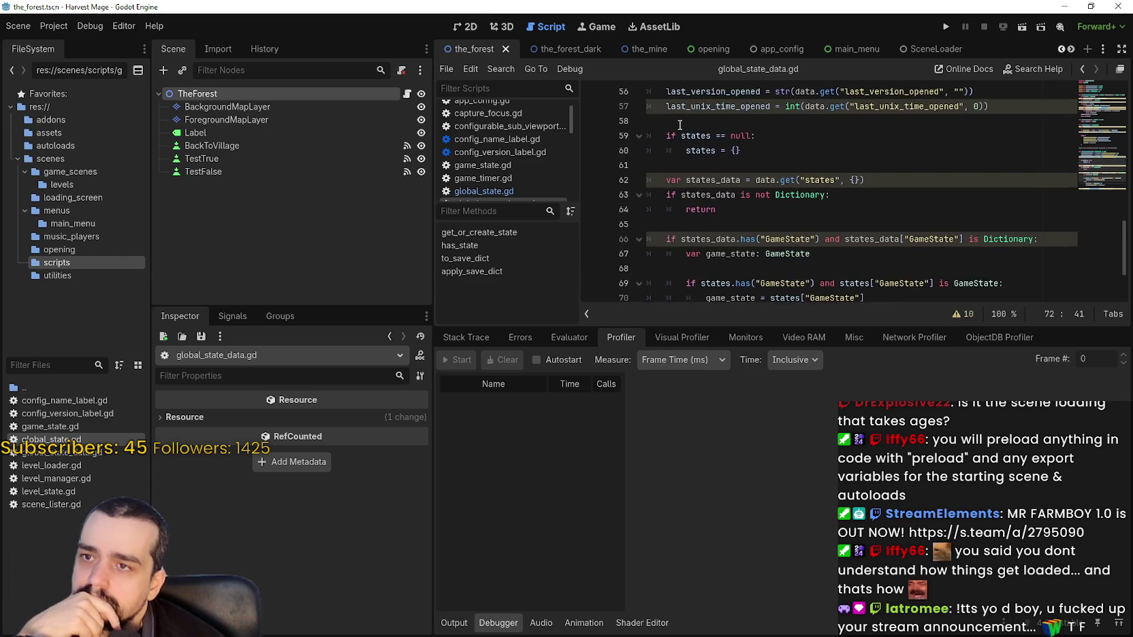
scroll(680, 125, down, 2)
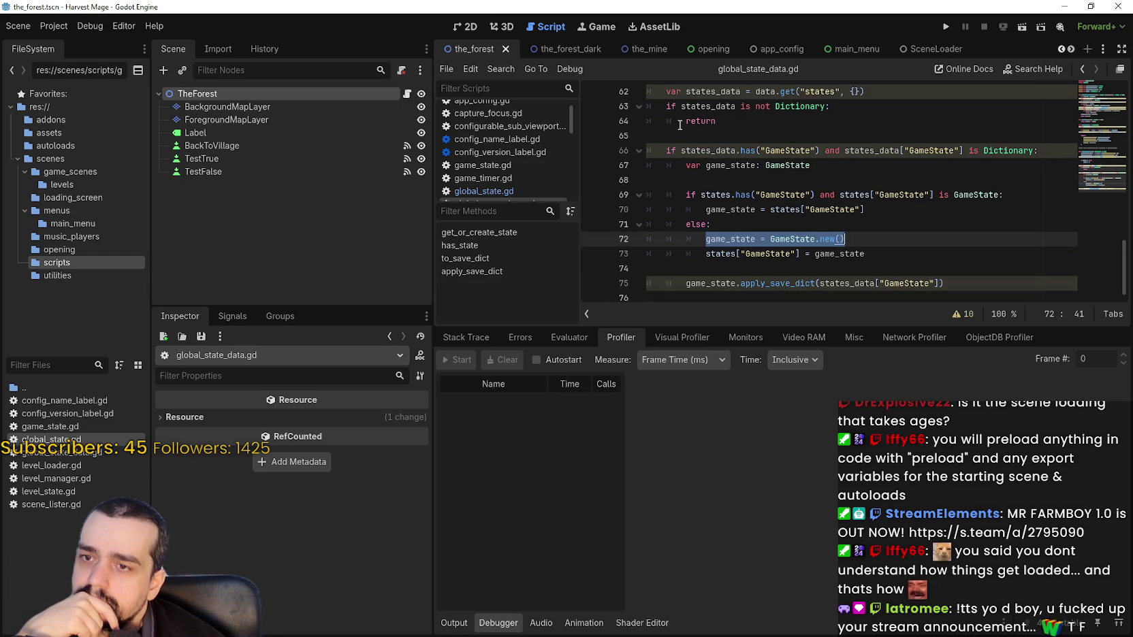
double_click(846, 254)
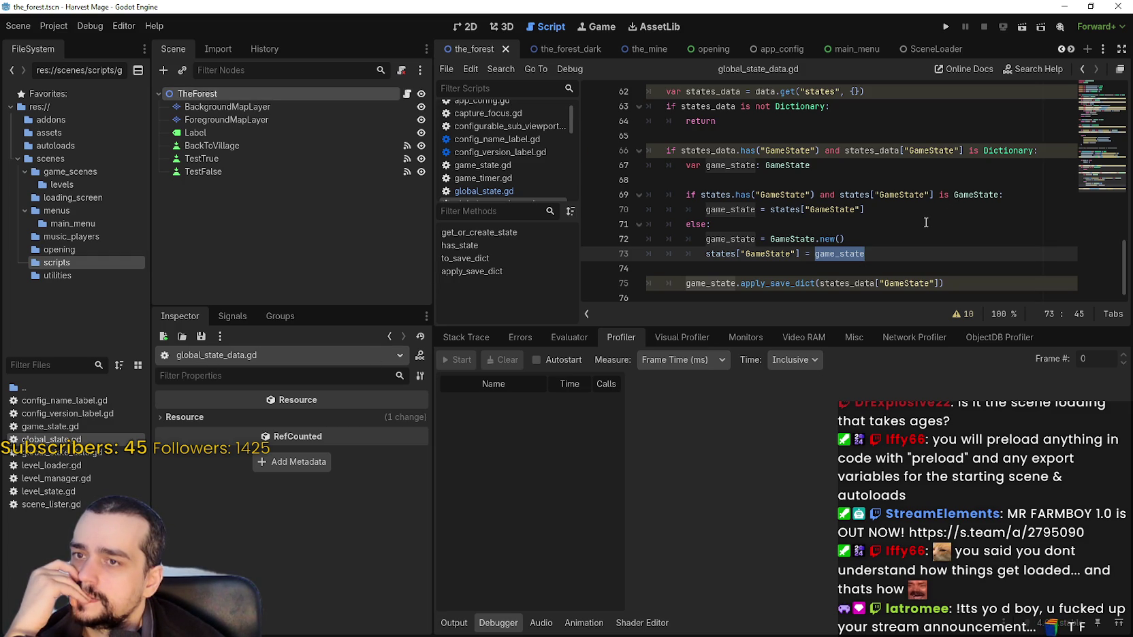
click(925, 222)
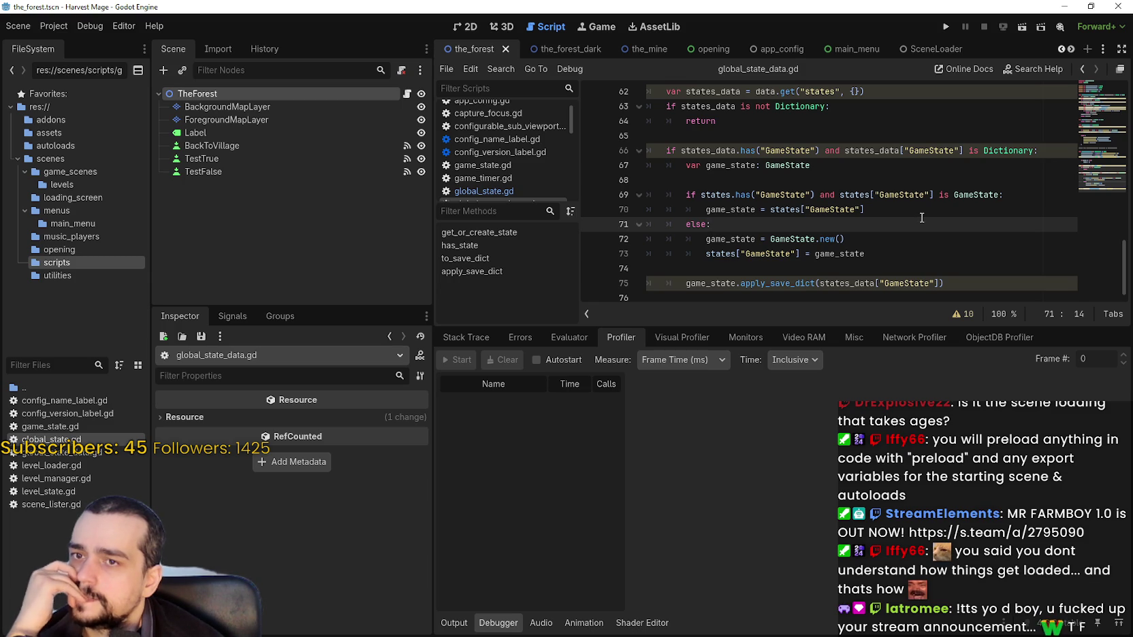
Step: Look up GameState on line 72 to open game_state.gd's apply_save_dict
scroll(921, 217, up, 1)
scroll(921, 217, up, 1)
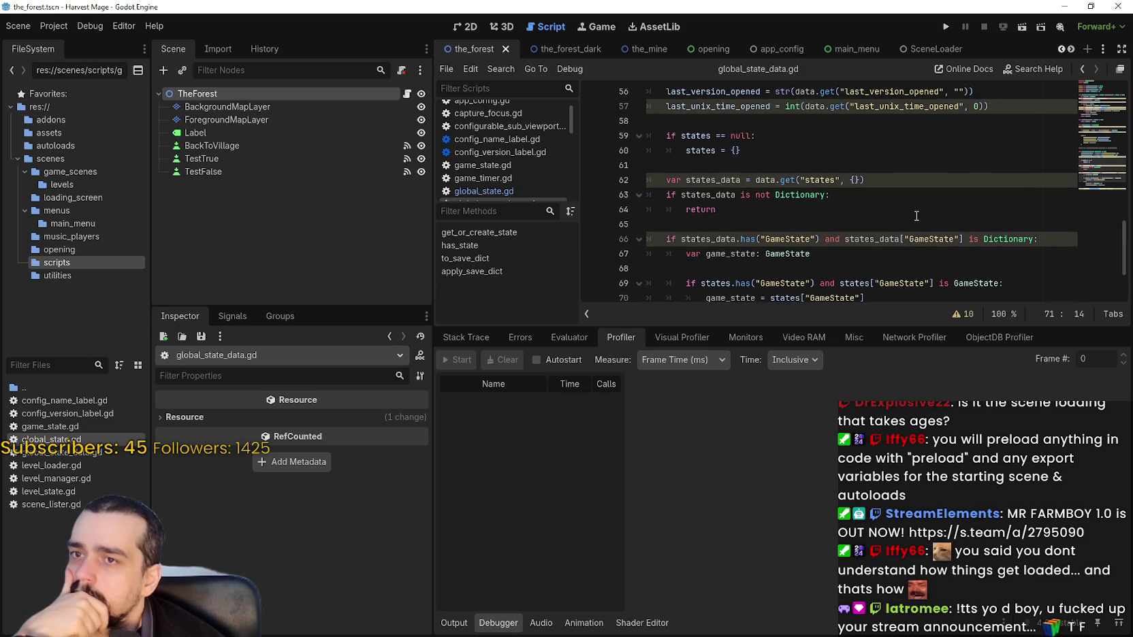
scroll(902, 215, down, 2)
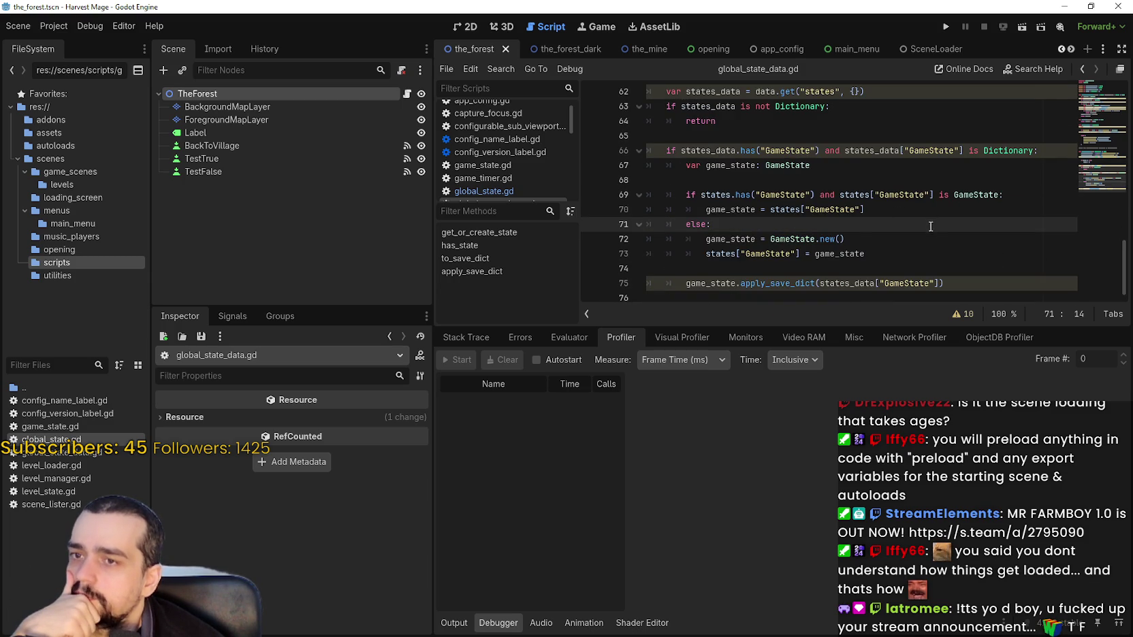
click(779, 233)
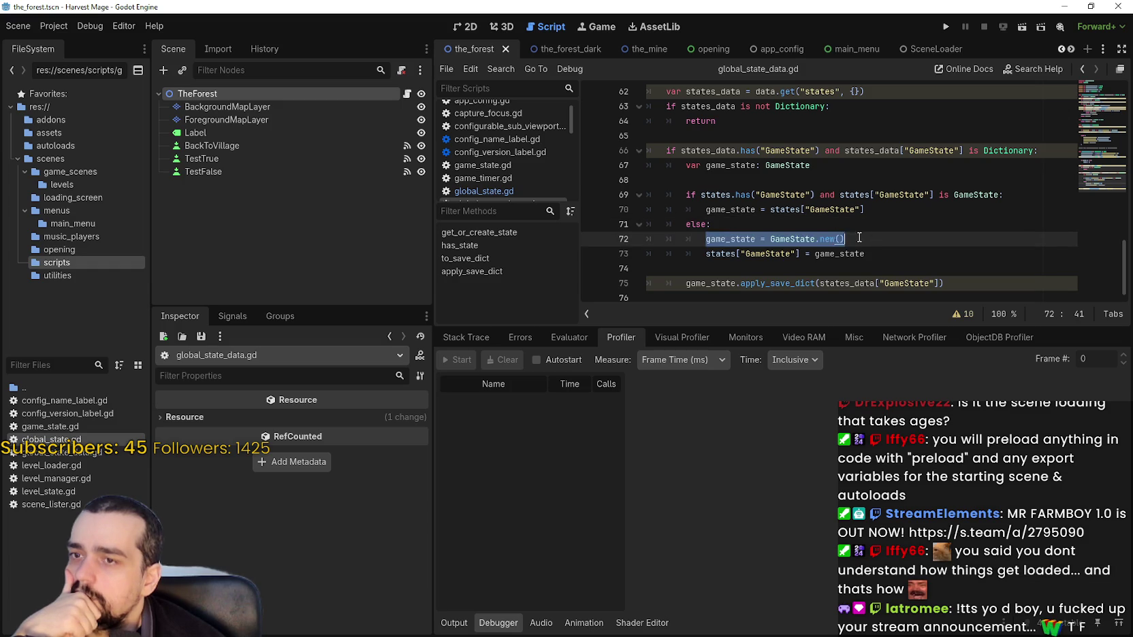
key(Home)
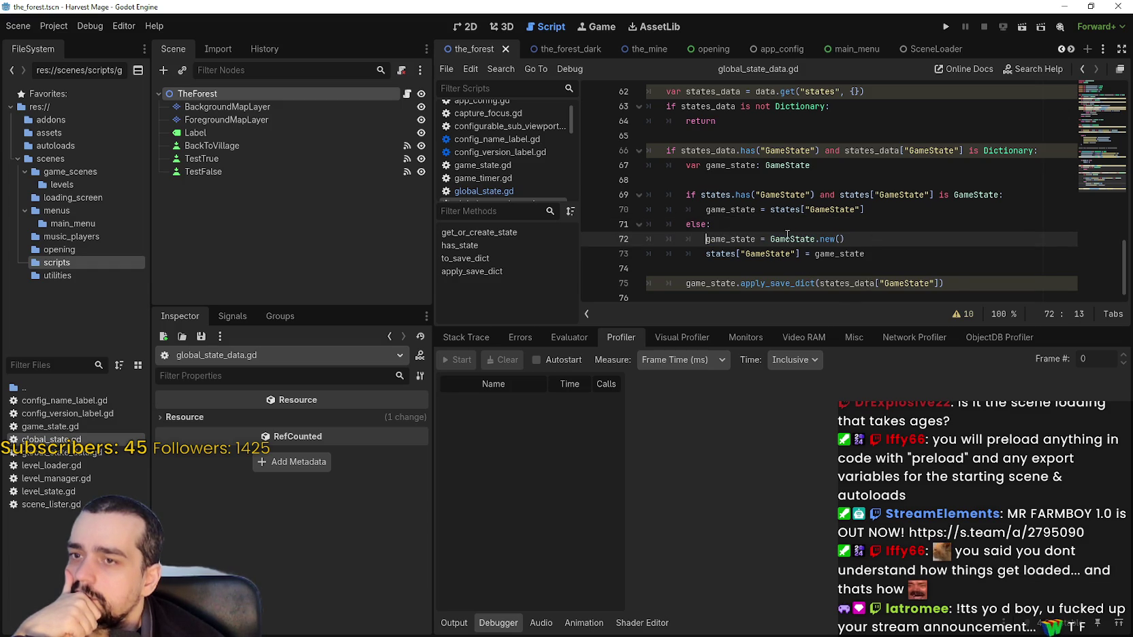
right_click(795, 234)
right_click(778, 241)
click(840, 428)
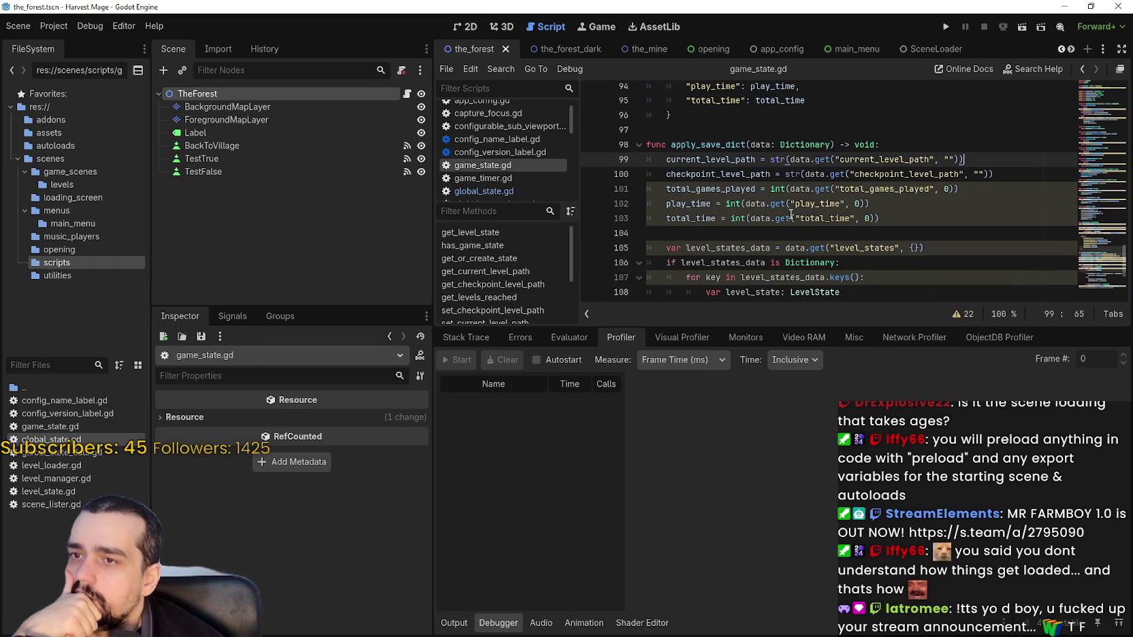
Step: Scroll game_state.gd to the level_states loop and bring up code actions for LevelState on line 113
scroll(780, 204, up, 3)
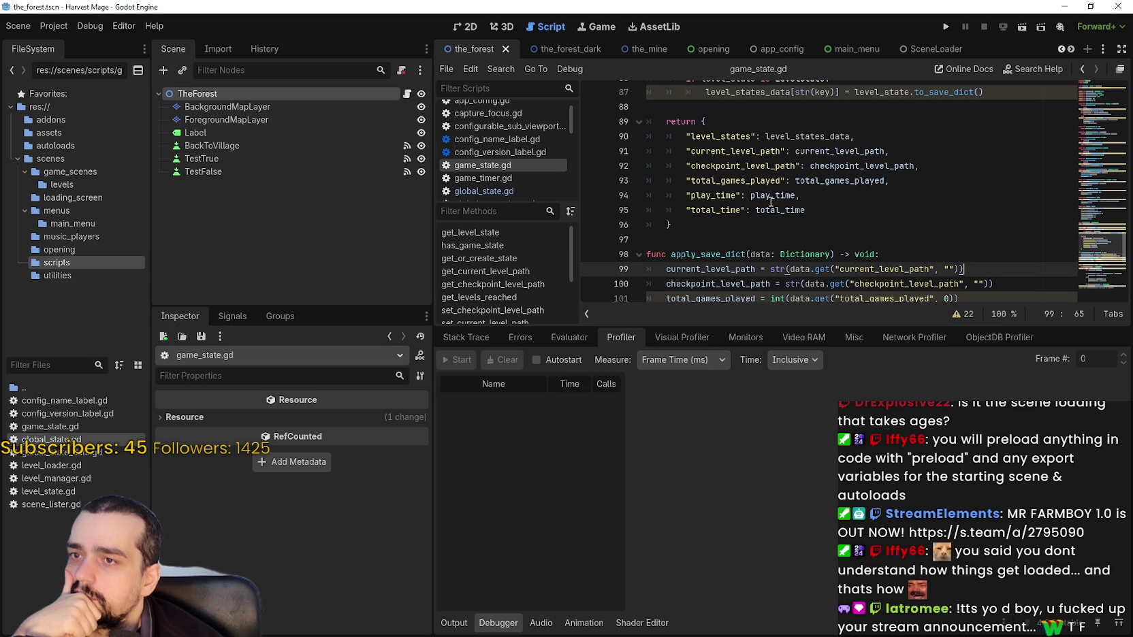
scroll(770, 201, down, 5)
mouse_move(845, 166)
mouse_down()
mouse_move(846, 235)
mouse_move(747, 210)
mouse_up()
scroll(847, 235, down, 2)
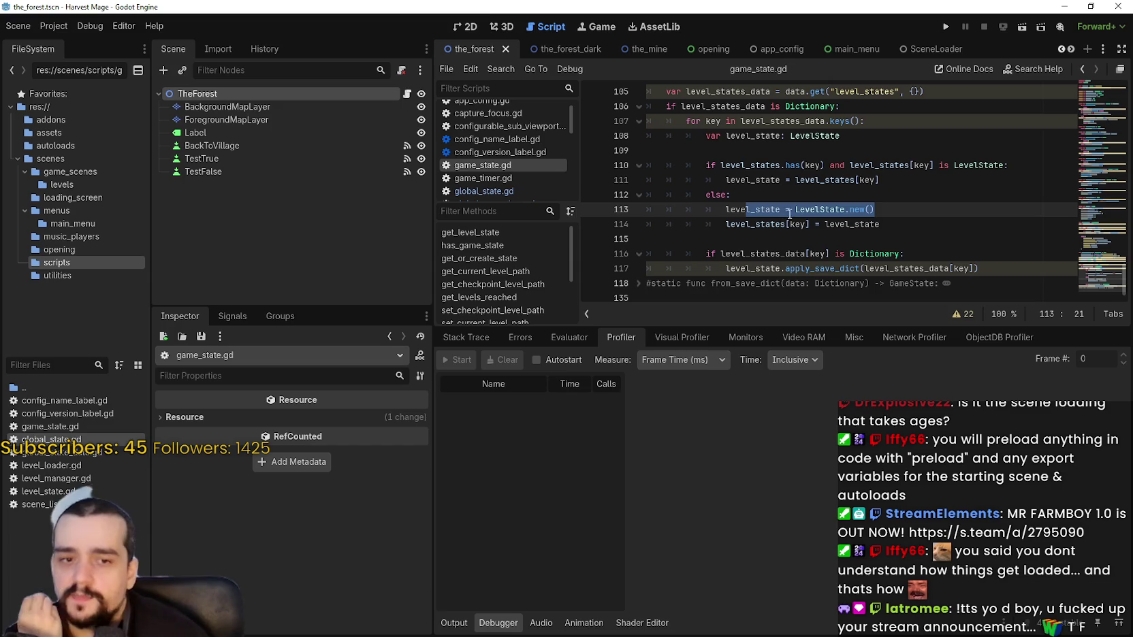
key(Up)
mouse_move(843, 214)
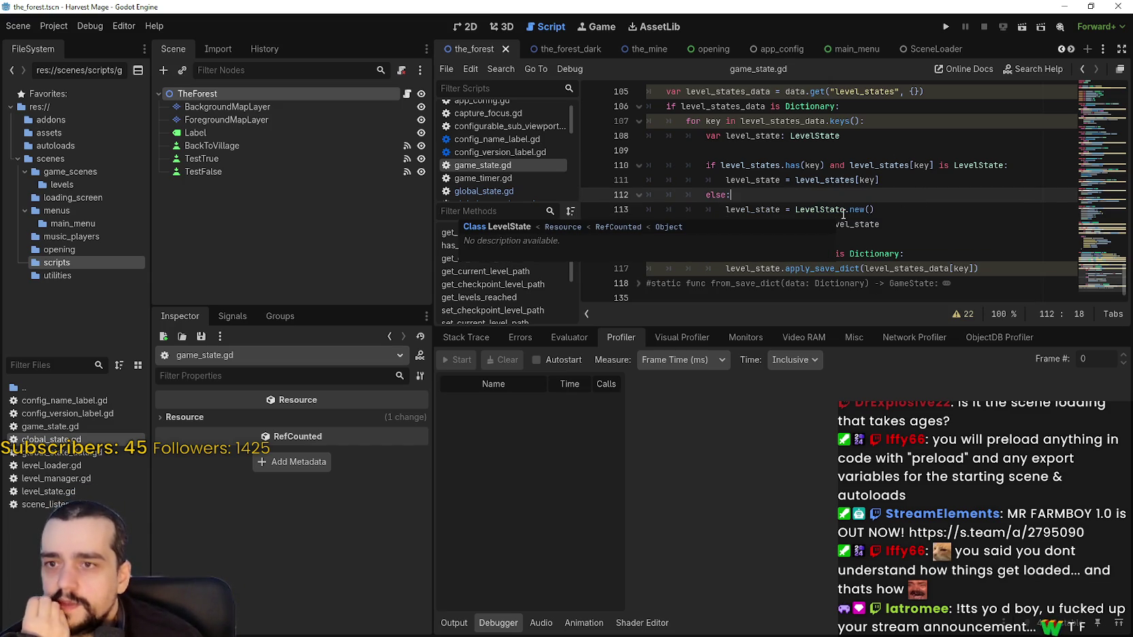
right_click(842, 214)
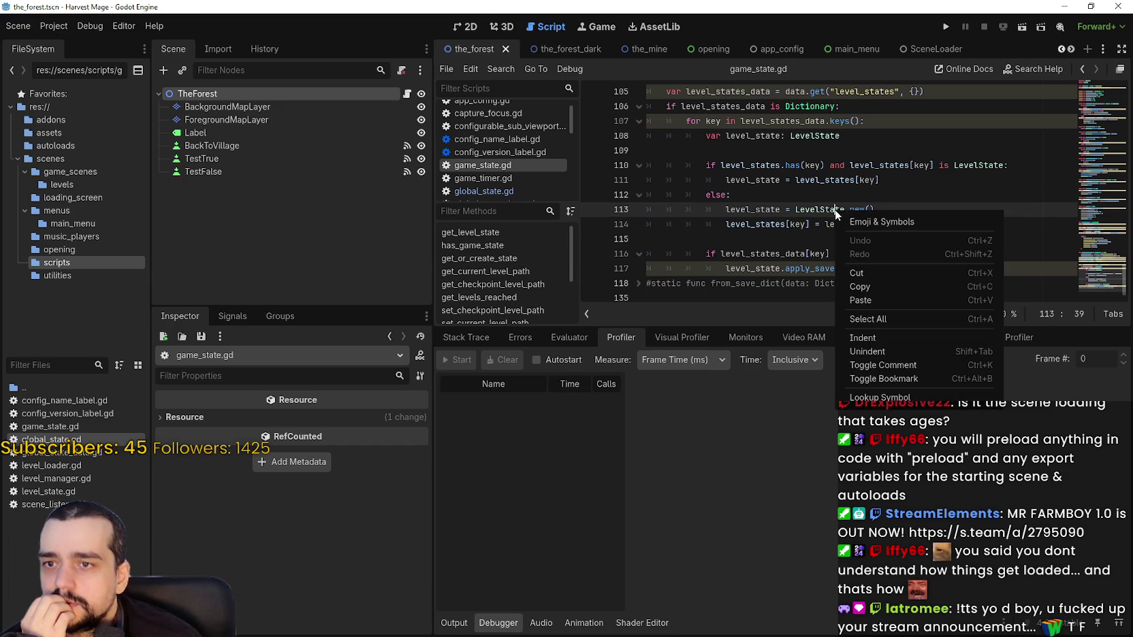
Step: Look up the LevelState class and read its save and apply functions in level_state.gd
click(894, 401)
mouse_move(823, 237)
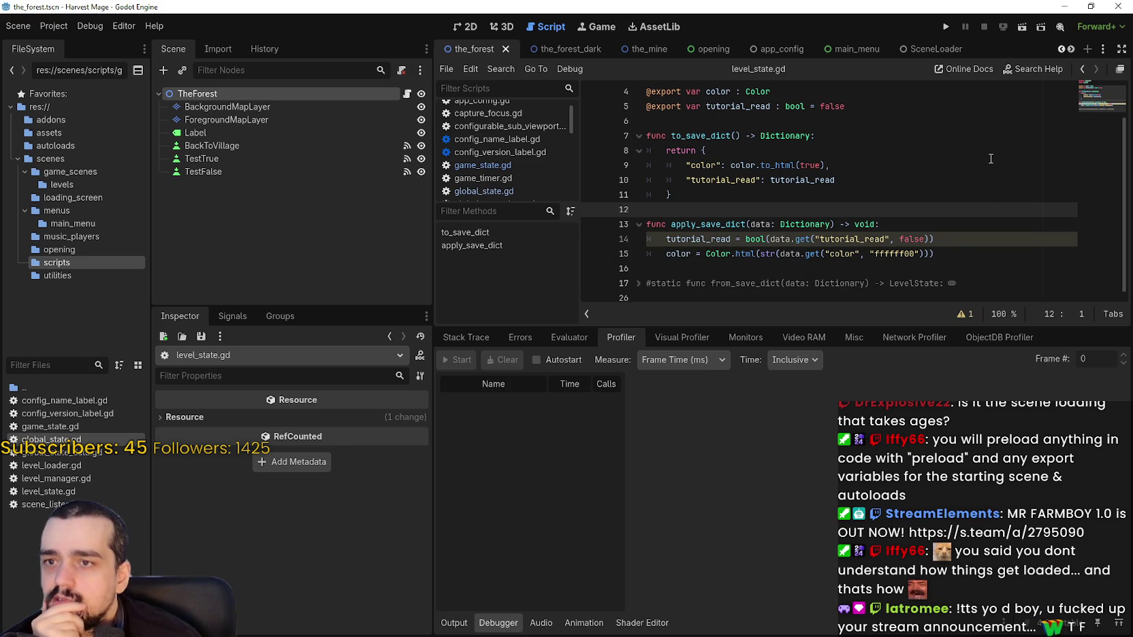
scroll(788, 221, up, 1)
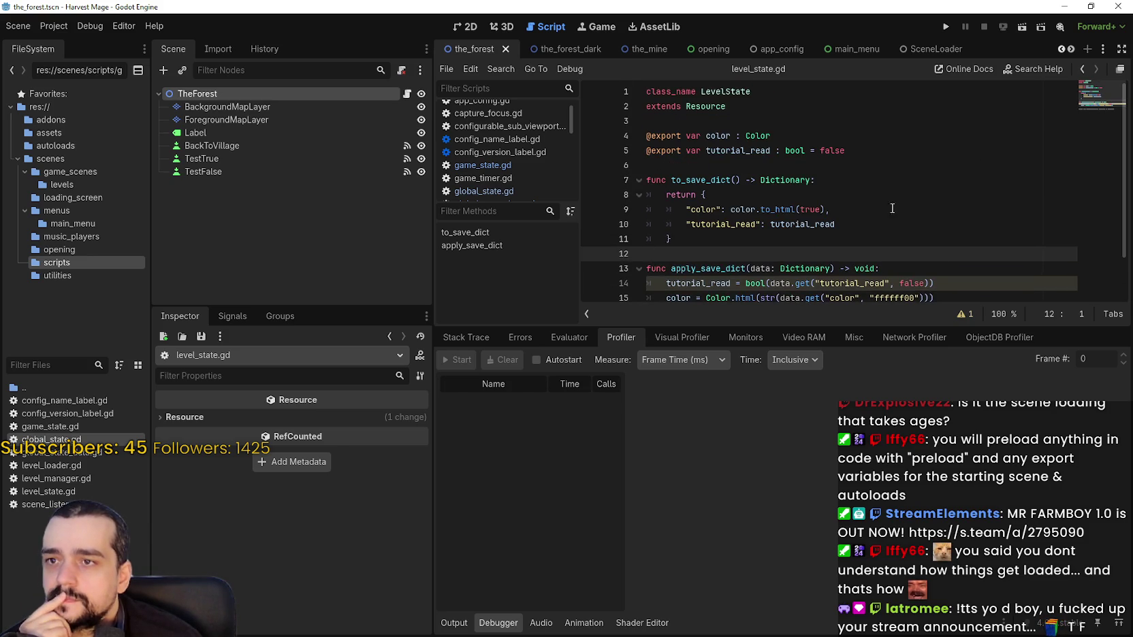
scroll(787, 245, down, 1)
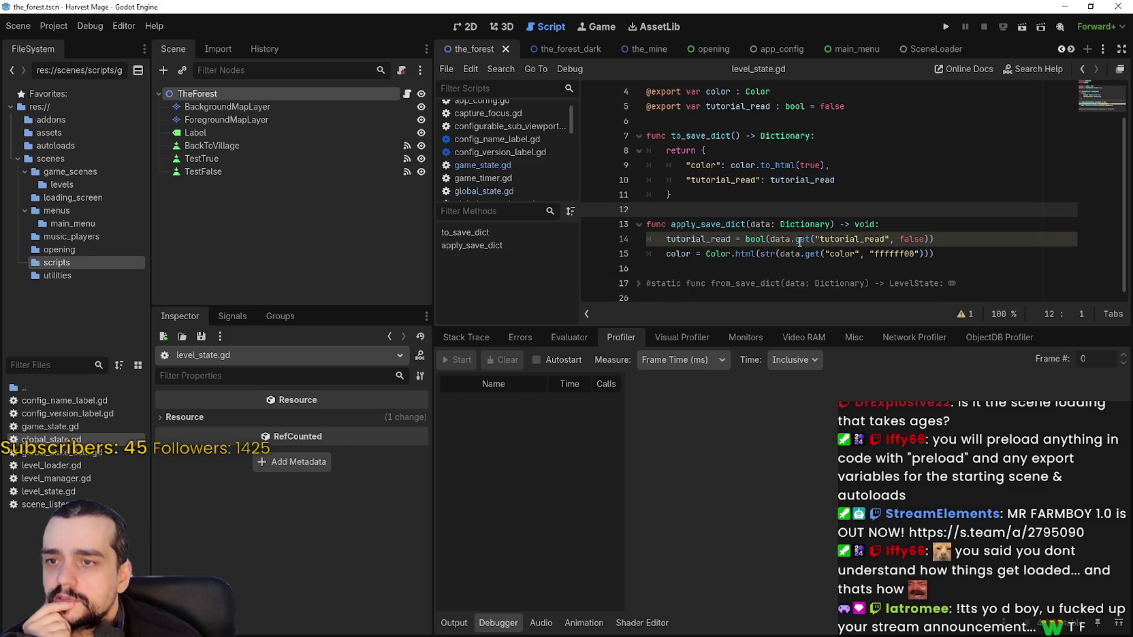
scroll(956, 229, up, 1)
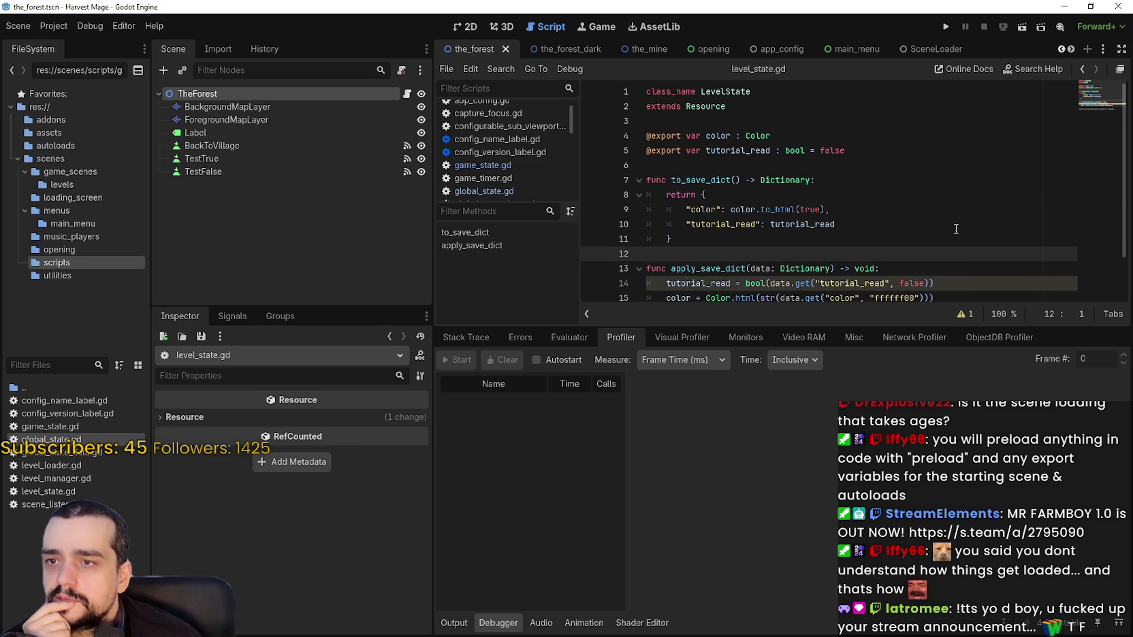
scroll(956, 227, down, 1)
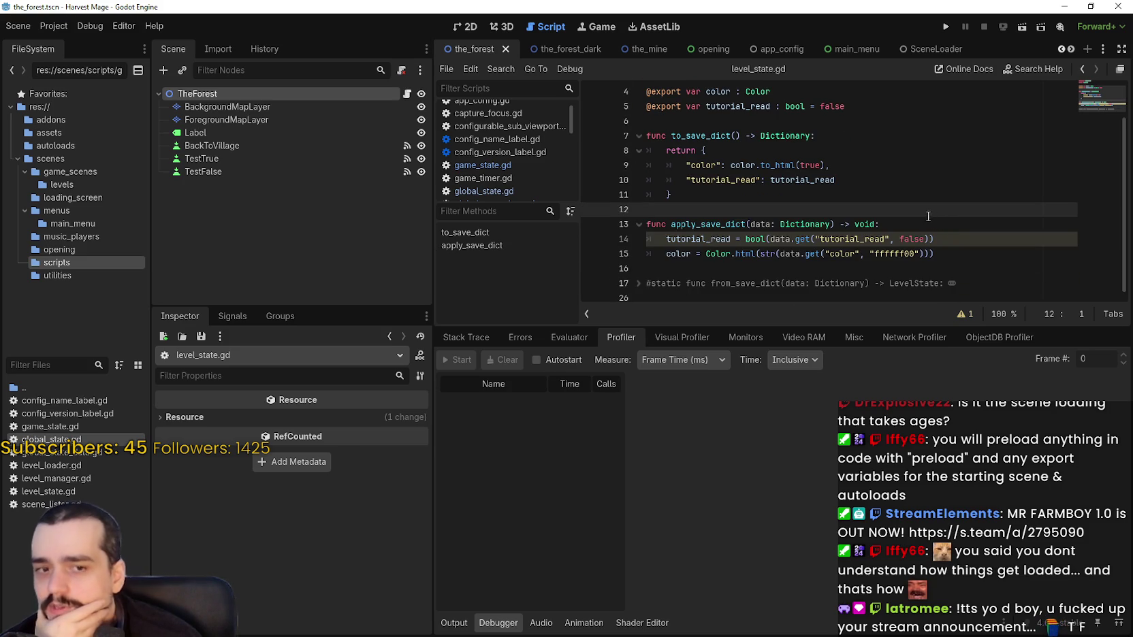
scroll(896, 202, up, 1)
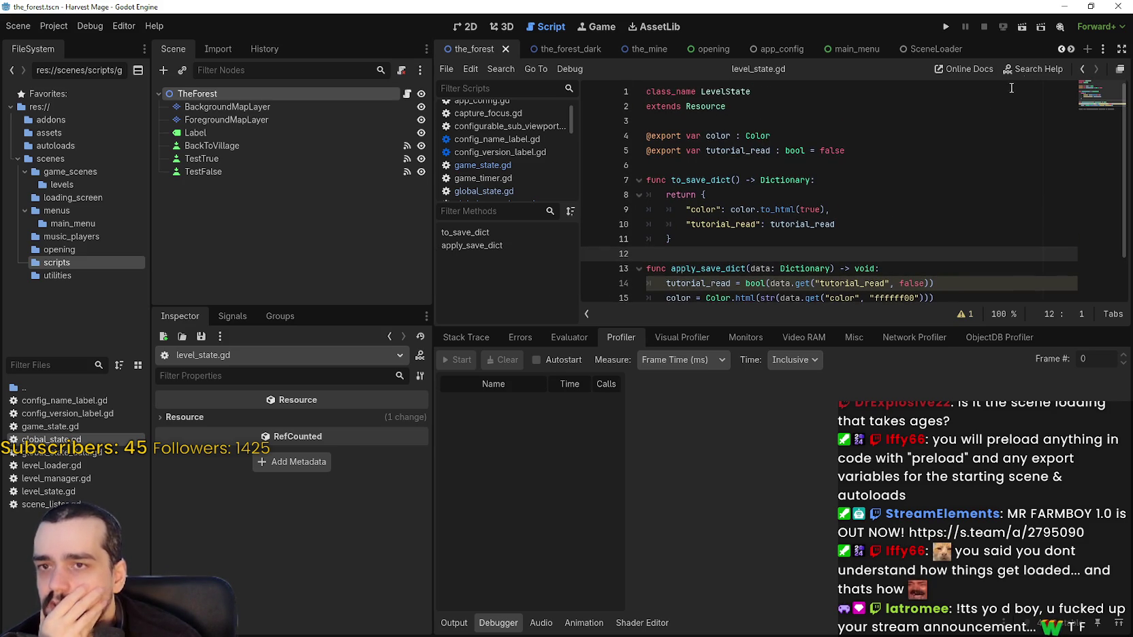
Step: Scroll the scene tabs back and open the script attached to TheForest
click(1062, 48)
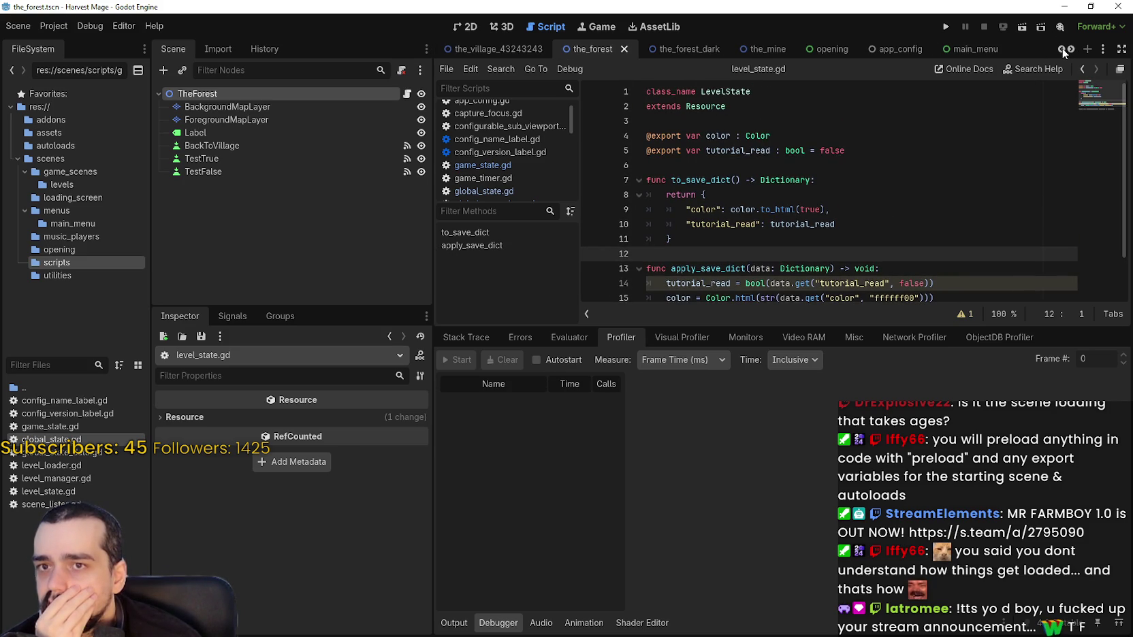
click(1061, 48)
click(788, 210)
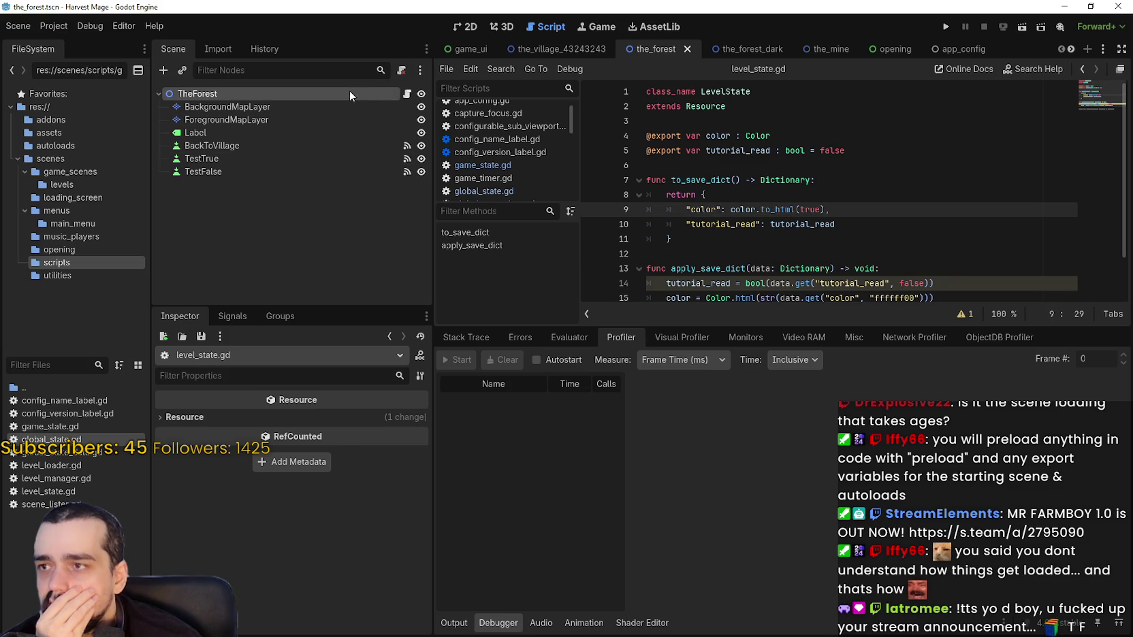
click(407, 94)
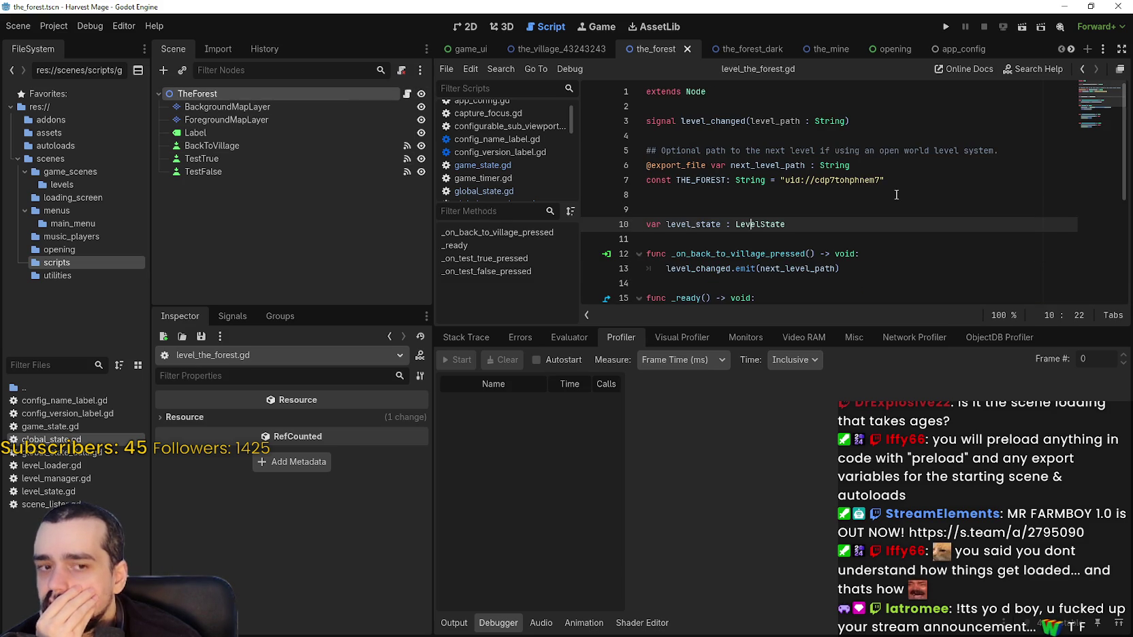
Step: Select the GameState.get_level_state(THE_FOREST) call on line 16 of level_the_forest.gd
scroll(896, 195, down, 1)
scroll(895, 195, down, 2)
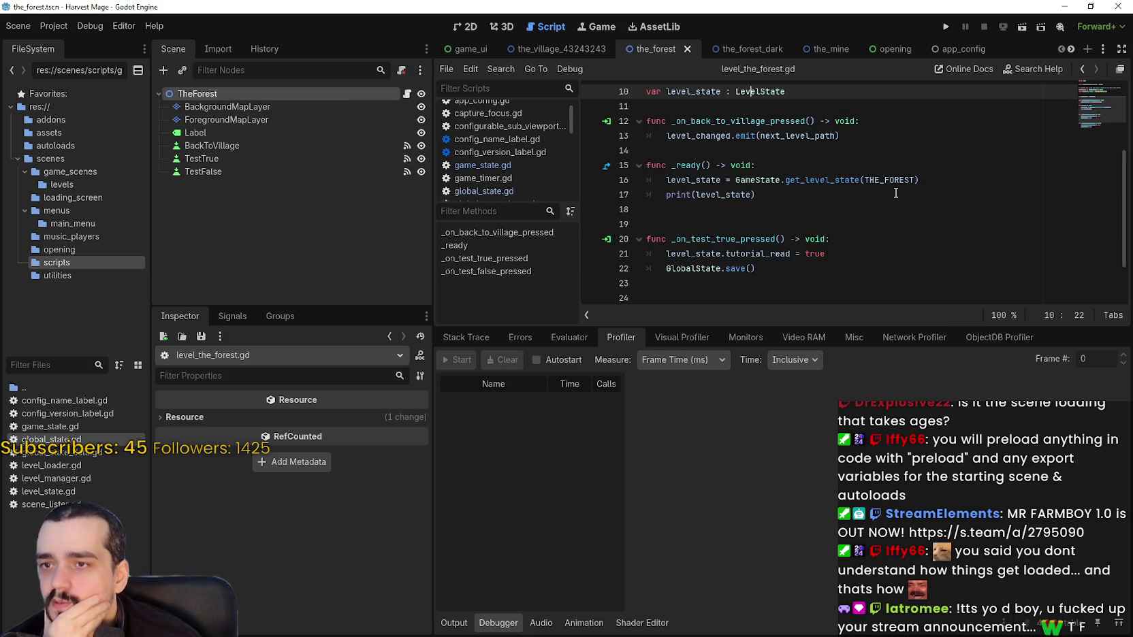
double_click(766, 180)
shift+click(955, 176)
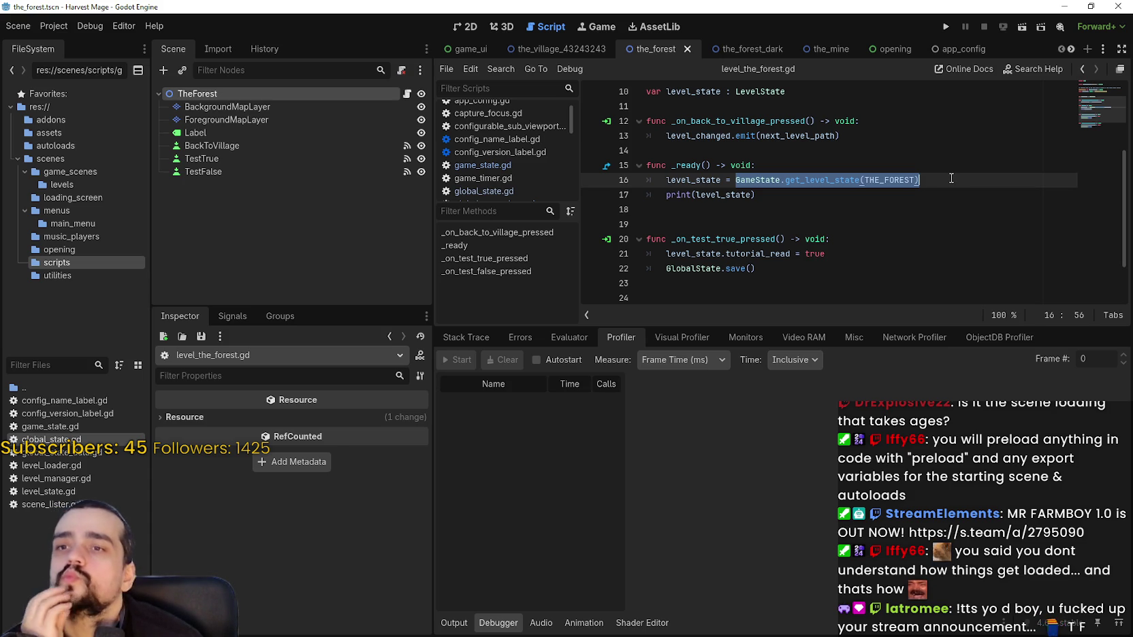
click(942, 181)
drag(916, 182, 736, 179)
Step: Select line 16's full level_state assignment, then run Harvest Mage to its main menu
scroll(756, 192, up, 3)
scroll(783, 204, down, 3)
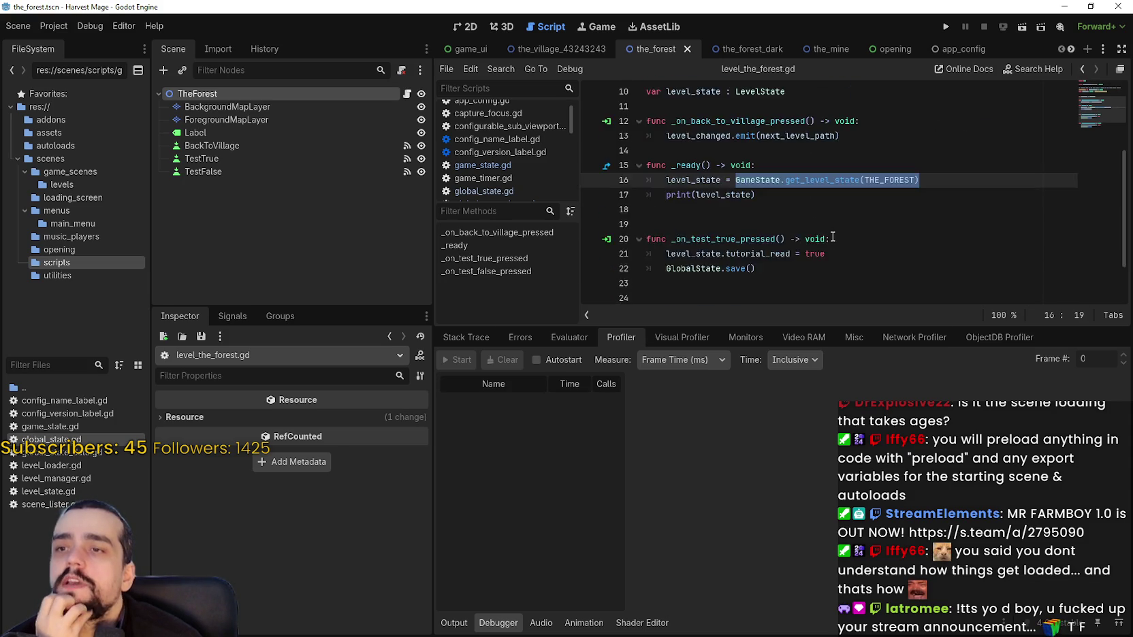
scroll(830, 233, up, 2)
scroll(827, 238, down, 2)
drag(665, 180, 933, 177)
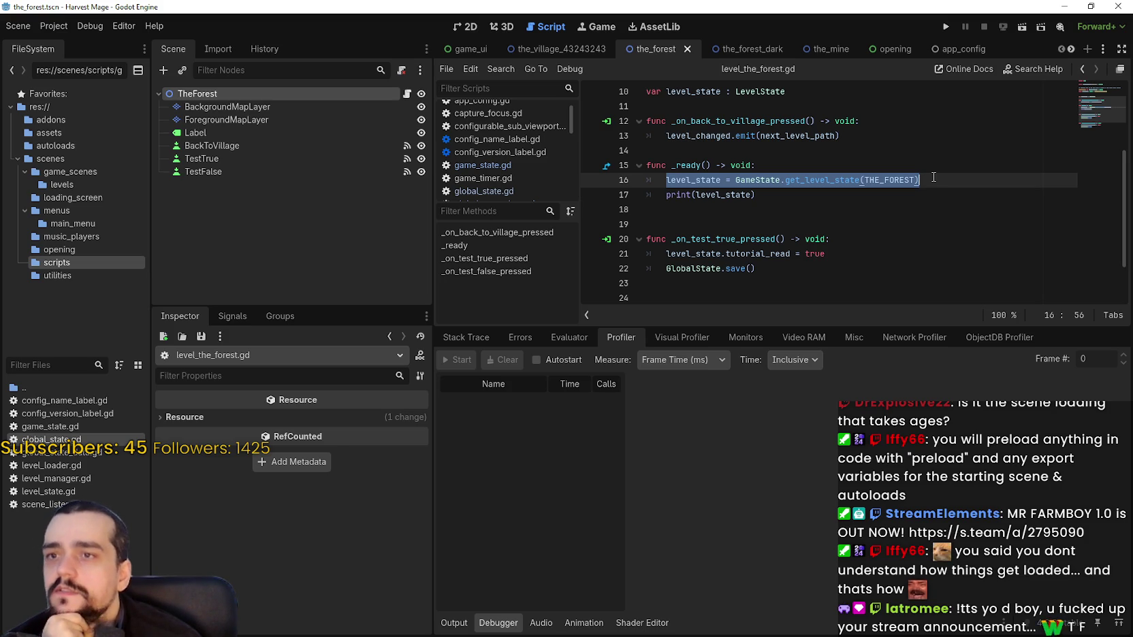
click(945, 26)
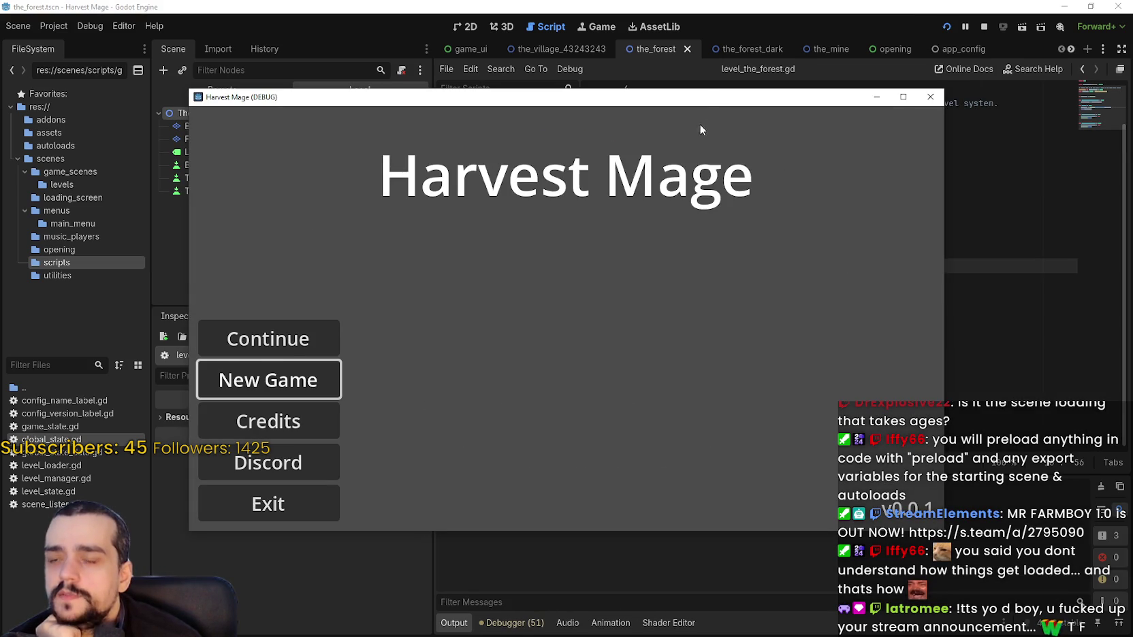
Step: Close the running game and open game_state.gd at line 109 of apply_save_dict
key(F8)
click(829, 185)
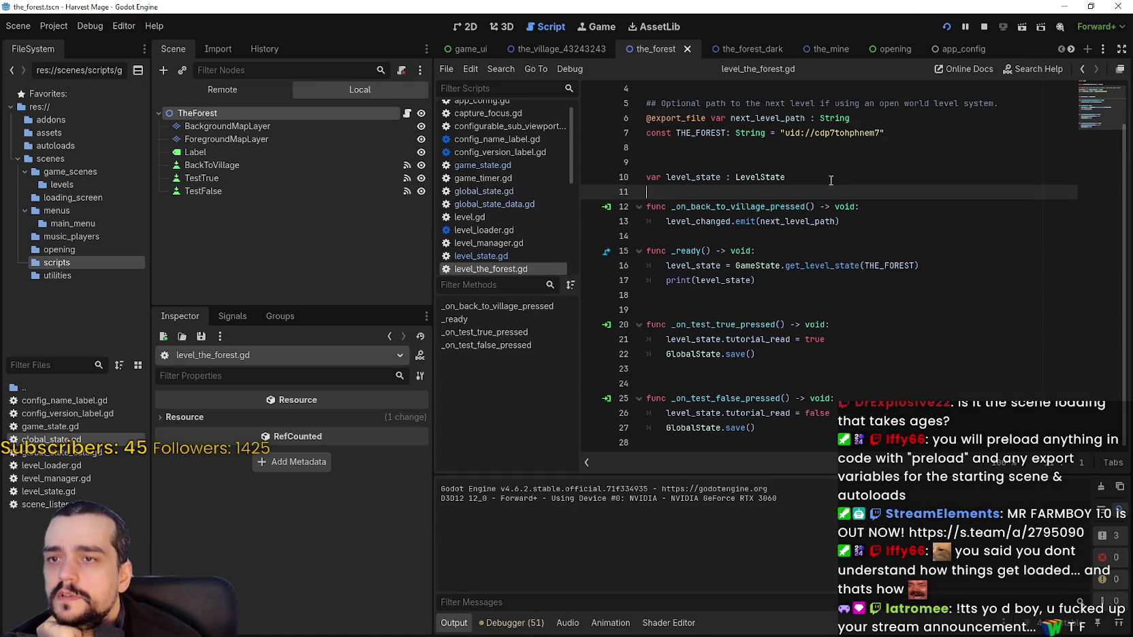
click(816, 144)
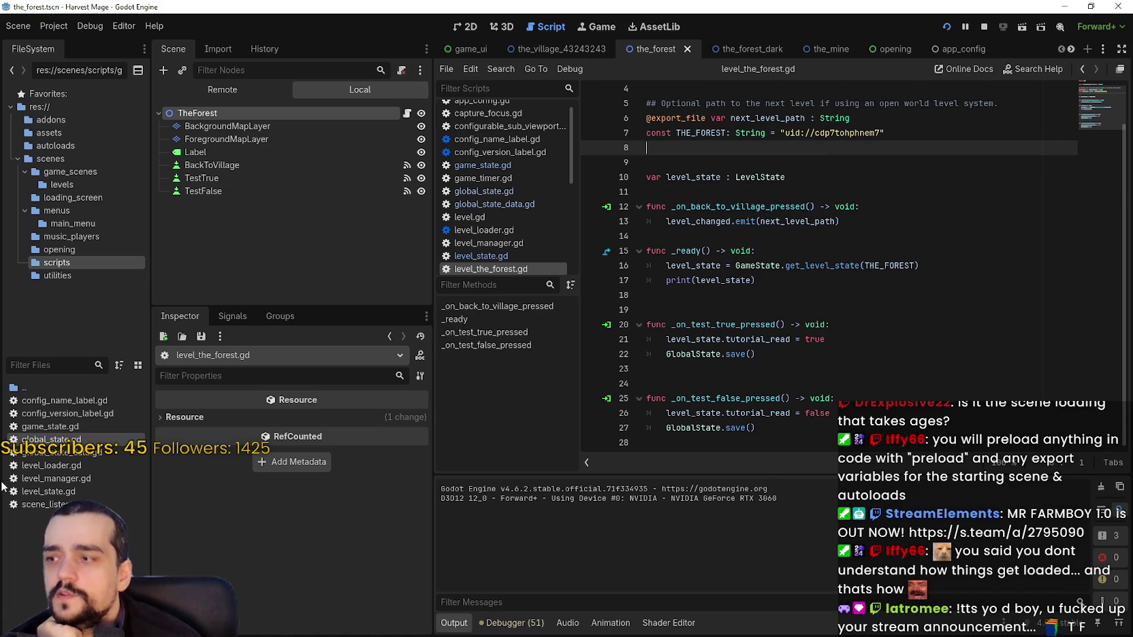
ctrl+click(742, 354)
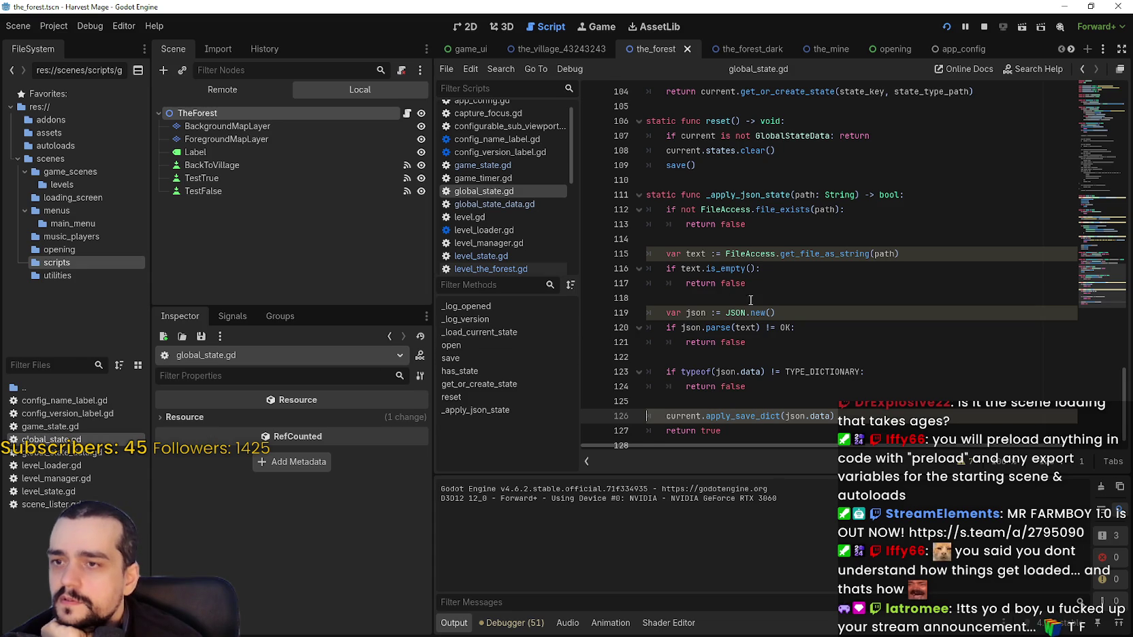
scroll(746, 301, down, 1)
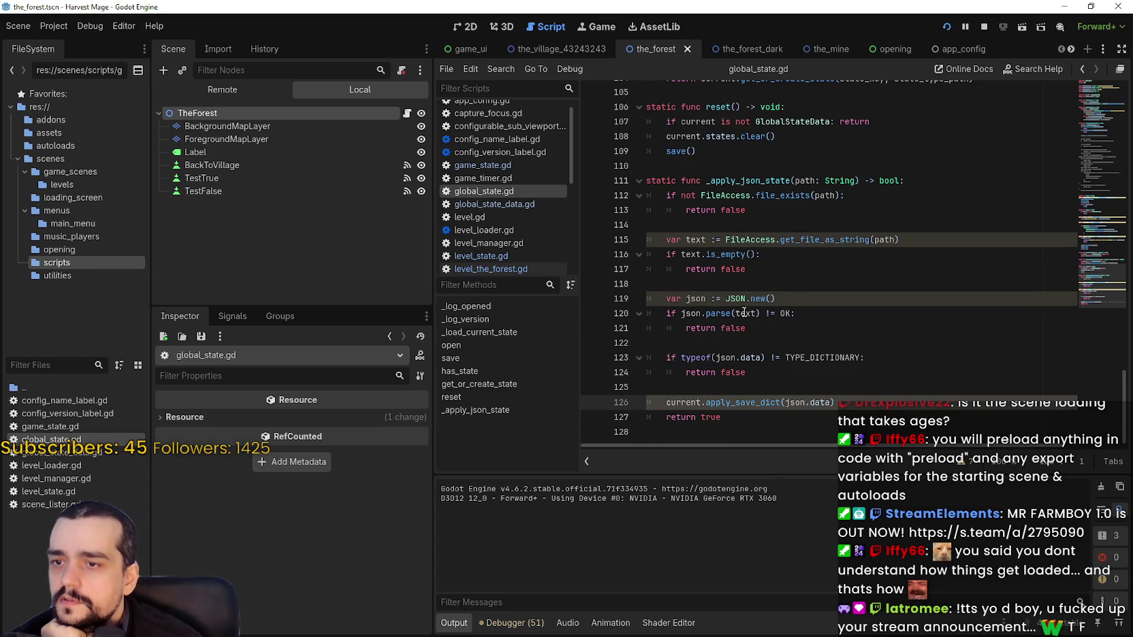
double_click(47, 426)
click(790, 299)
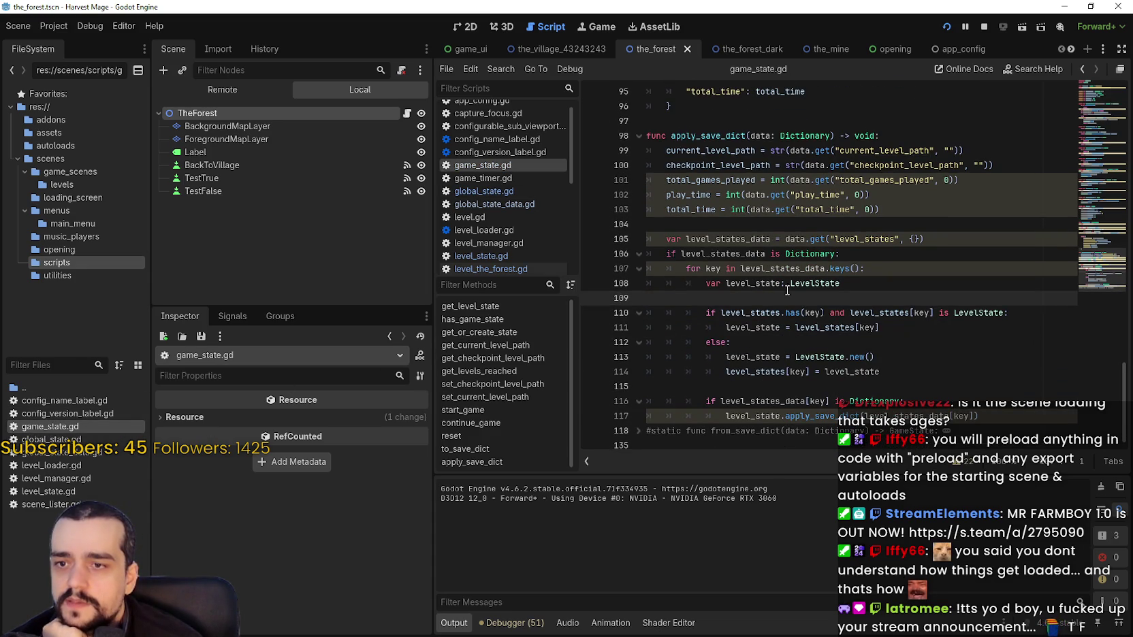
Step: Select the level_state = LevelState.new() assignment on line 113 of apply_save_dict
drag(875, 357, 724, 359)
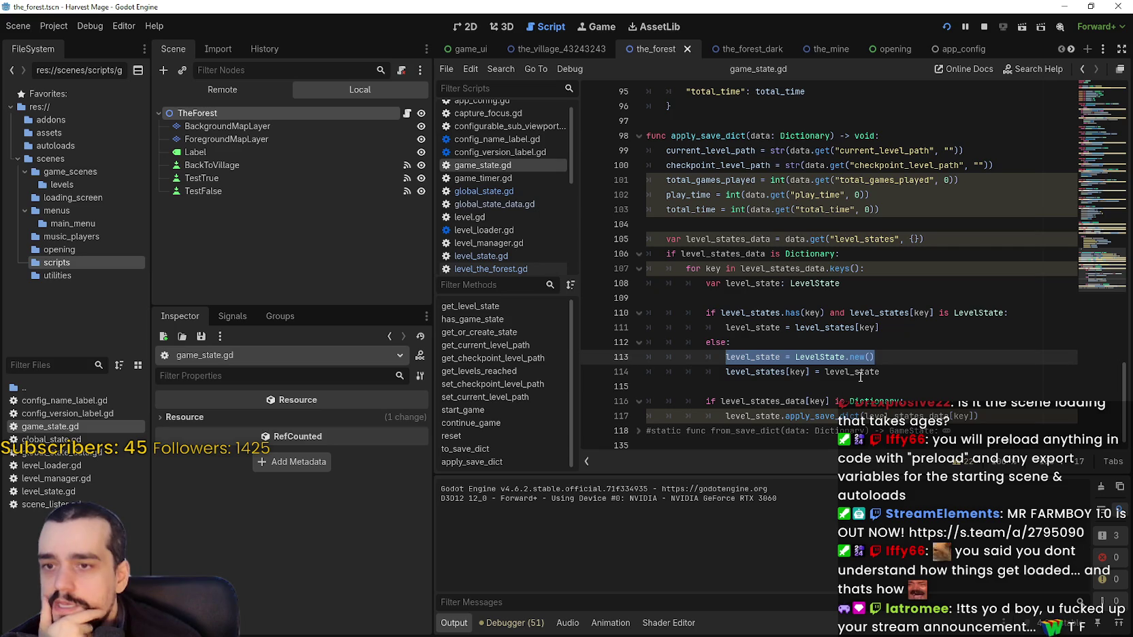
key(shift+Left)
key(shift+Left)
key(shift+Right)
key(shift+Right)
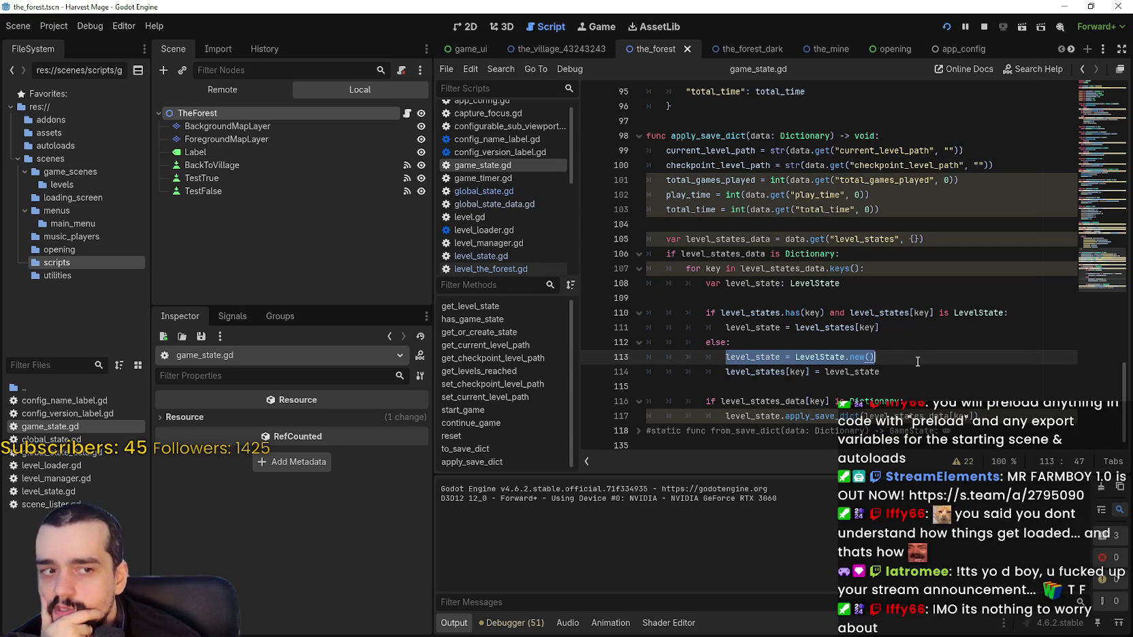
drag(899, 357, 727, 359)
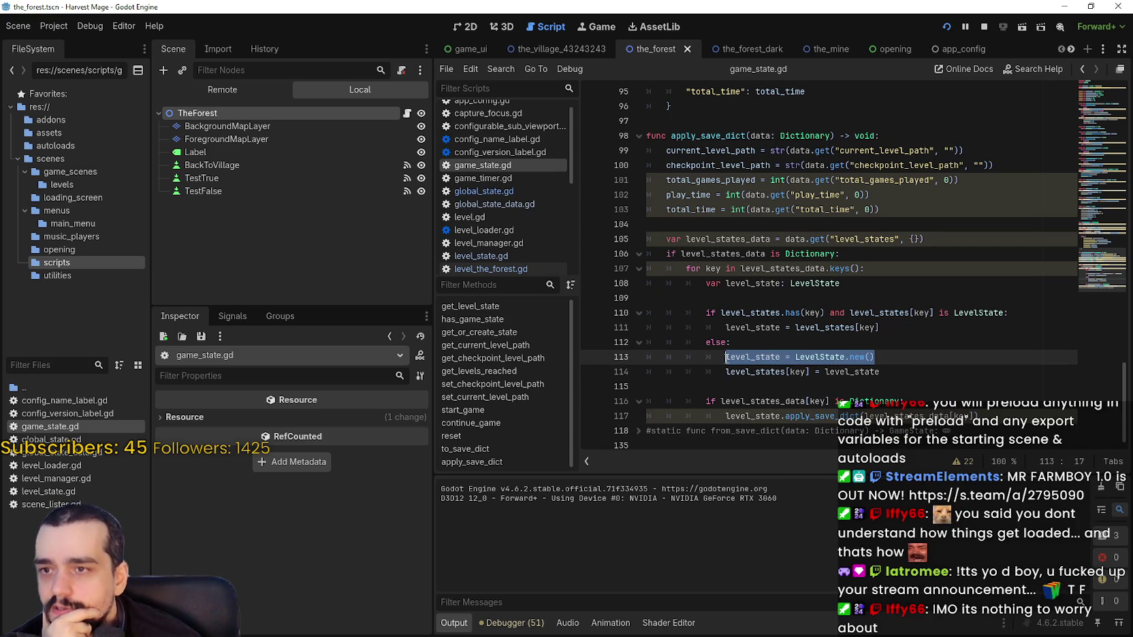
scroll(727, 359, up, 8)
scroll(726, 359, up, 10)
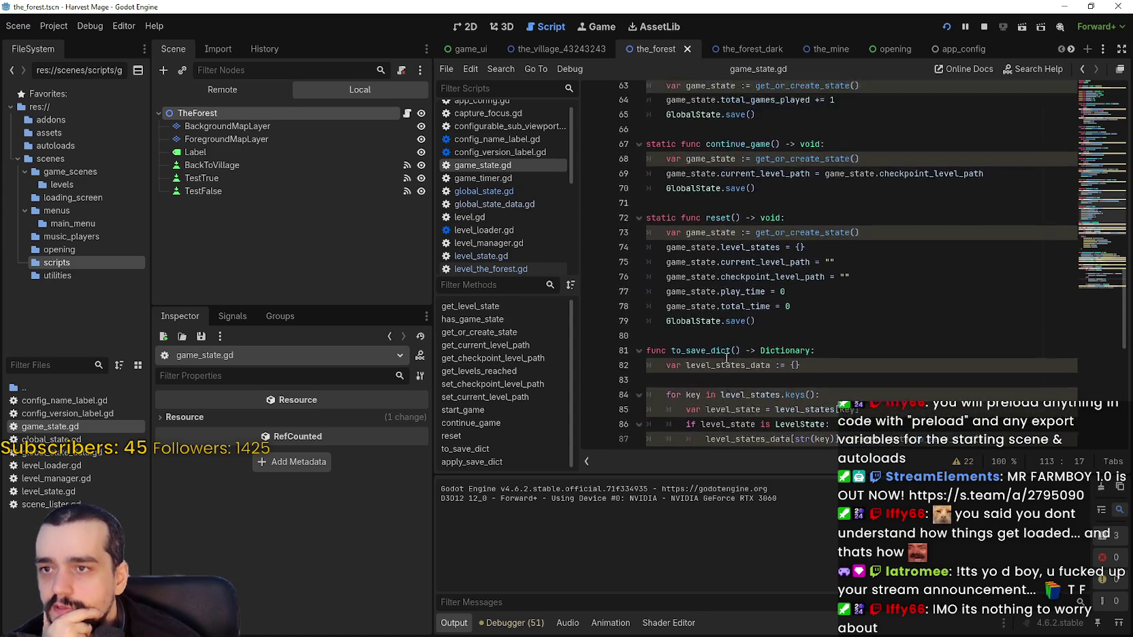
scroll(726, 359, down, 12)
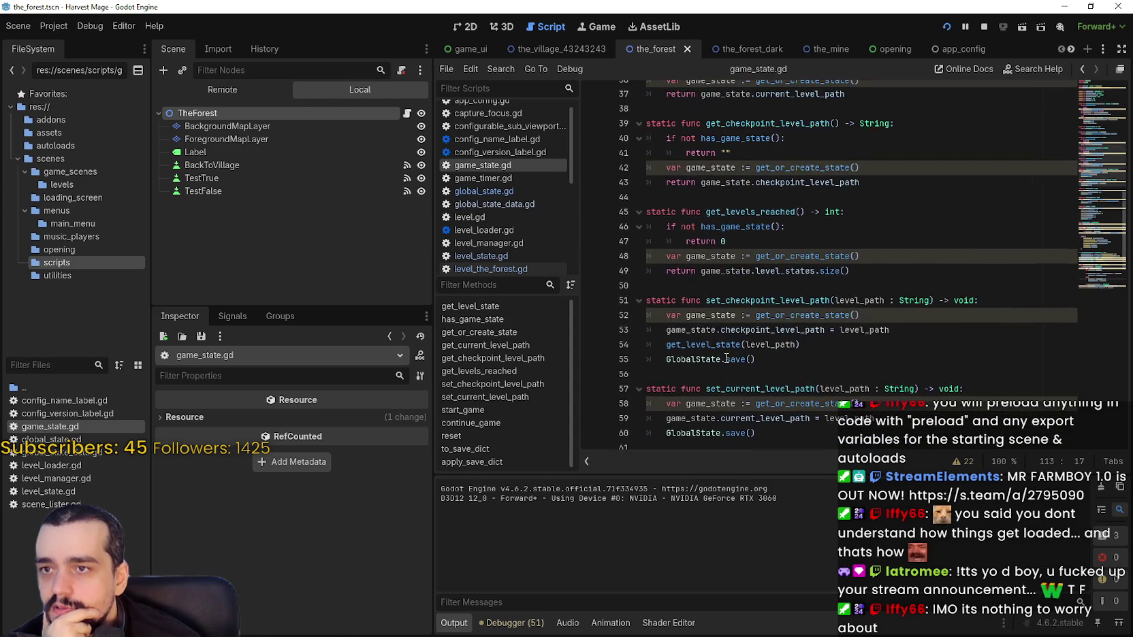
scroll(726, 355, down, 6)
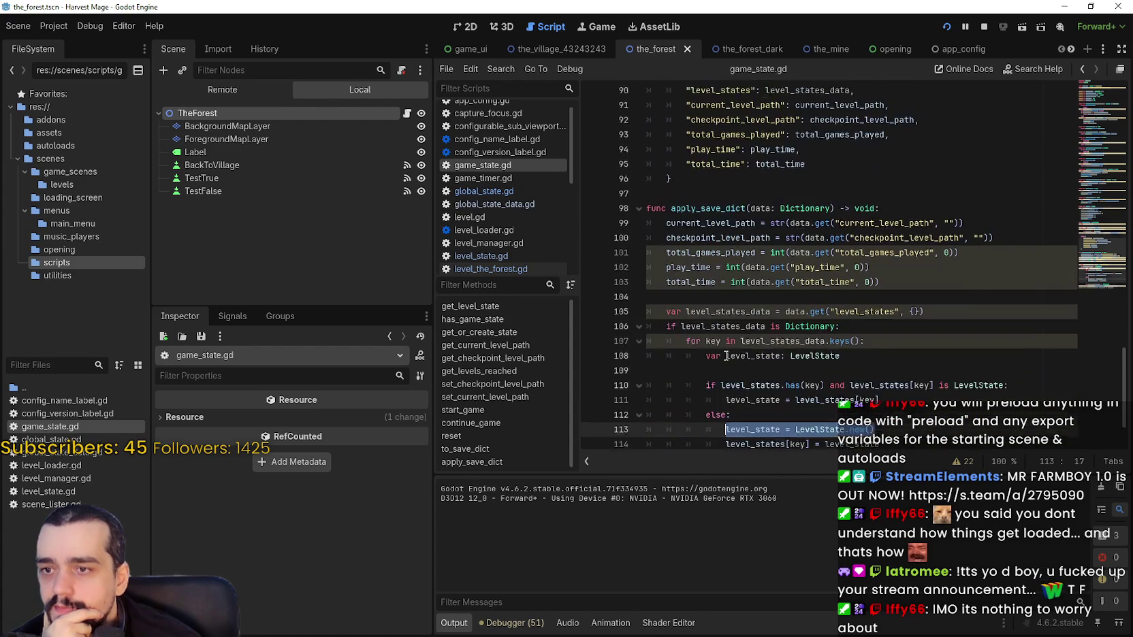
double_click(742, 358)
drag(742, 358, 896, 359)
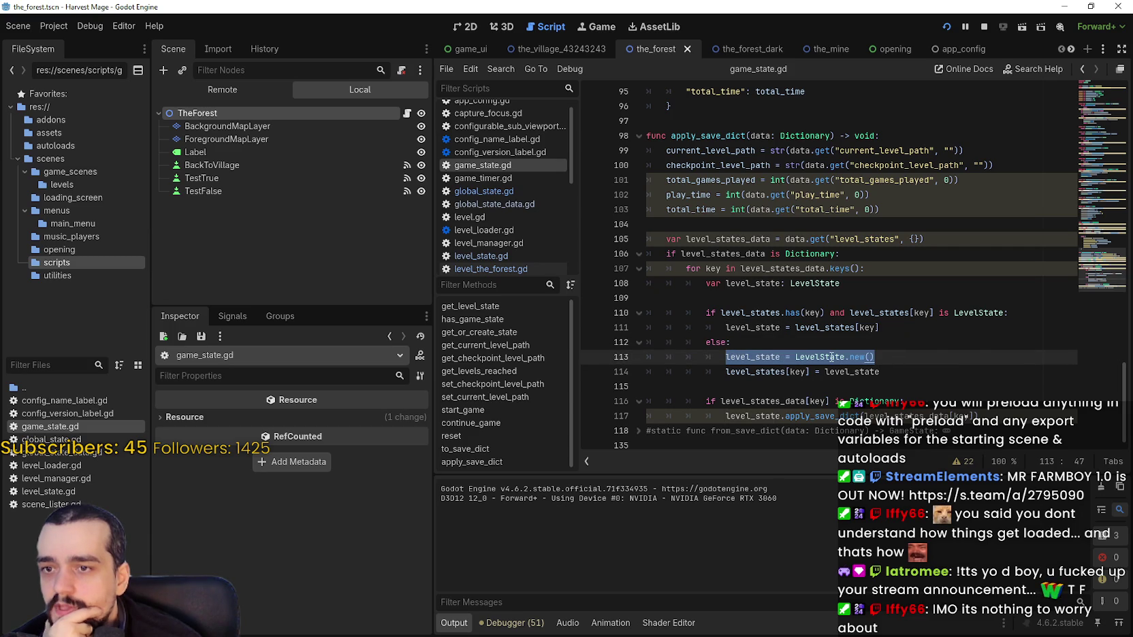
mouse_move(831, 357)
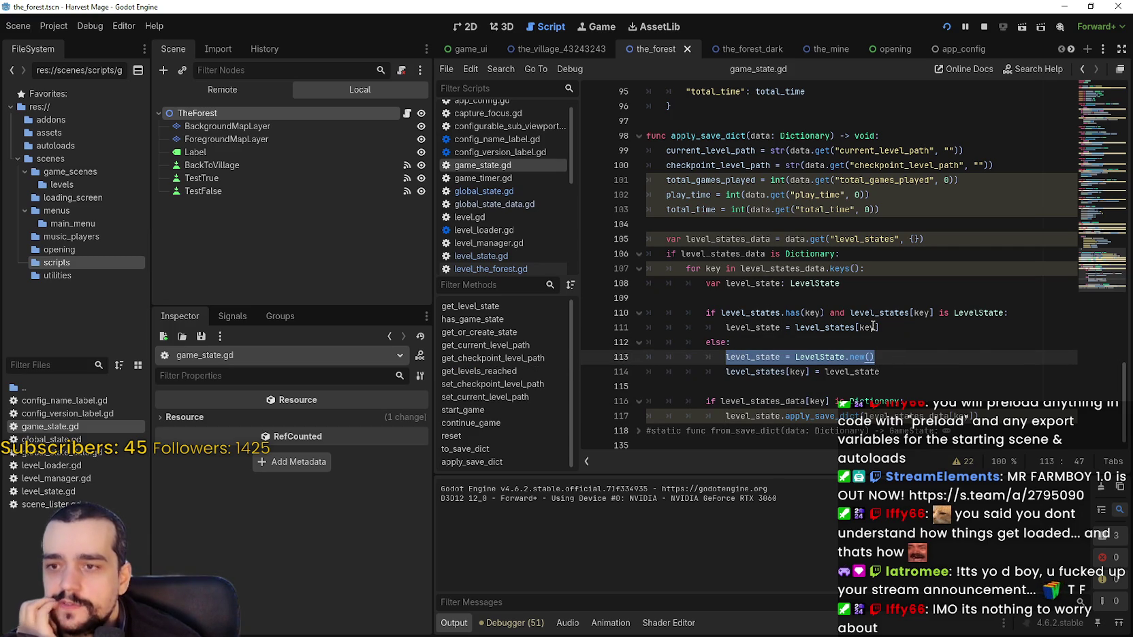
click(898, 333)
click(897, 340)
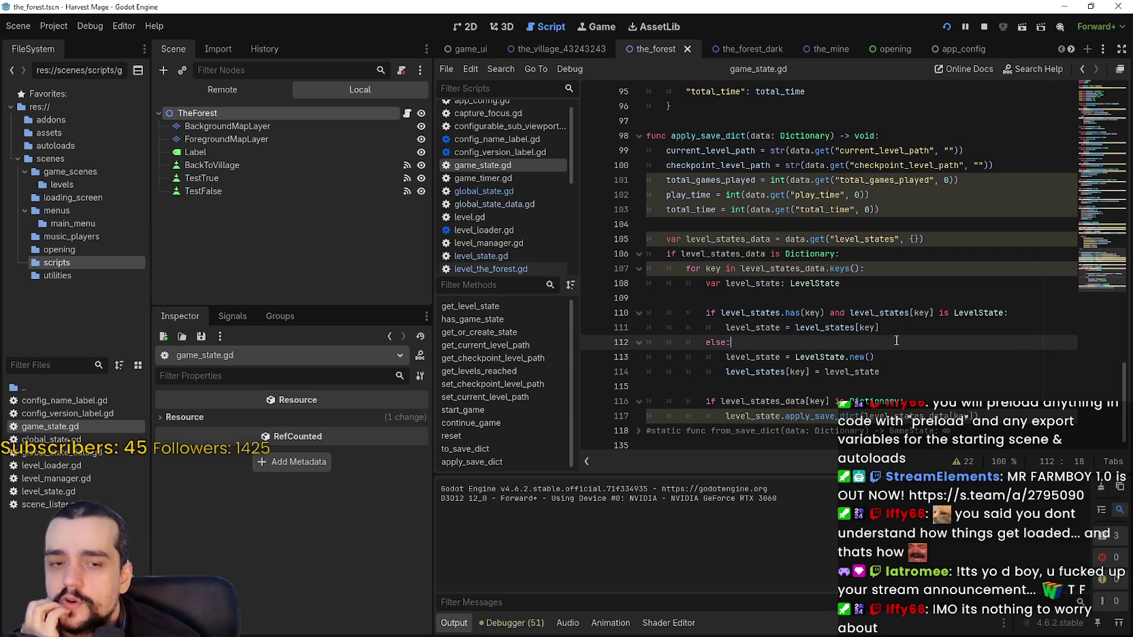
Step: Stop the running game, show the Debugger panel and give the code editor more height
click(982, 27)
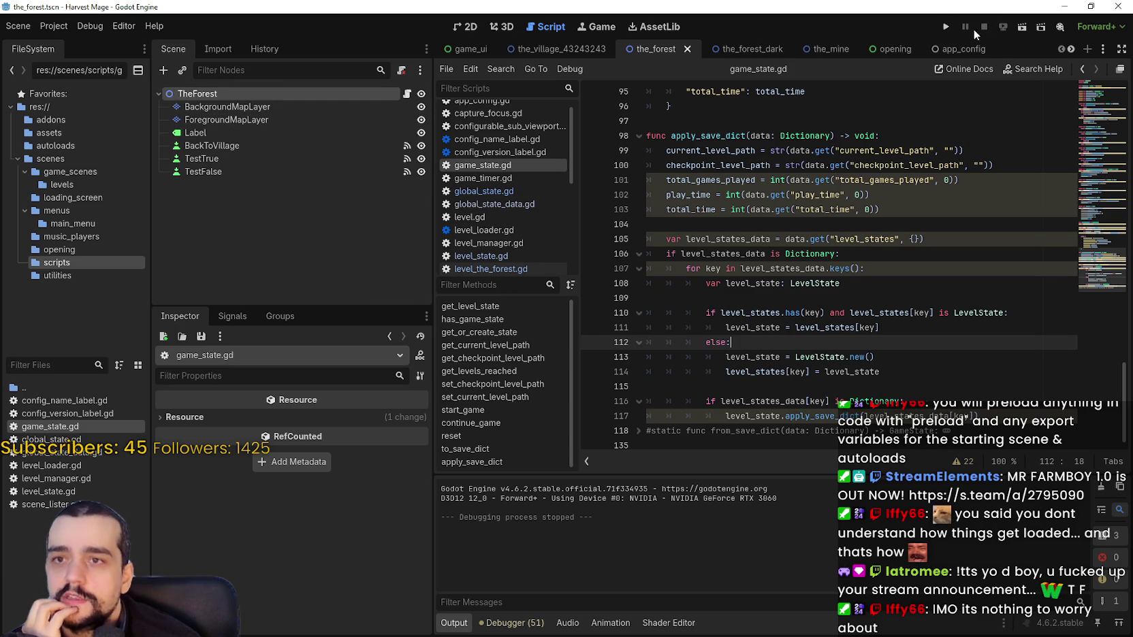
click(511, 623)
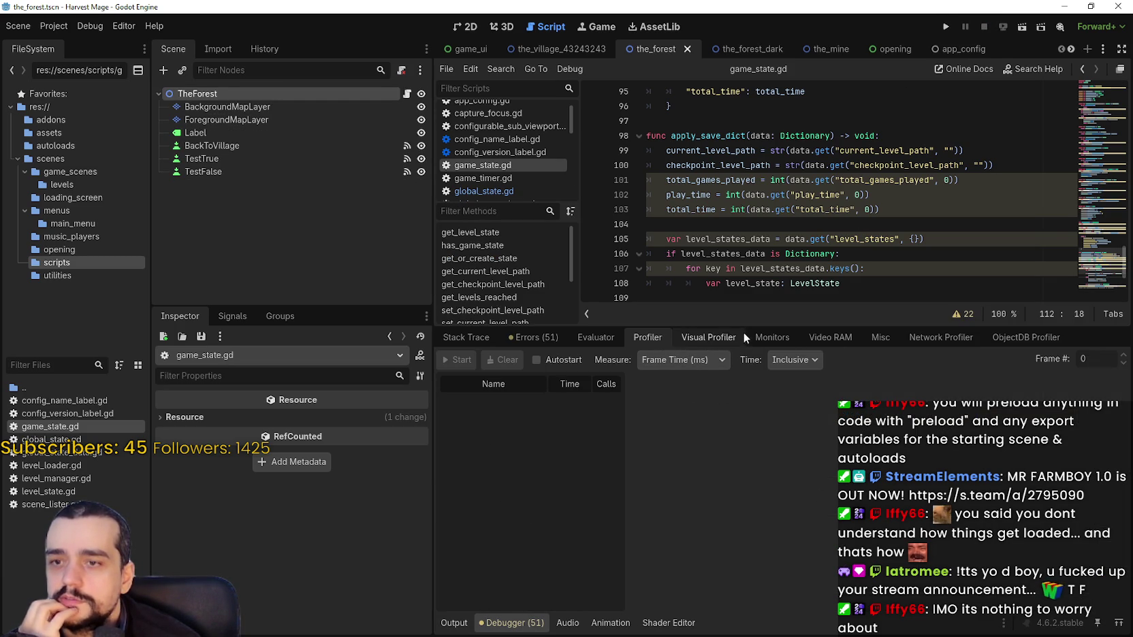
drag(743, 329, 759, 467)
click(836, 387)
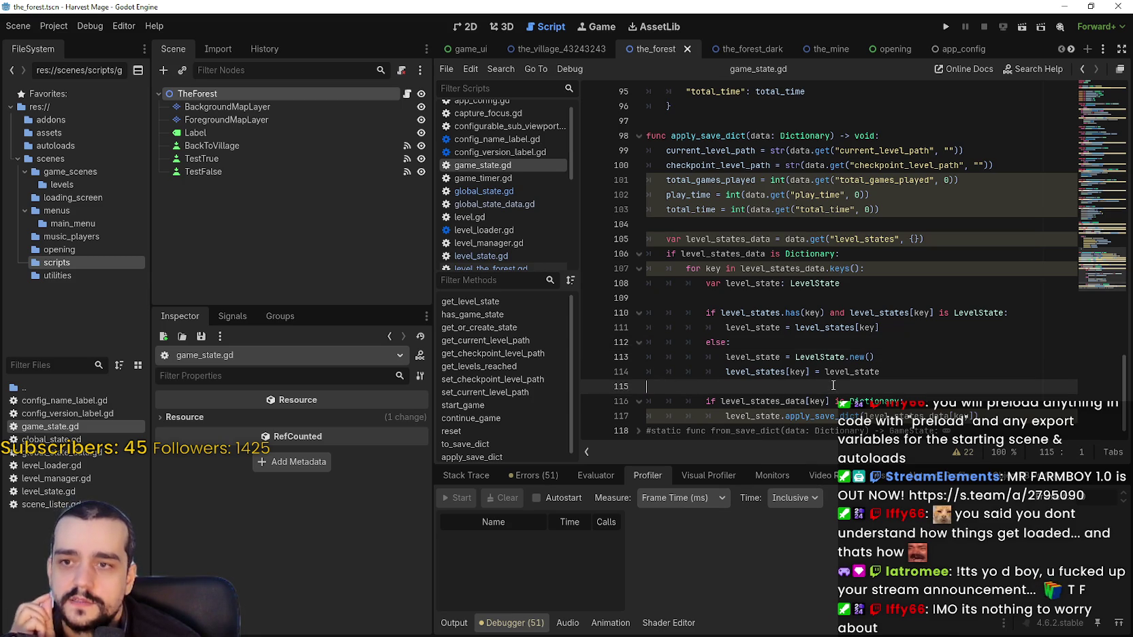
scroll(830, 377, down, 1)
scroll(830, 376, up, 2)
scroll(830, 377, down, 2)
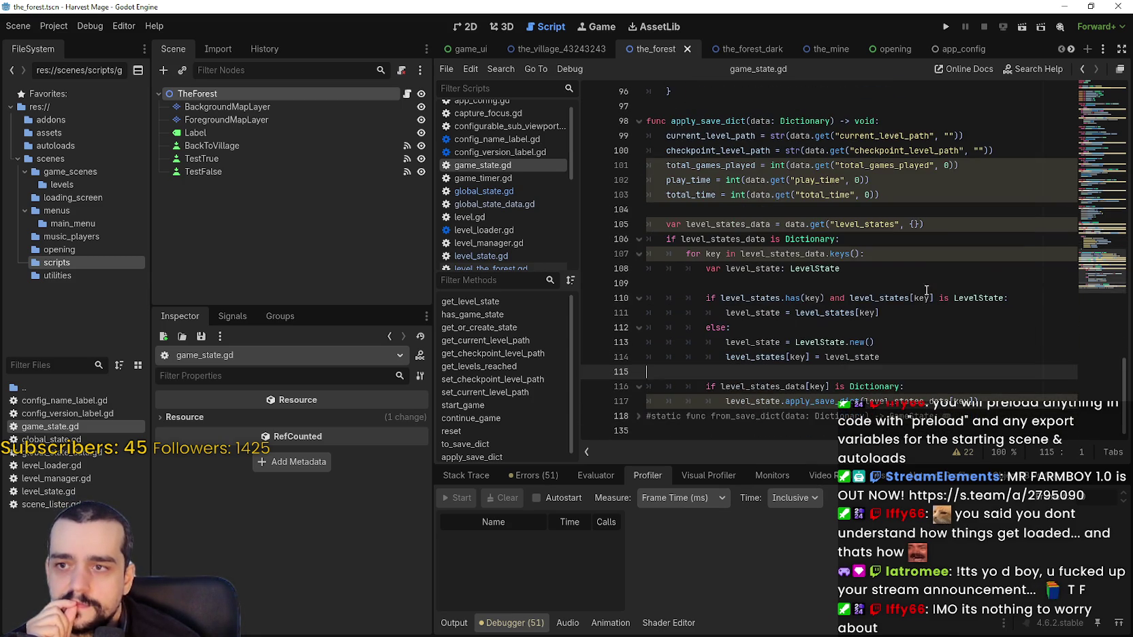
Step: Run Harvest Mage, continue the saved game and resume past the breakpoint
click(947, 28)
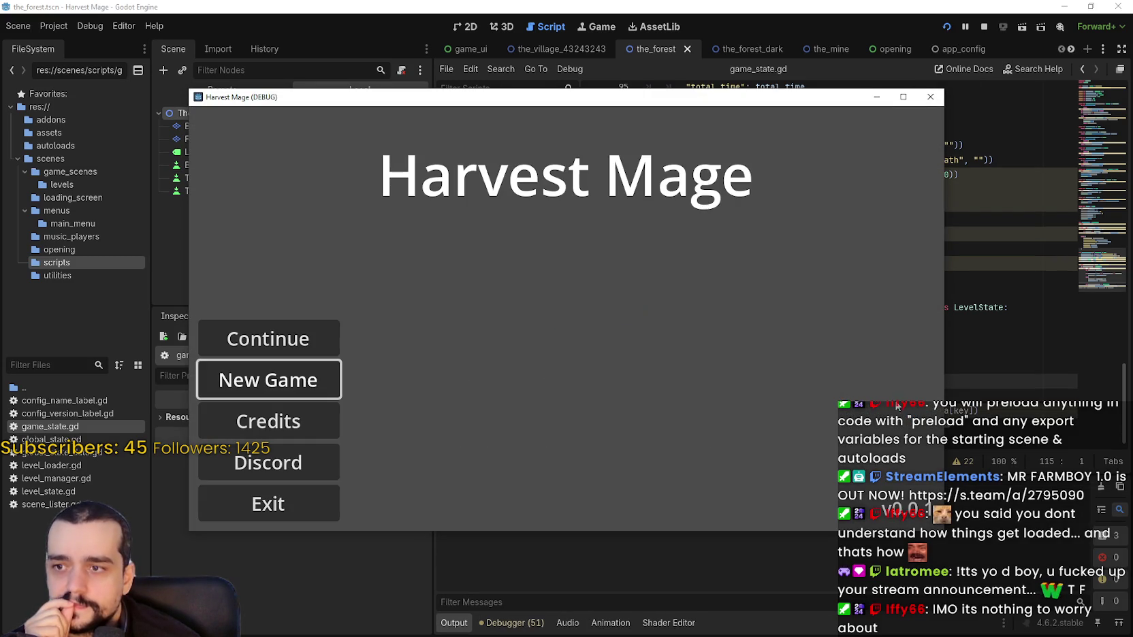
click(330, 332)
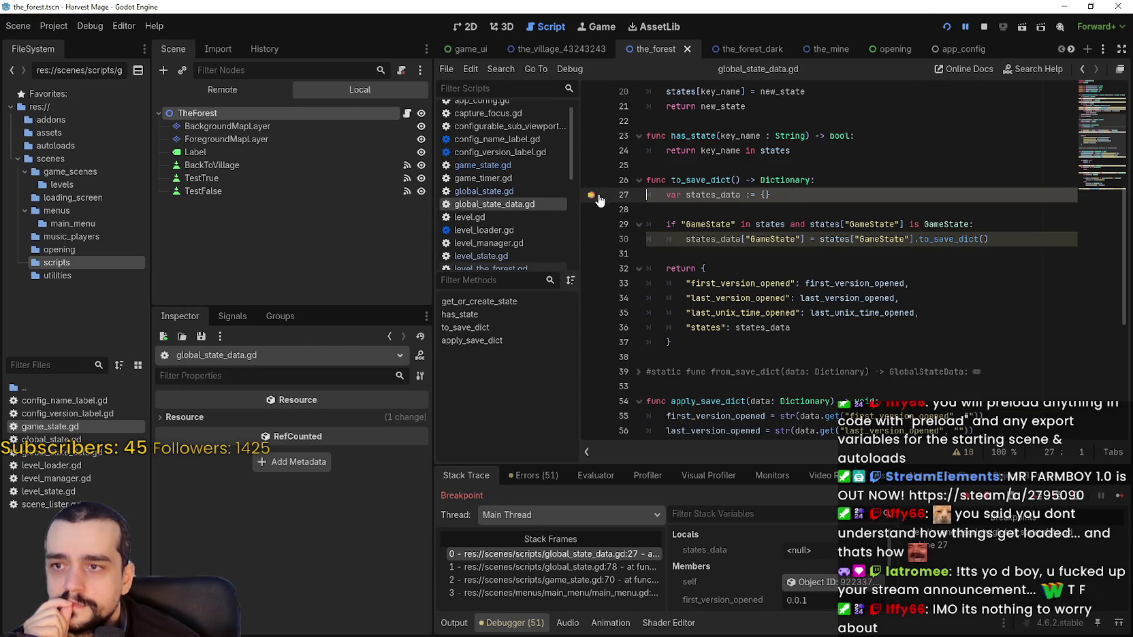
click(1117, 496)
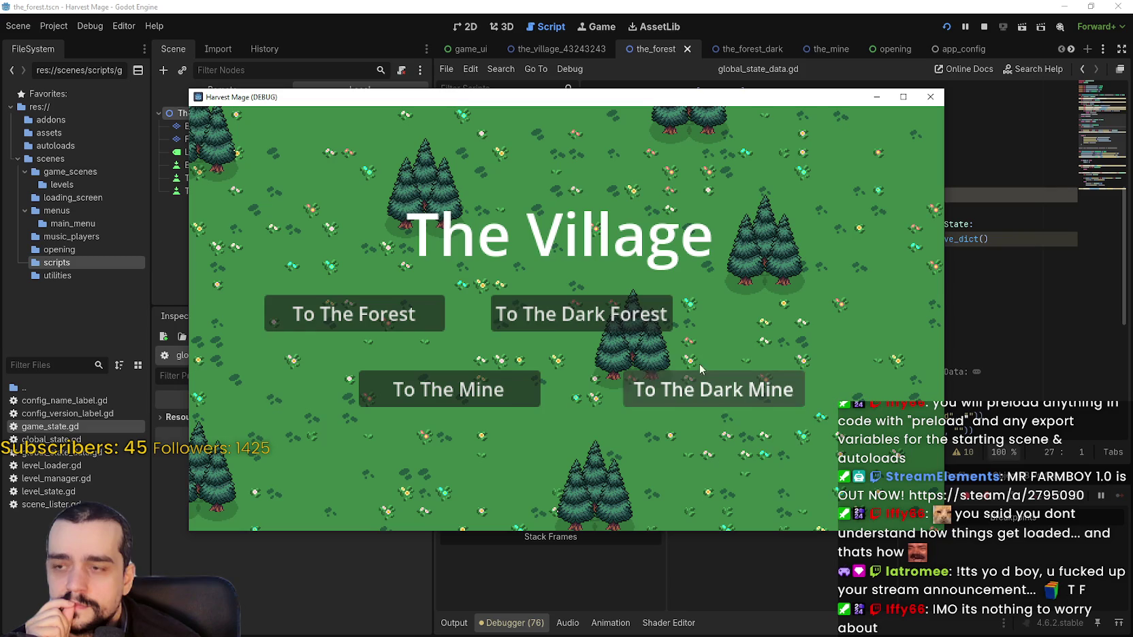
Step: Travel to The Forest, Dark Forest, Mine and Dark Mine, then close the game window
click(422, 319)
click(572, 371)
click(576, 320)
click(578, 374)
click(539, 384)
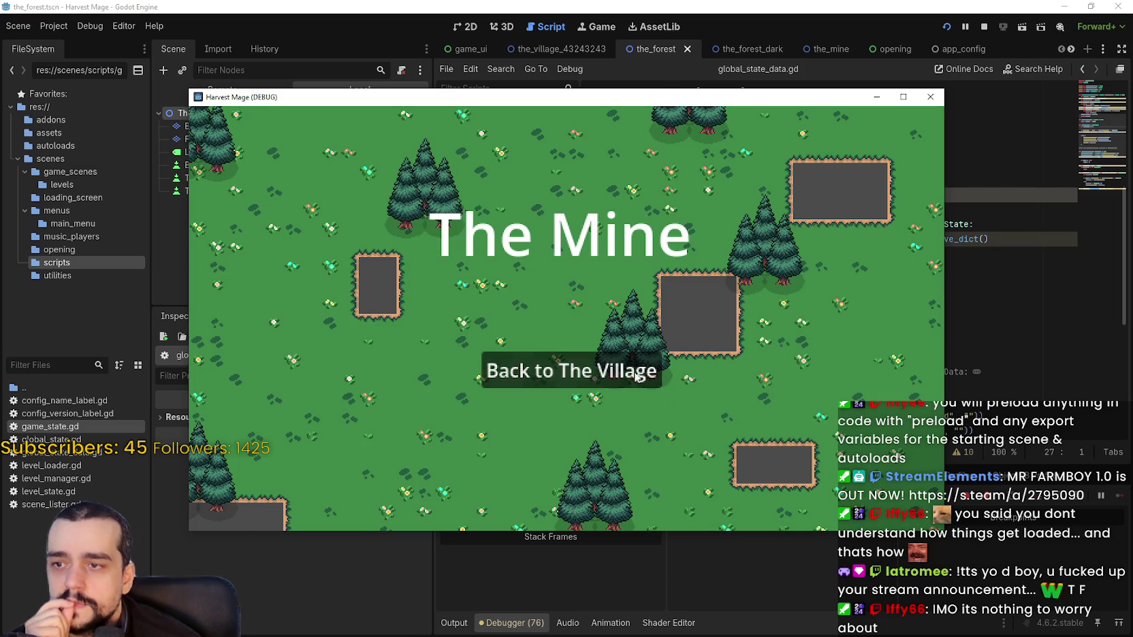
click(600, 375)
click(744, 402)
click(579, 371)
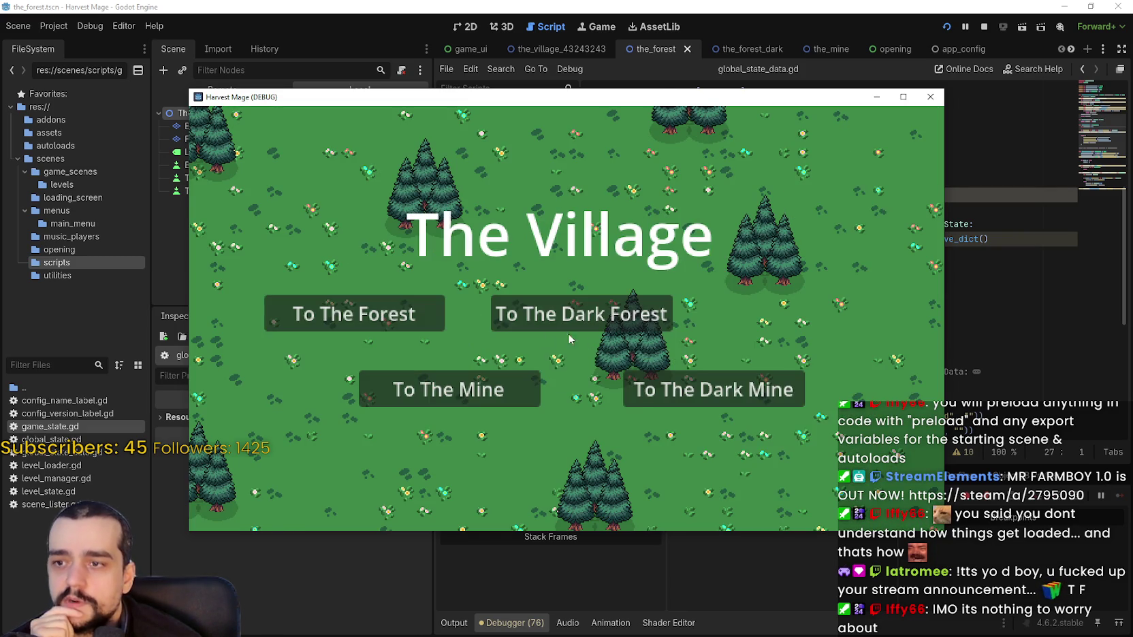
click(429, 318)
click(929, 97)
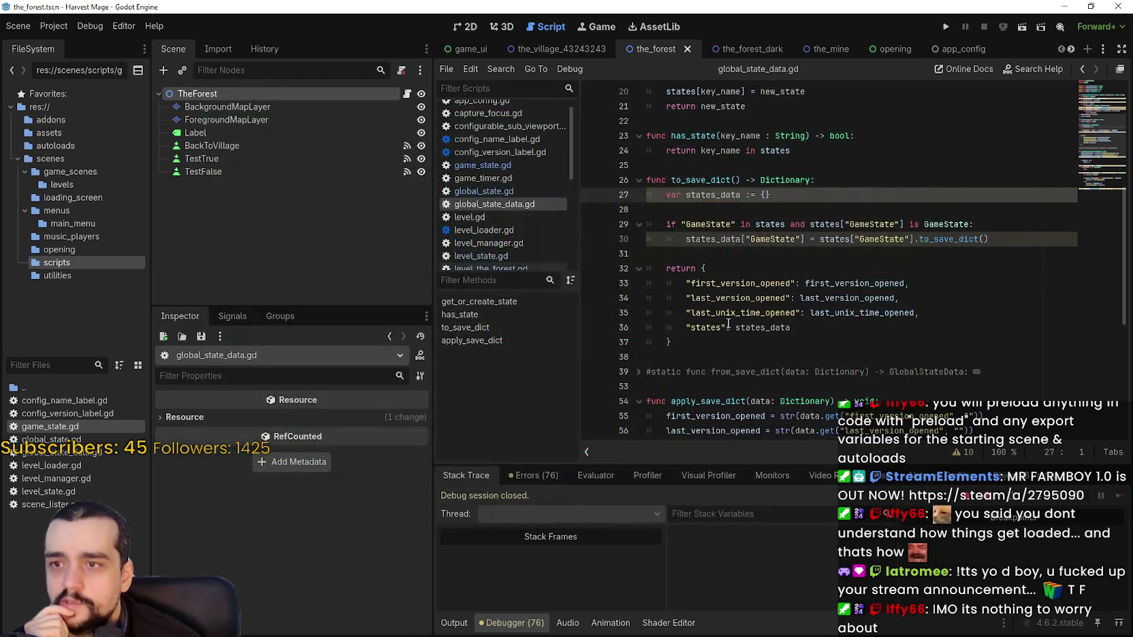
click(740, 264)
click(747, 252)
scroll(749, 254, down, 3)
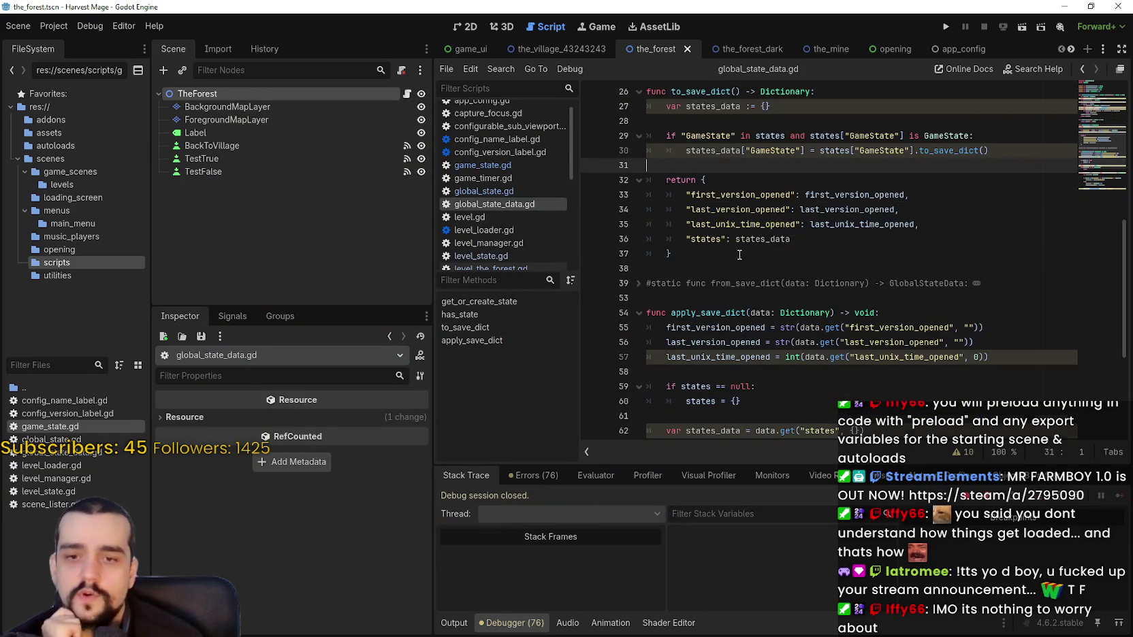
Step: Reopen game_state.gd and check LevelState's parent class at line 113 of apply_save_dict
click(781, 261)
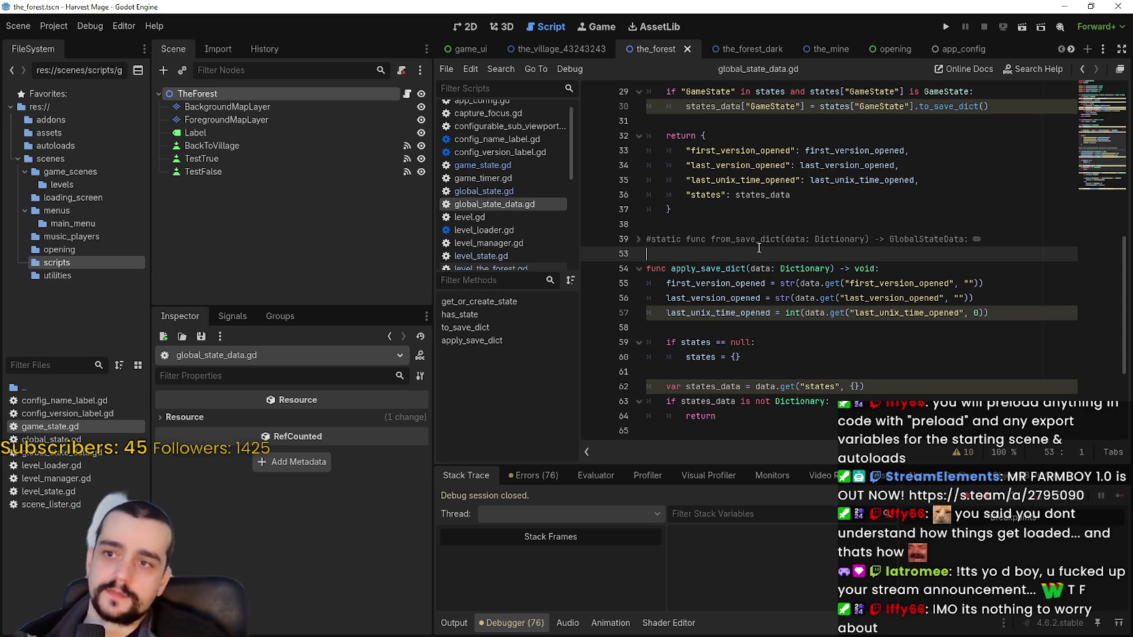
scroll(757, 254, up, 1)
scroll(758, 250, up, 2)
click(735, 204)
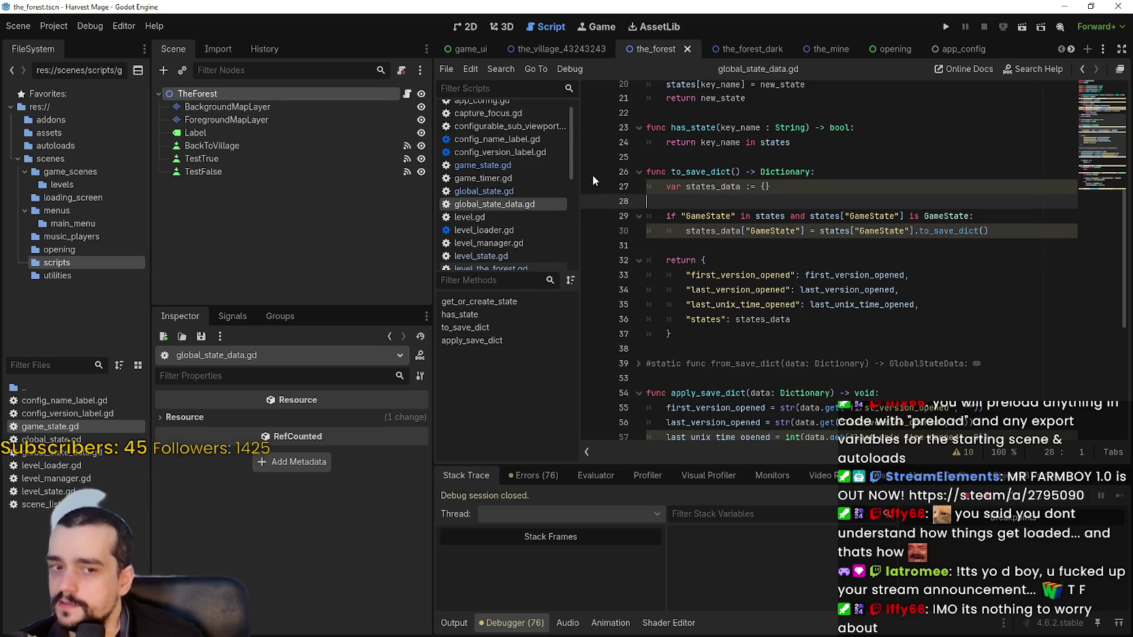
double_click(115, 428)
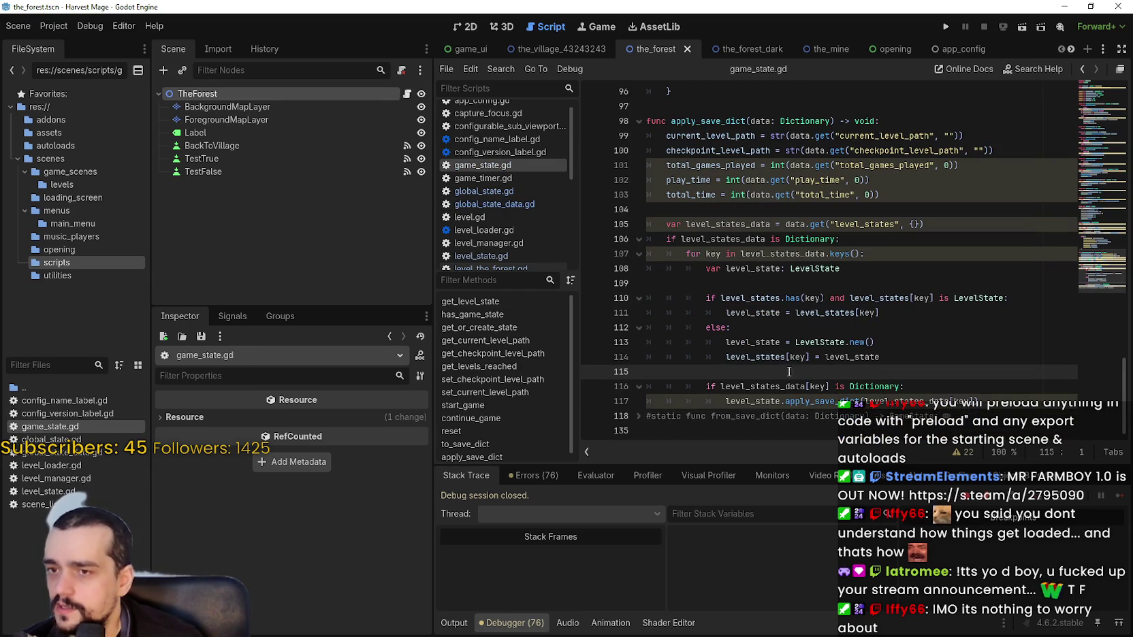
click(915, 344)
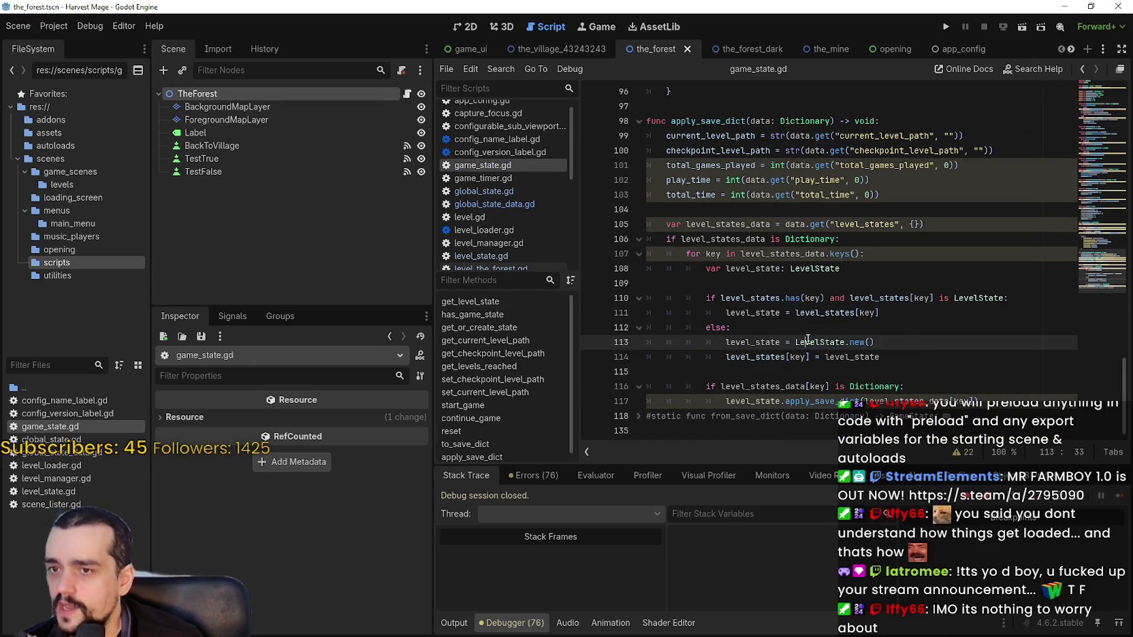
mouse_move(825, 342)
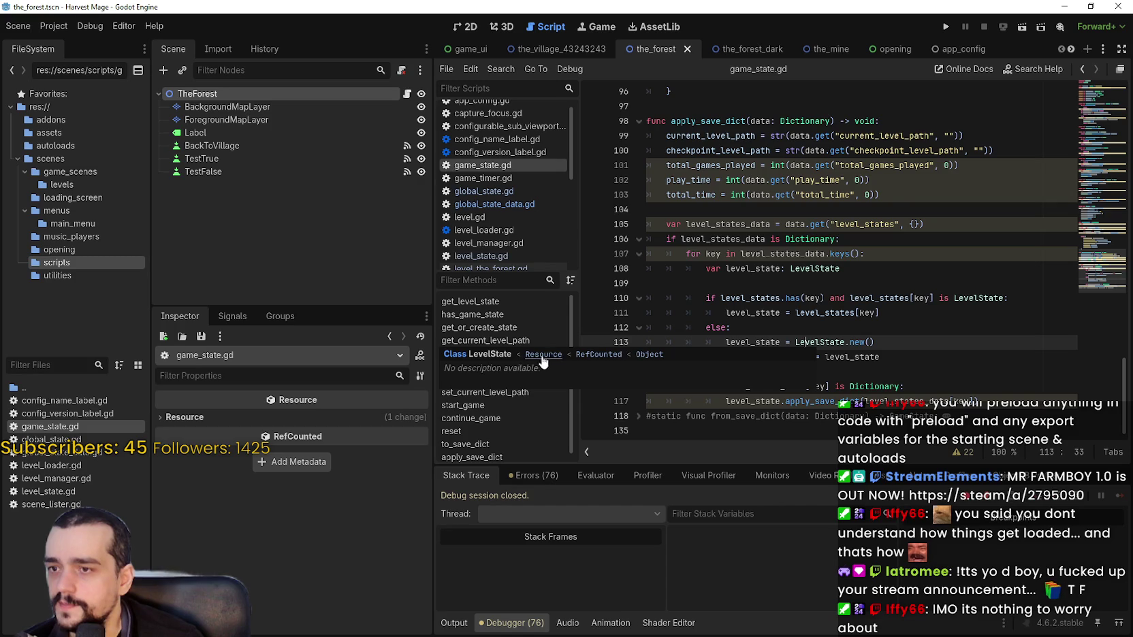
Step: From level_the_forest.gd, use Lookup Symbol on get_level_state to reach its definition in game_state.gd
mouse_move(875, 341)
mouse_down()
mouse_move(702, 342)
mouse_move(723, 342)
mouse_up()
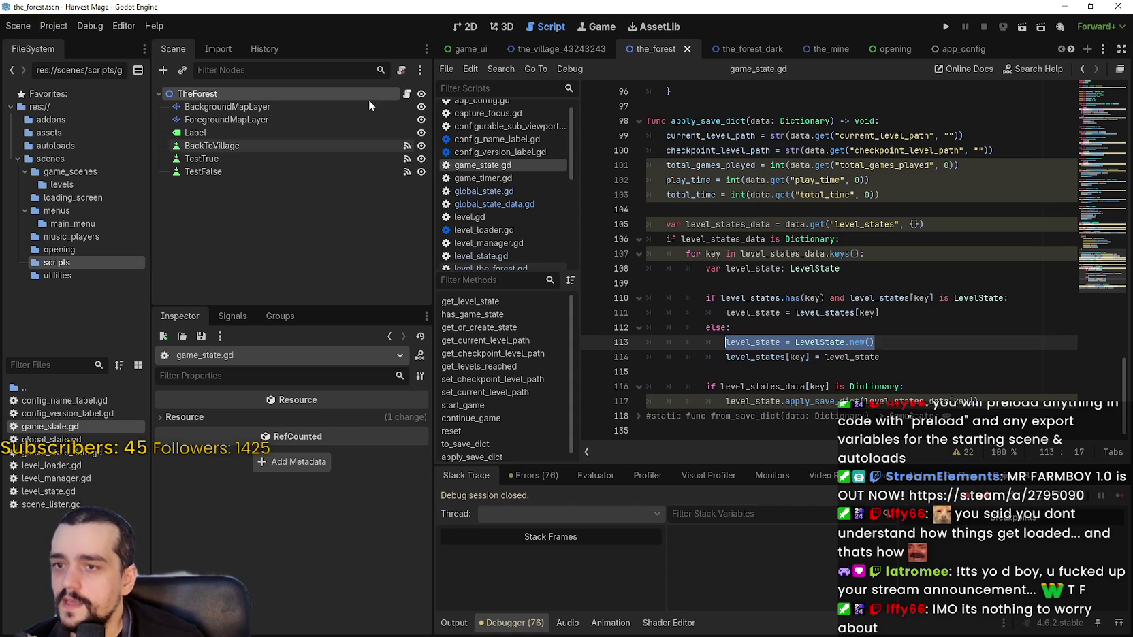
click(406, 96)
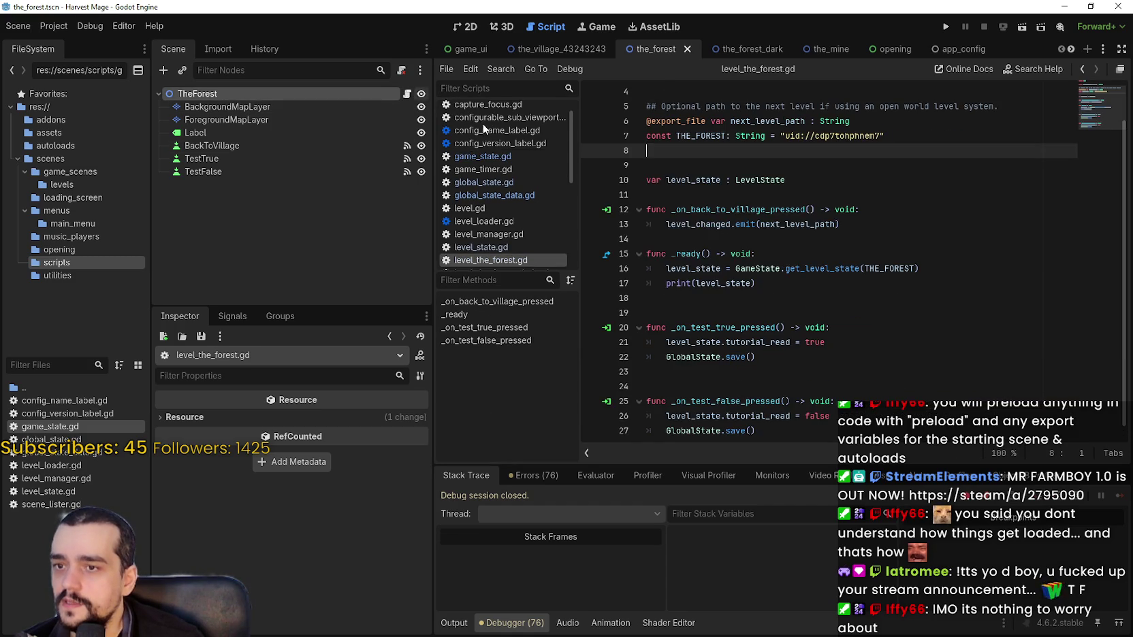
right_click(820, 255)
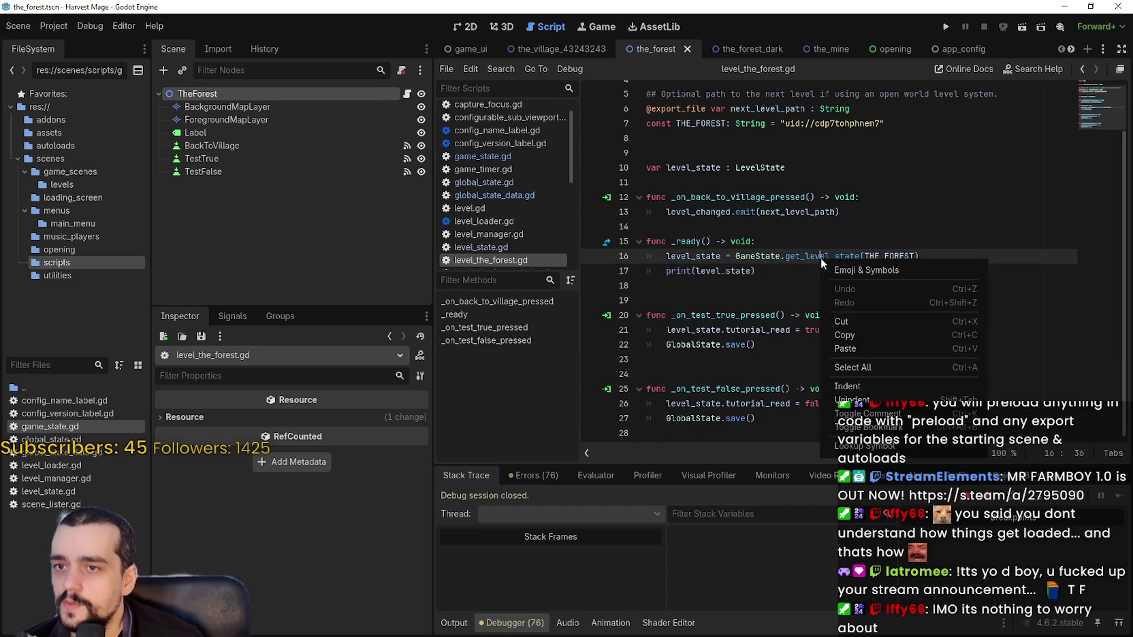
key(Escape)
drag(666, 256, 949, 257)
click(837, 256)
double_click(837, 256)
right_click(852, 257)
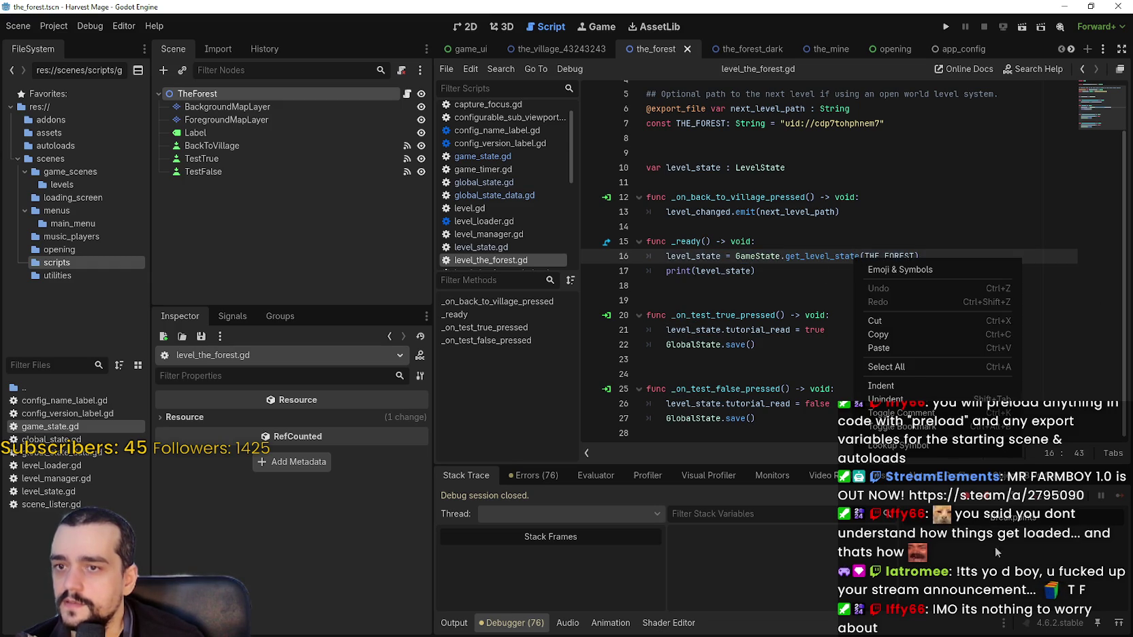
click(899, 446)
scroll(749, 272, down, 3)
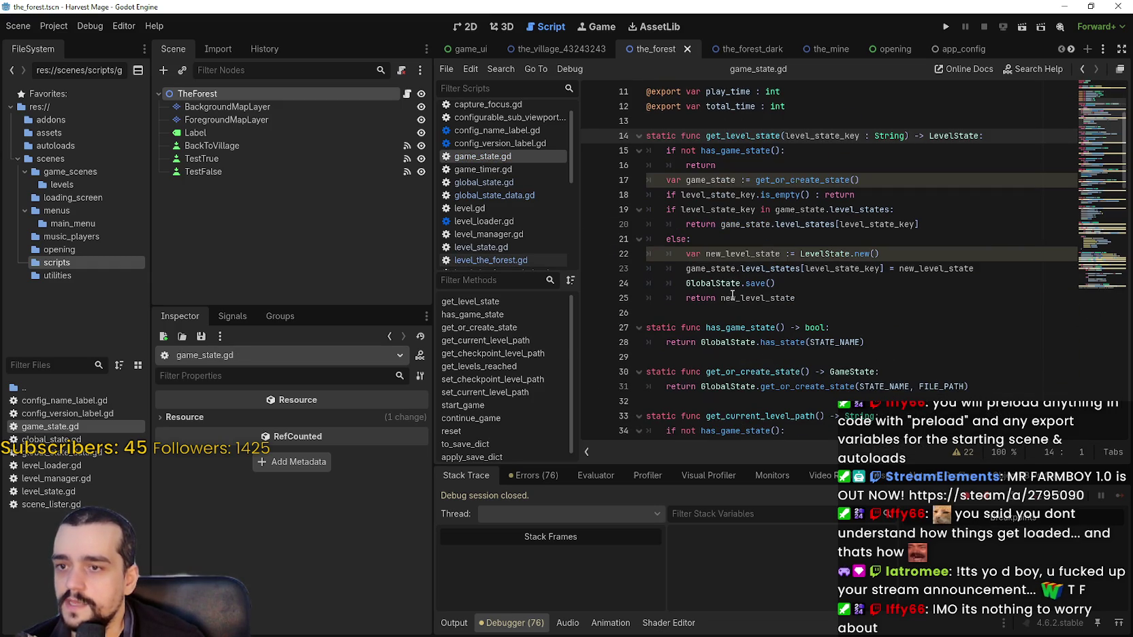
click(721, 283)
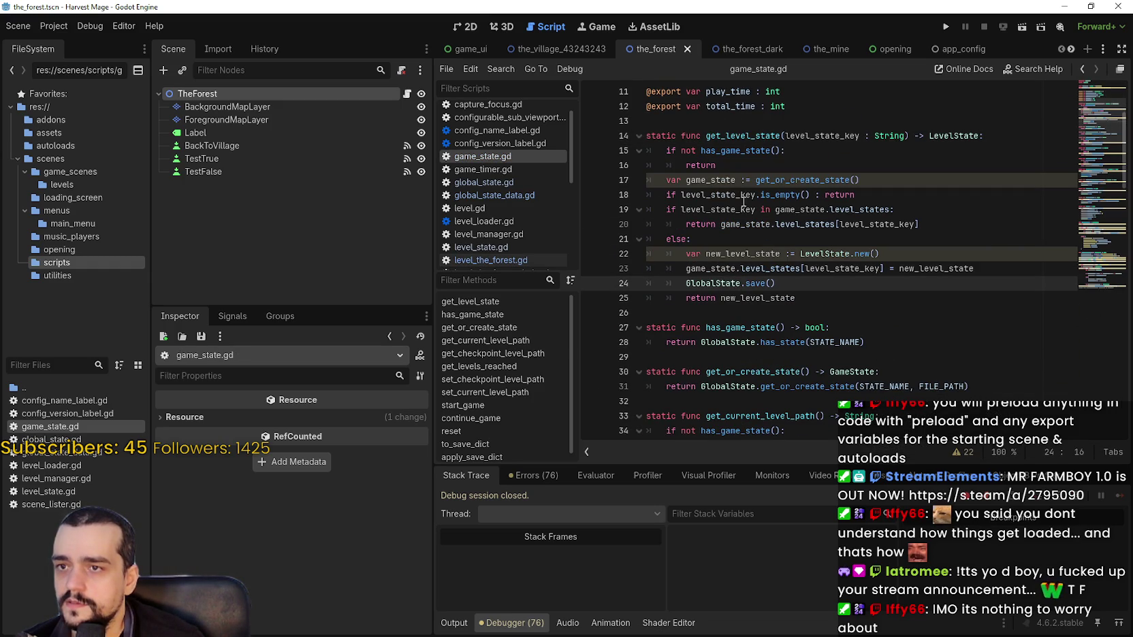
double_click(742, 136)
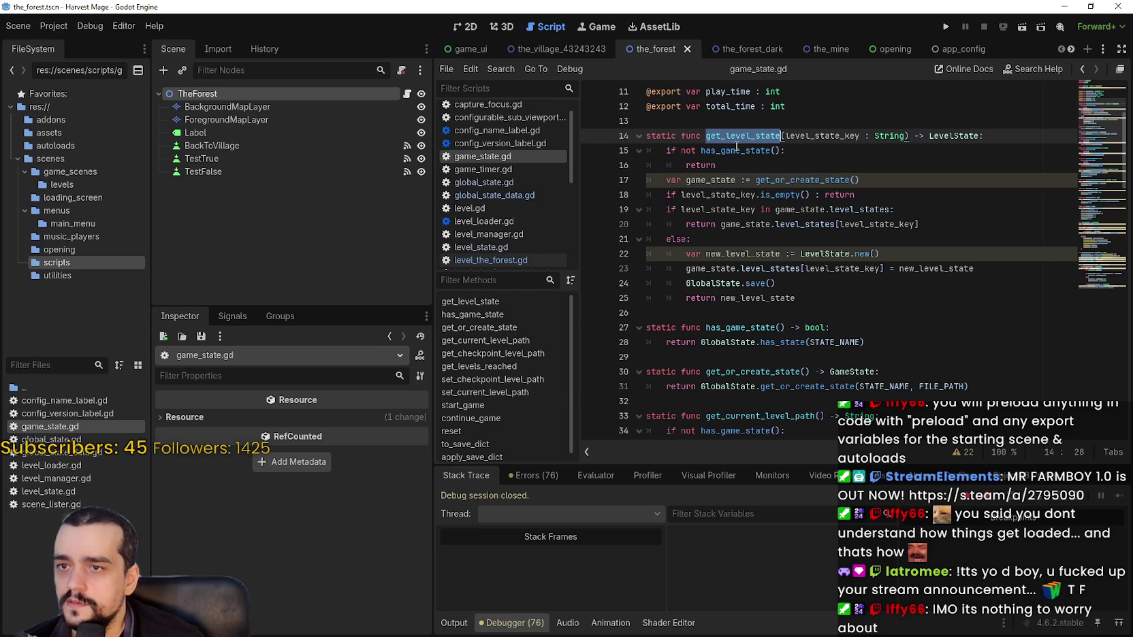
click(739, 150)
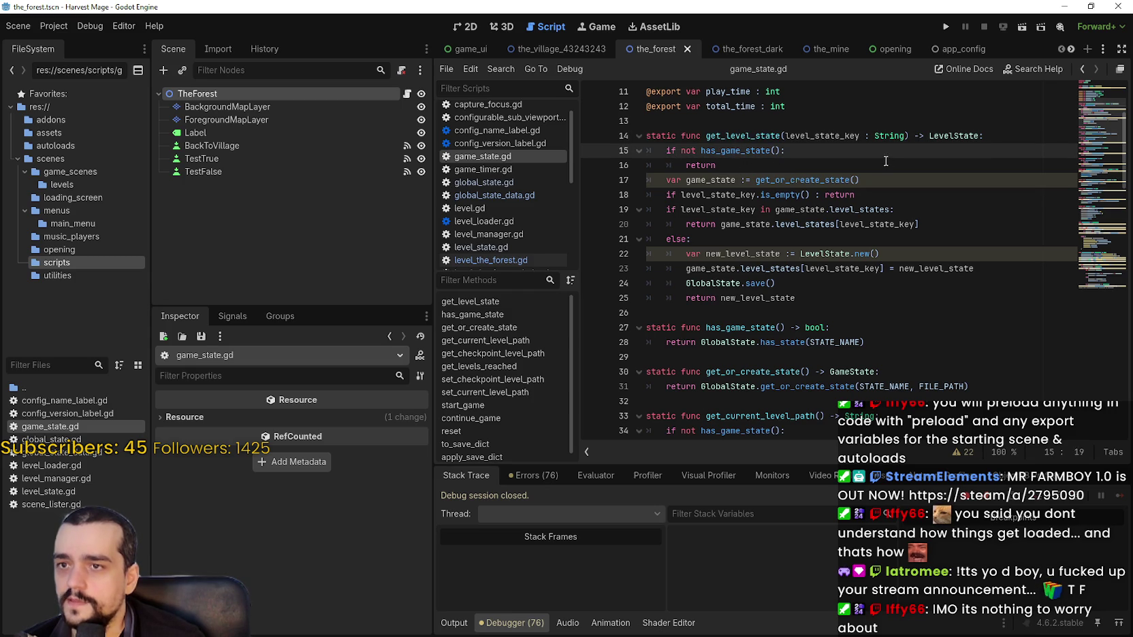
drag(716, 165, 621, 147)
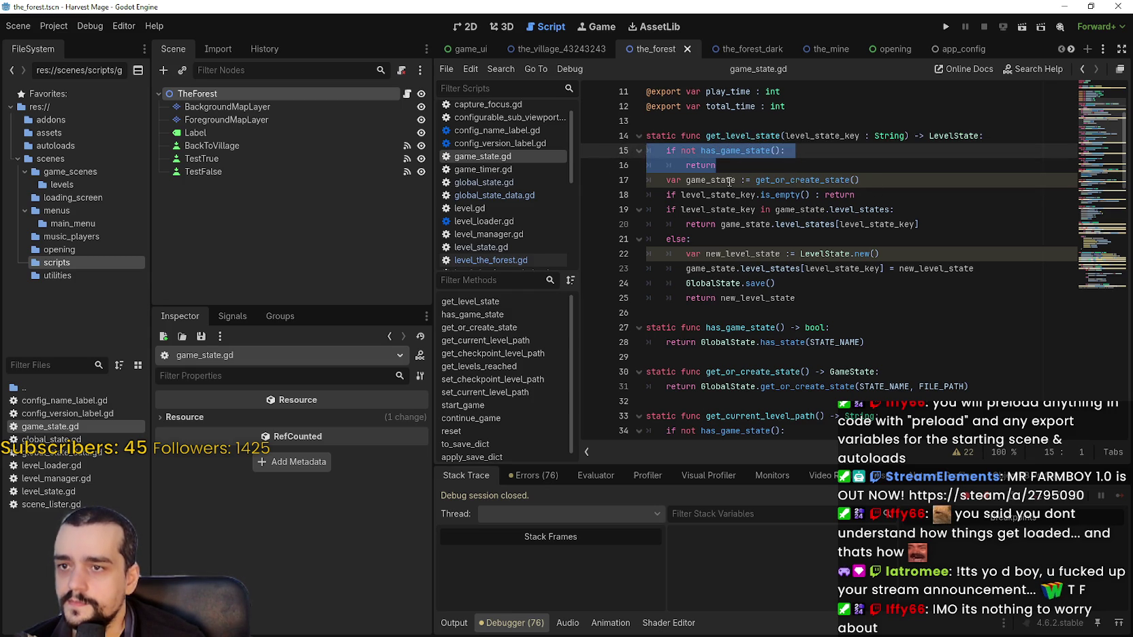
key(Down)
key(Down)
key(ctrl+d)
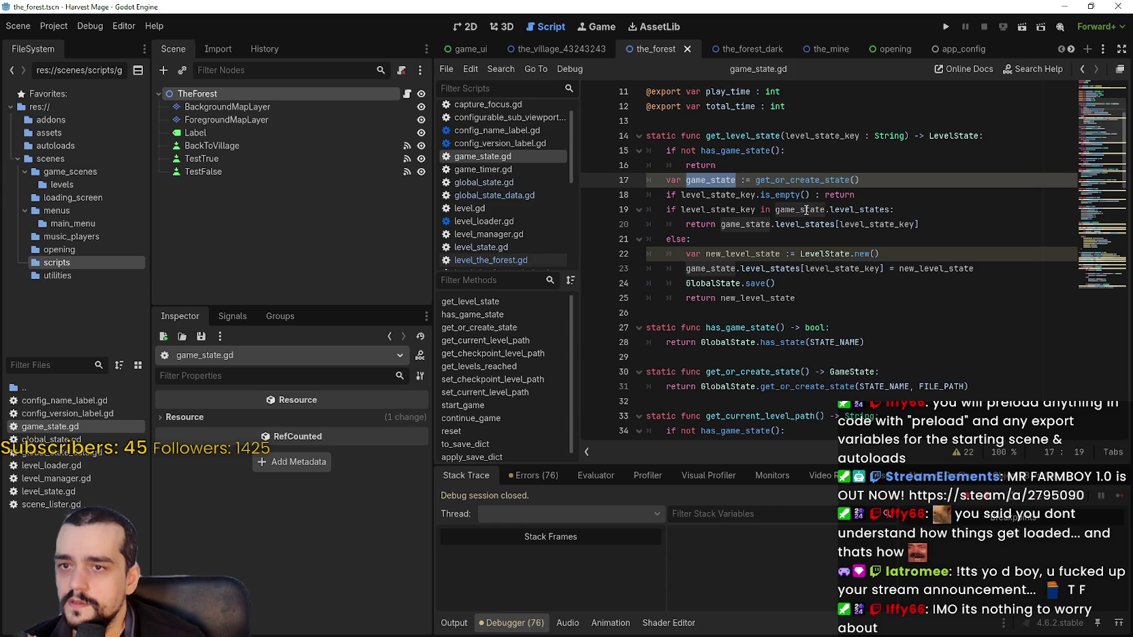
double_click(813, 223)
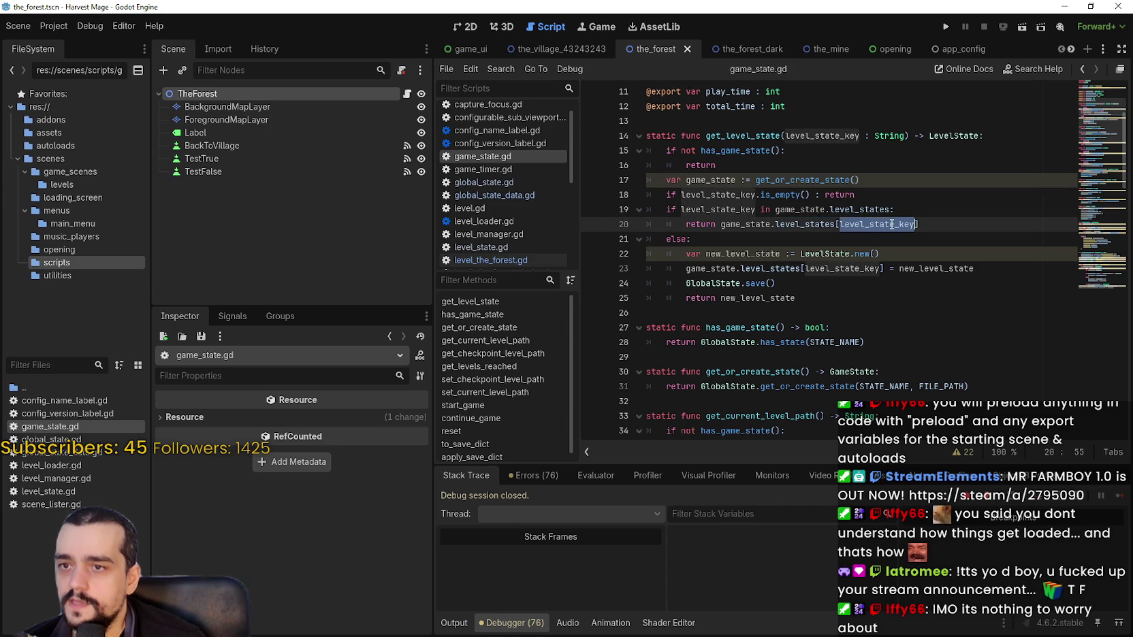
click(827, 252)
mouse_move(880, 254)
mouse_down()
mouse_move(683, 253)
mouse_move(673, 161)
mouse_move(605, 172)
mouse_move(610, 122)
mouse_up()
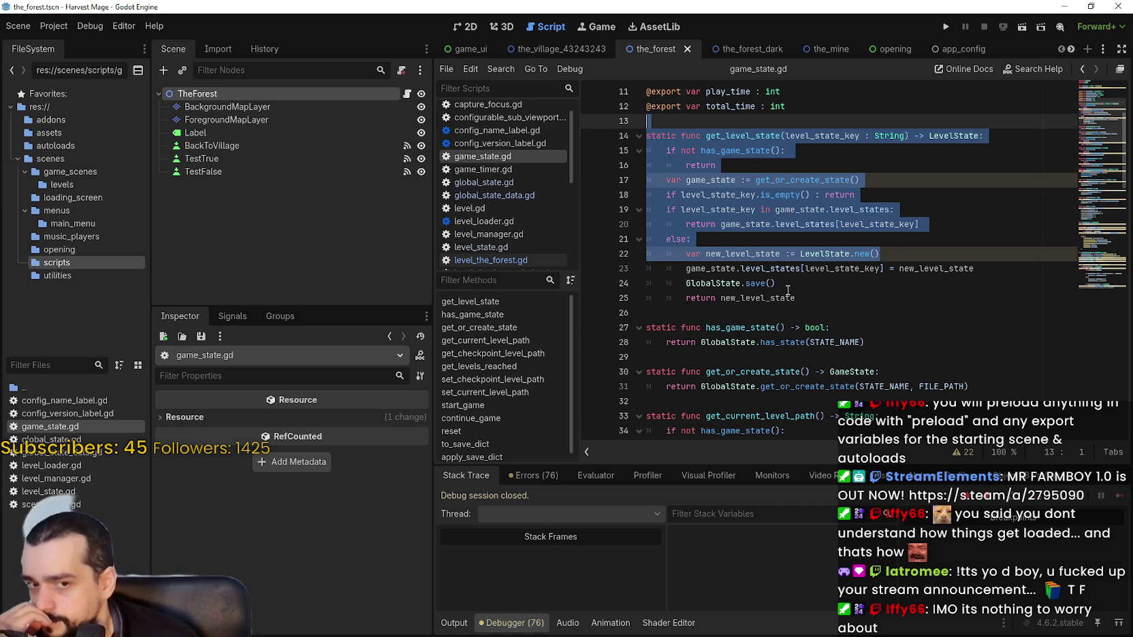
drag(880, 253, 685, 258)
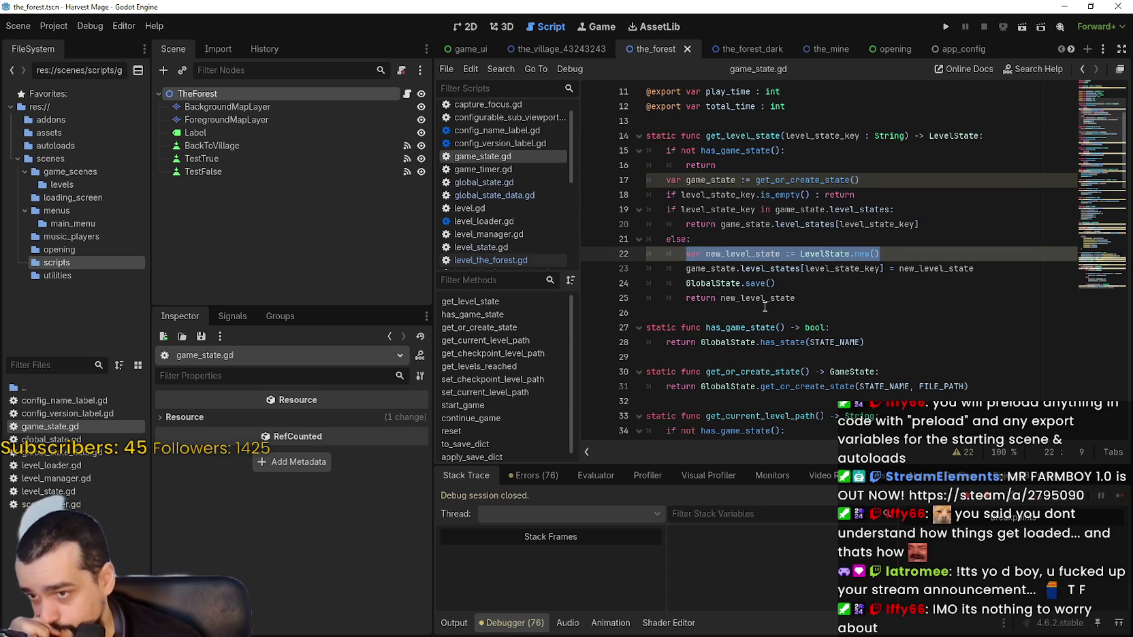
scroll(765, 307, down, 2)
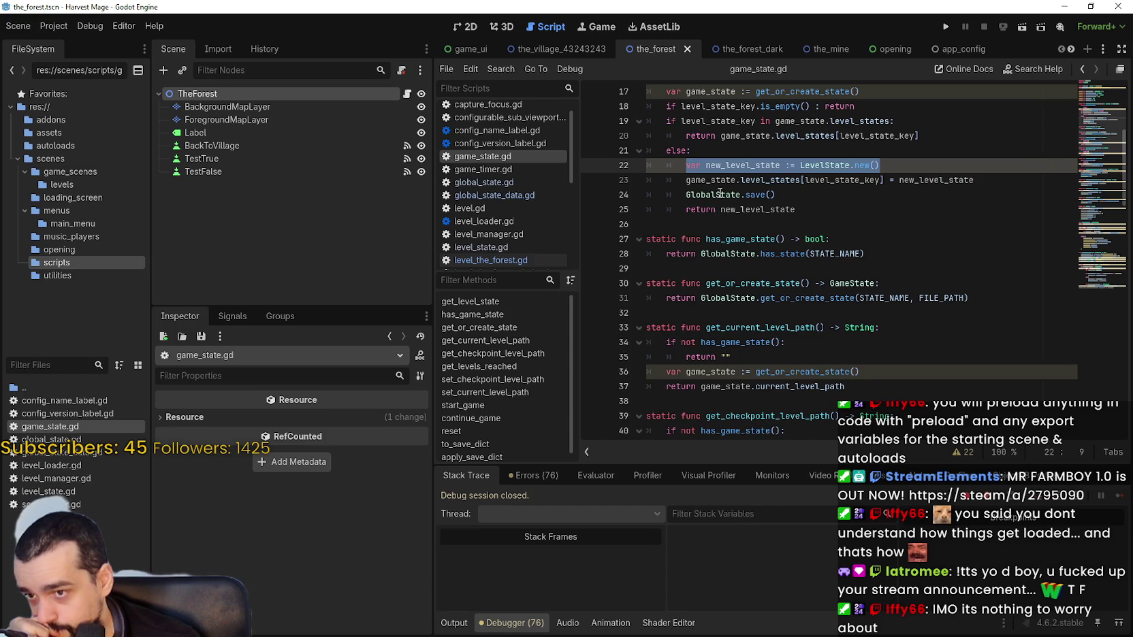
scroll(914, 300, up, 2)
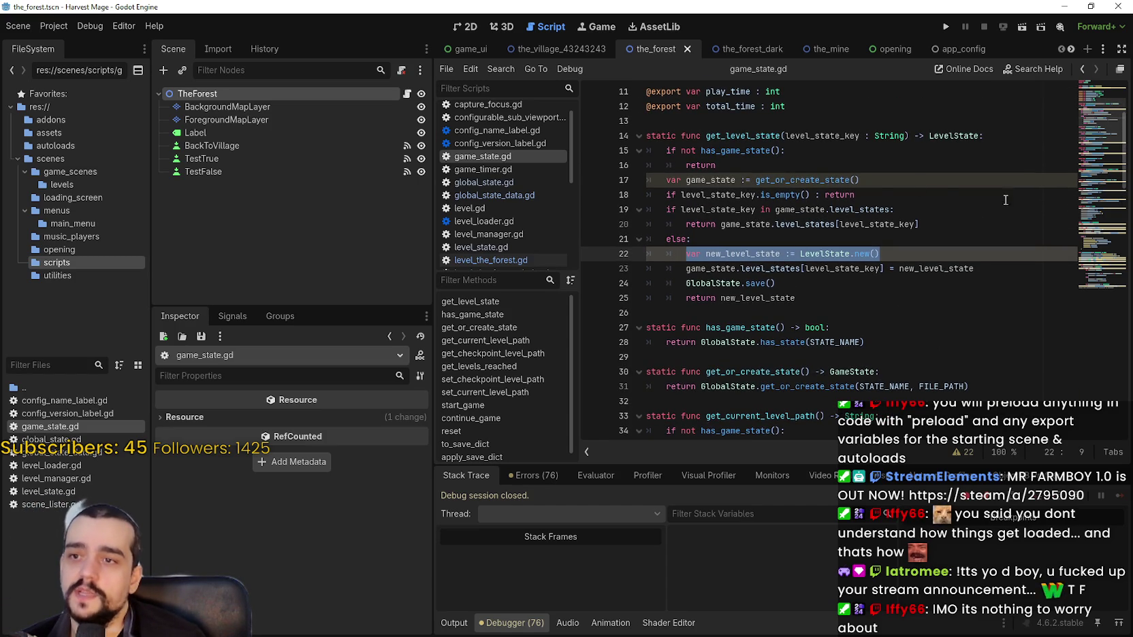
click(849, 236)
scroll(847, 272, up, 2)
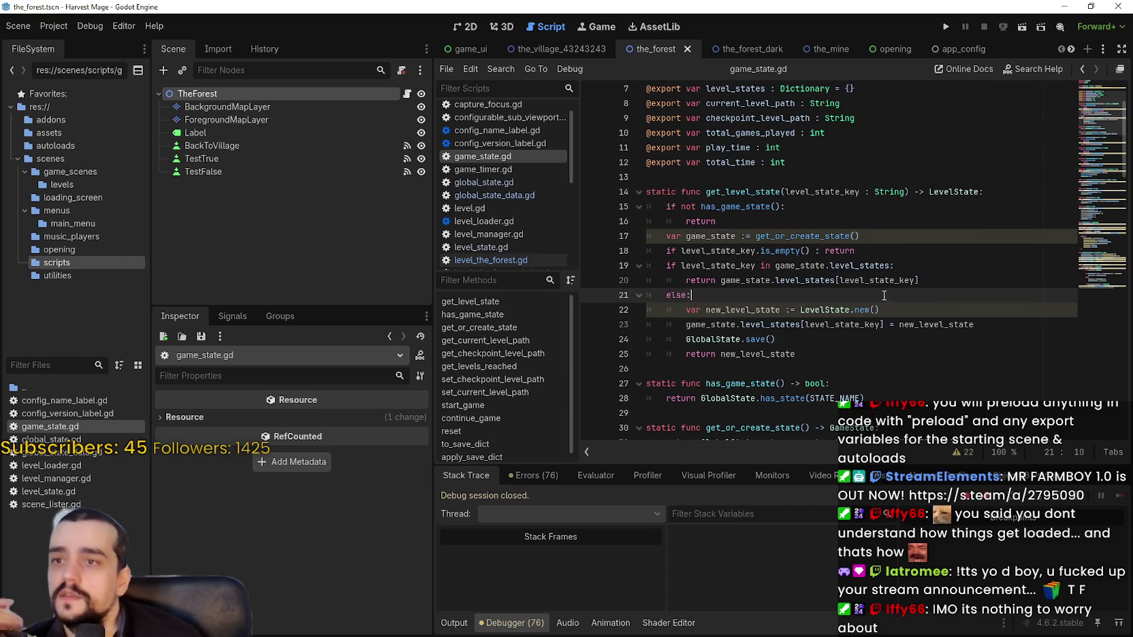
click(405, 96)
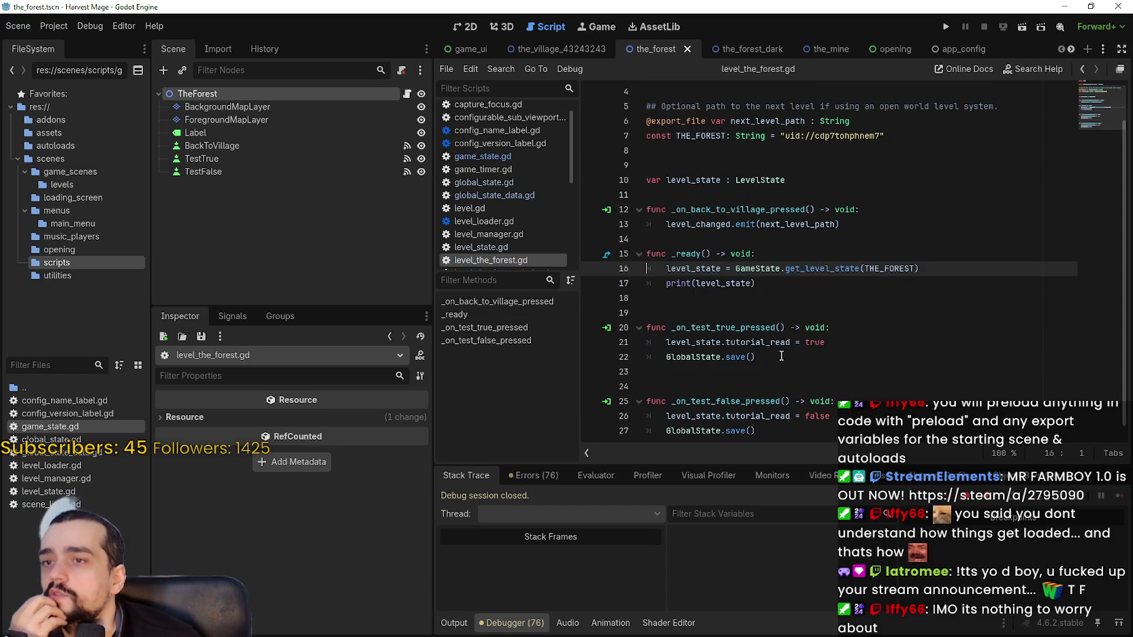
double_click(103, 424)
click(895, 317)
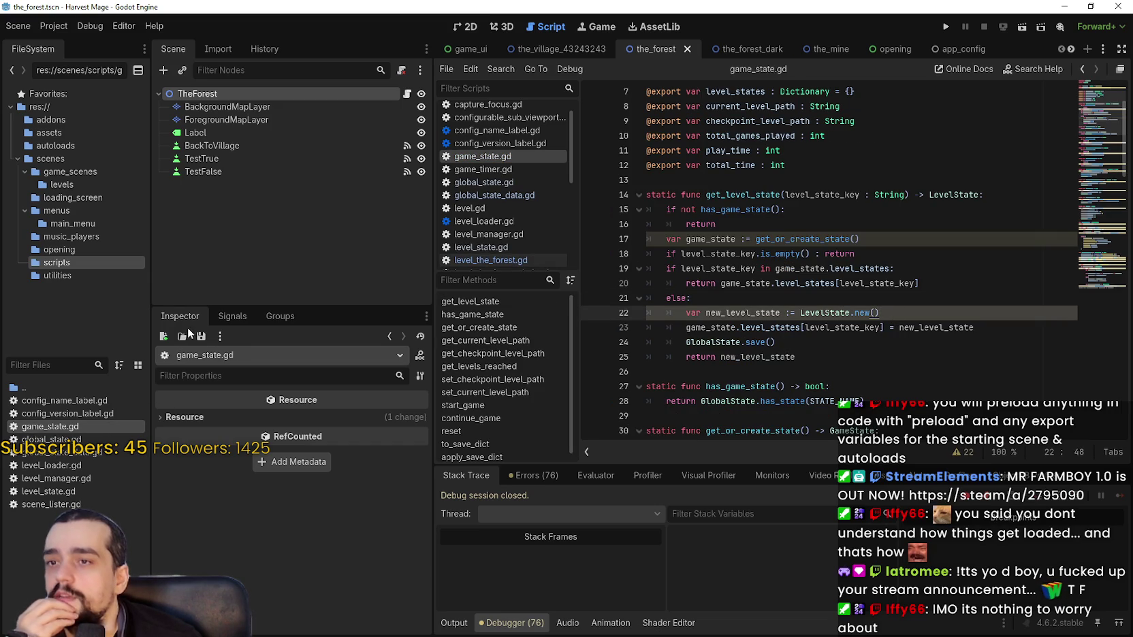
scroll(1006, 265, down, 15)
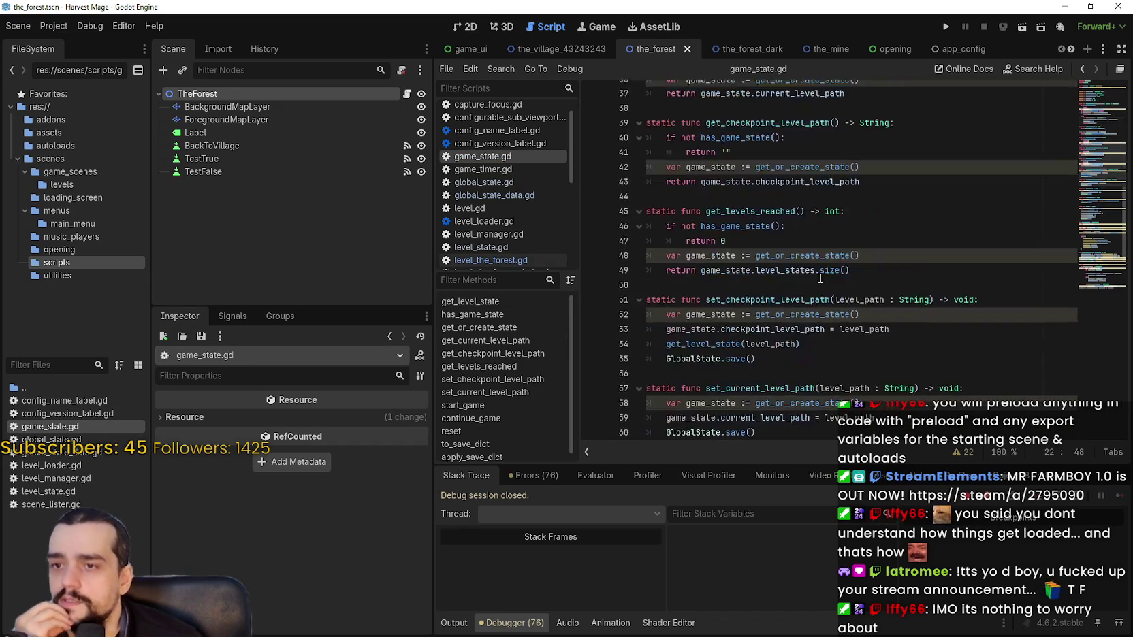
scroll(1006, 265, down, 12)
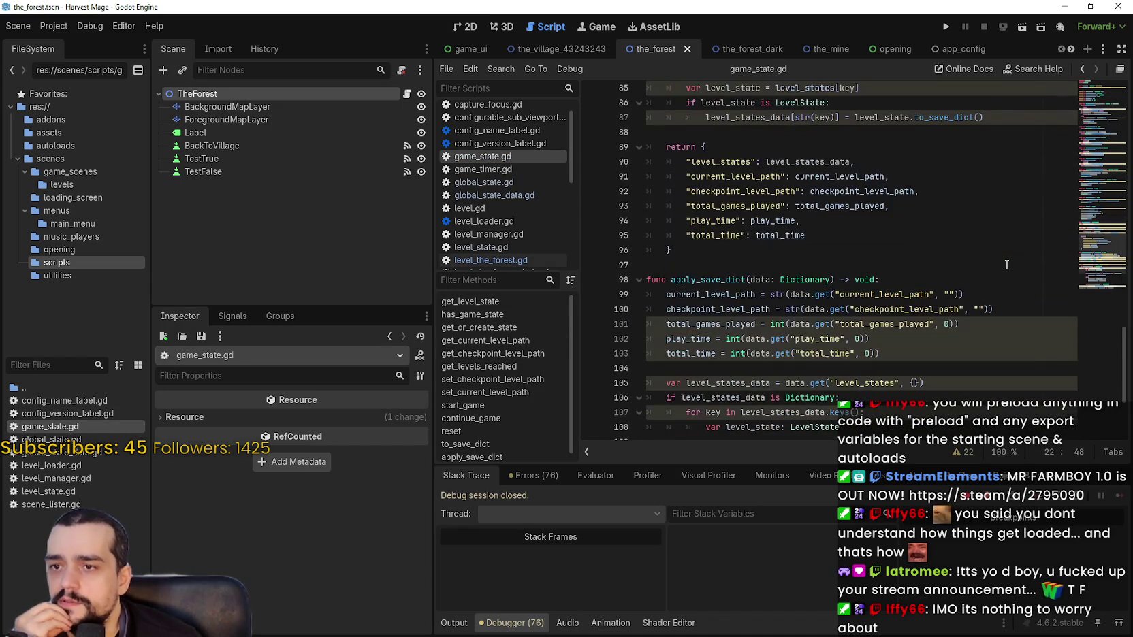
scroll(899, 303, up, 6)
scroll(732, 294, down, 9)
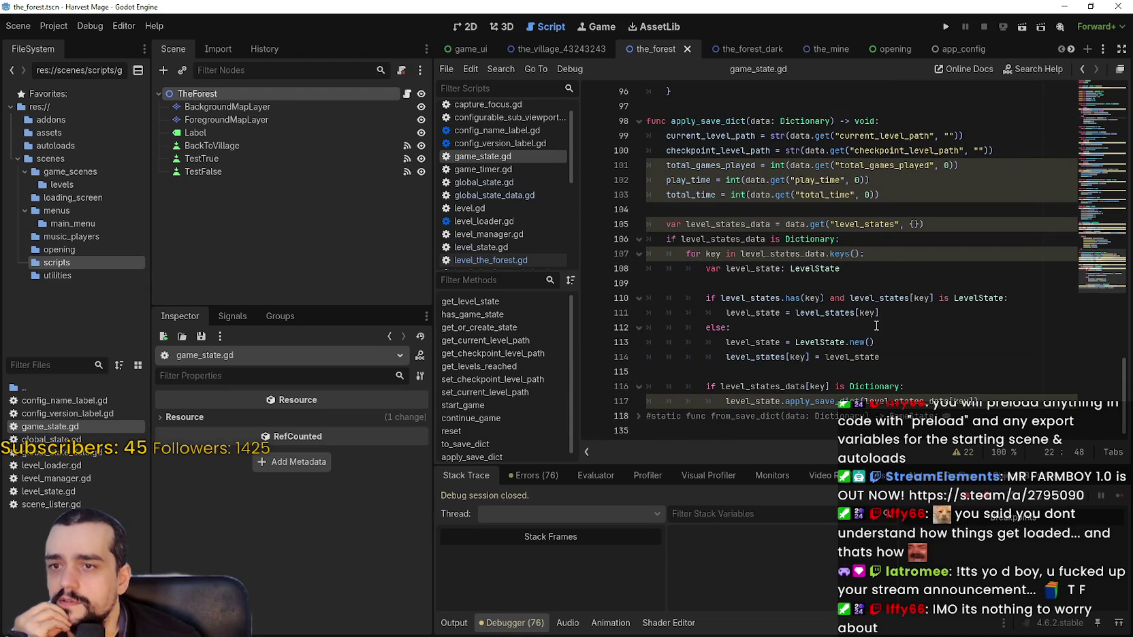
click(897, 331)
drag(909, 342, 728, 338)
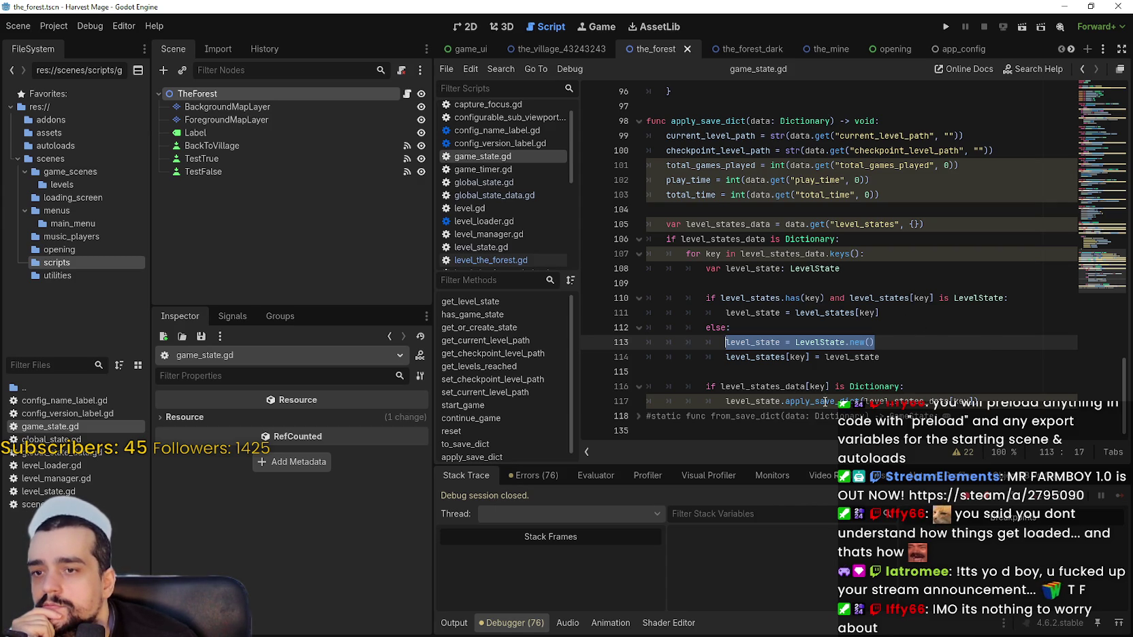
double_click(810, 401)
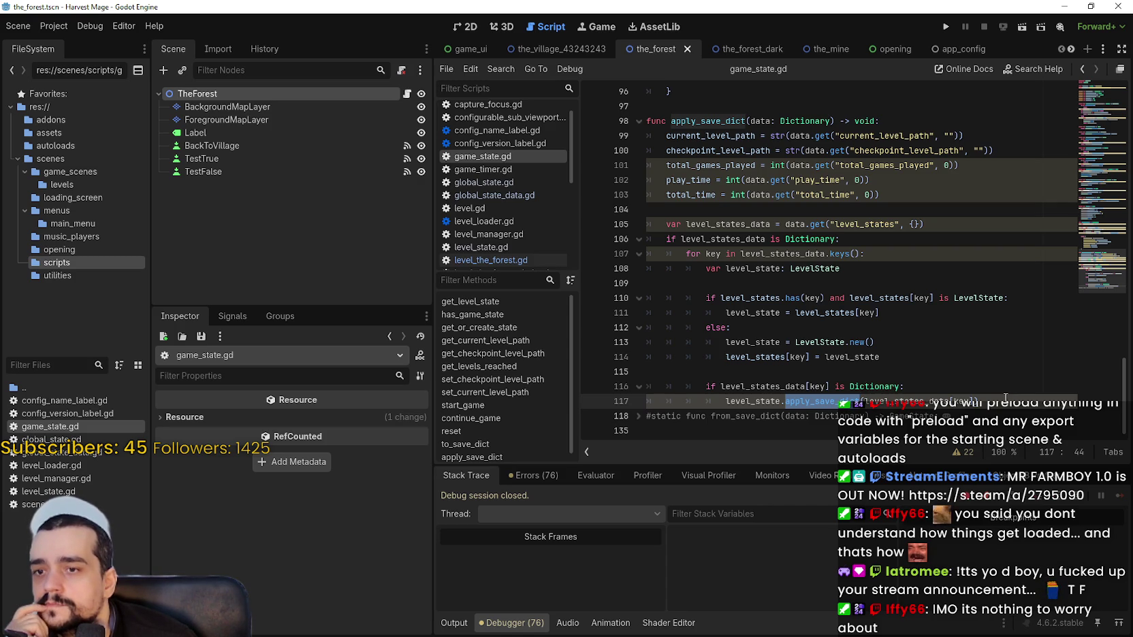
mouse_move(1005, 400)
mouse_down()
mouse_move(753, 411)
mouse_move(727, 401)
mouse_up()
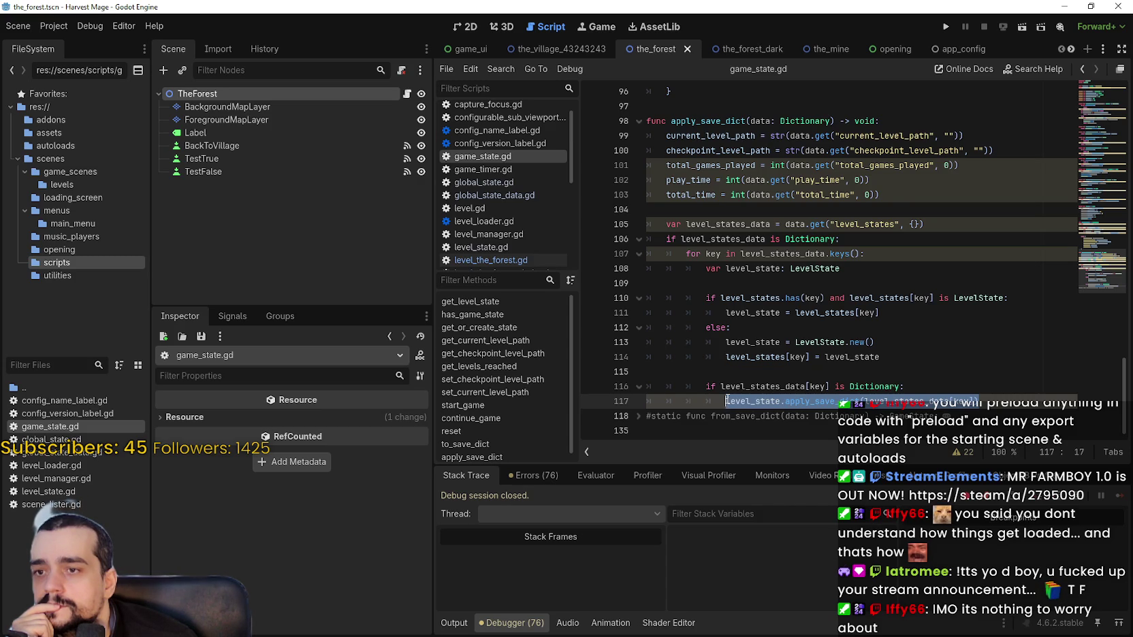
drag(879, 342, 727, 341)
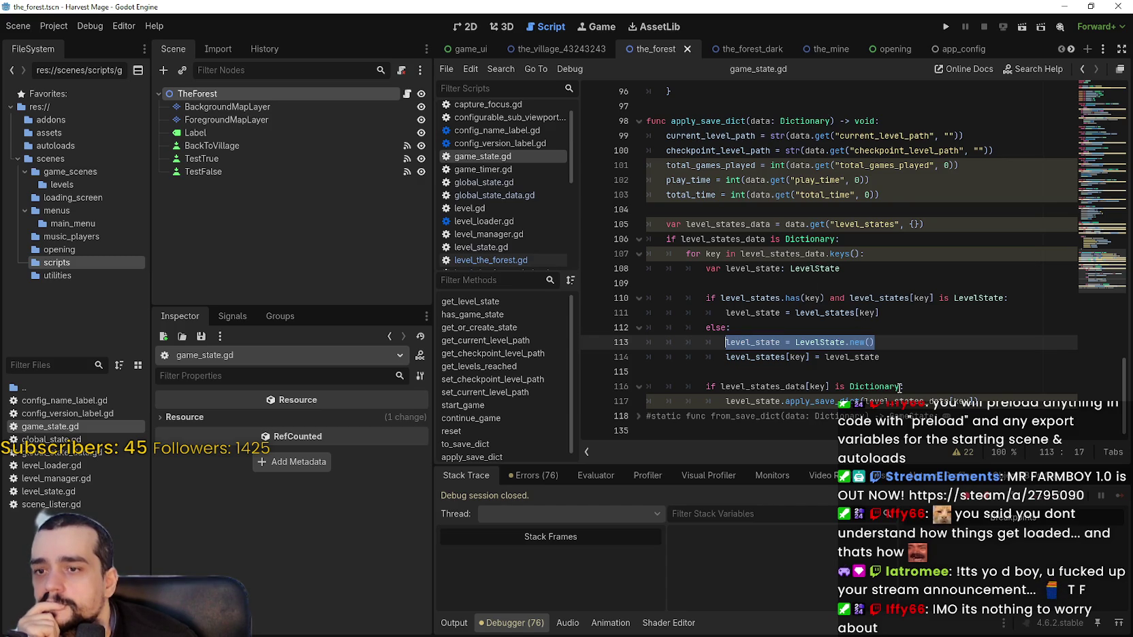
Step: Trace level_states_data, level_states and LevelState uses across lines 106–117 of apply_save_dict
mouse_move(899, 387)
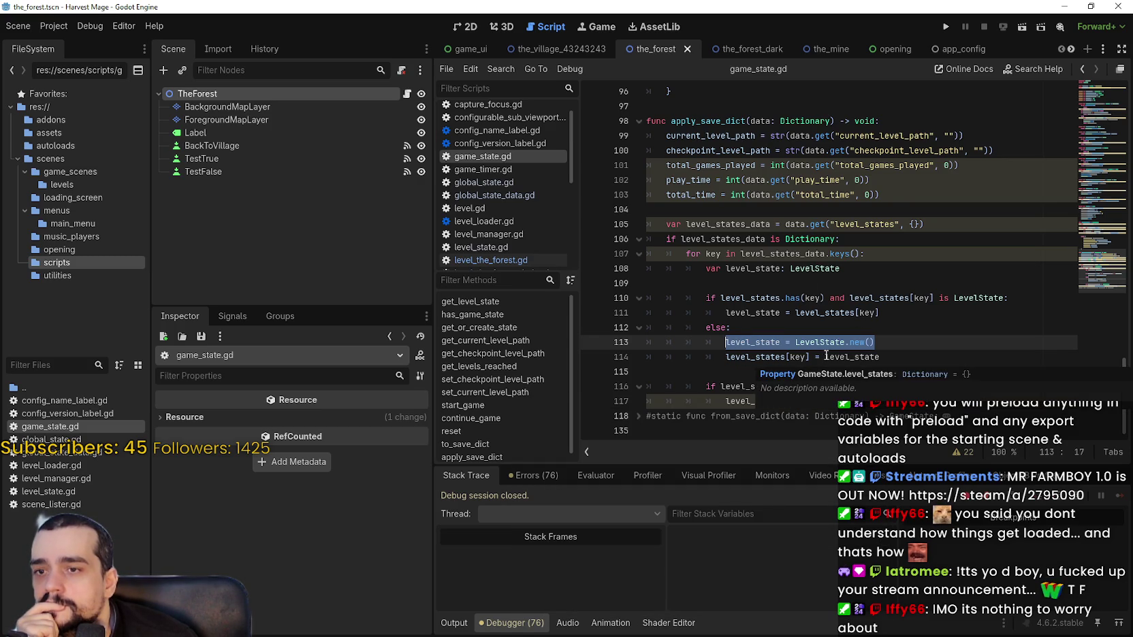
double_click(799, 357)
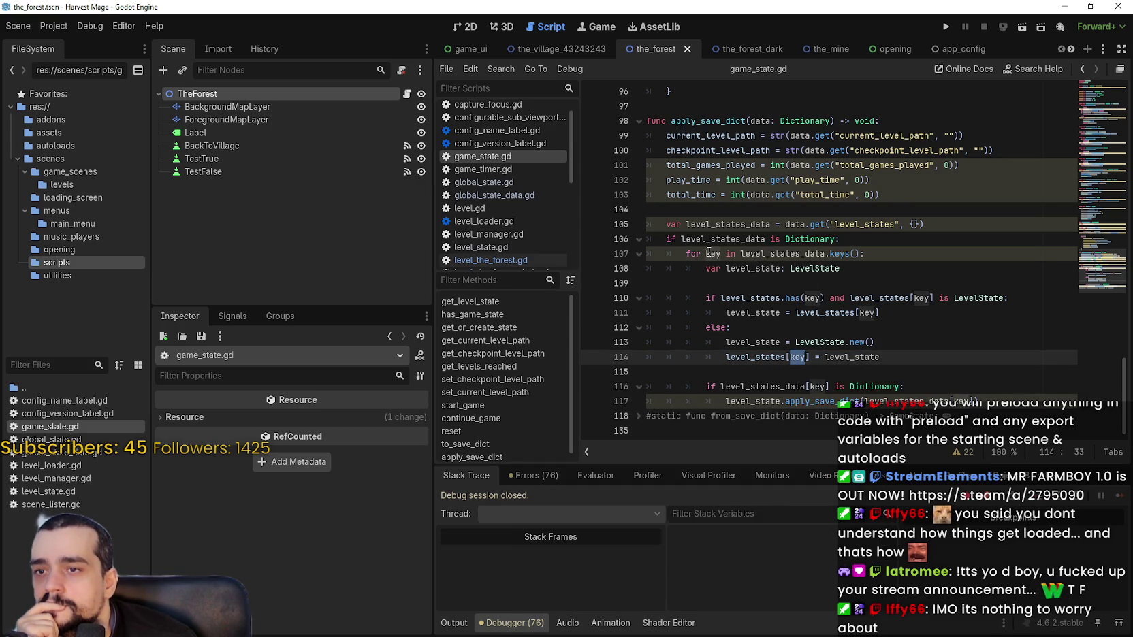
double_click(784, 253)
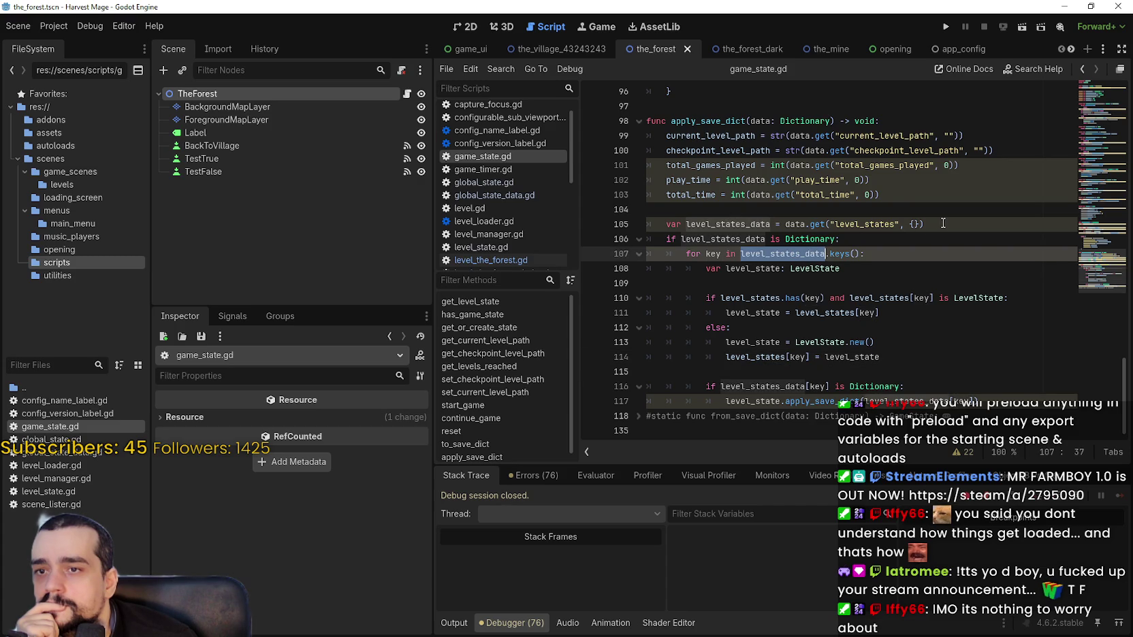
double_click(713, 239)
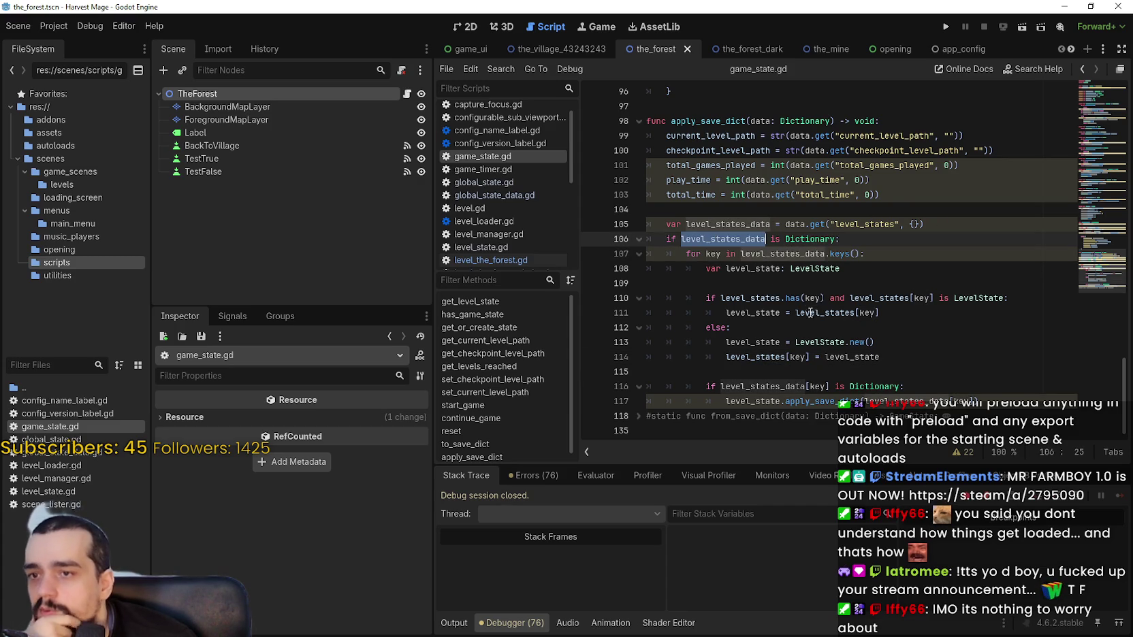
drag(794, 298, 910, 298)
click(899, 298)
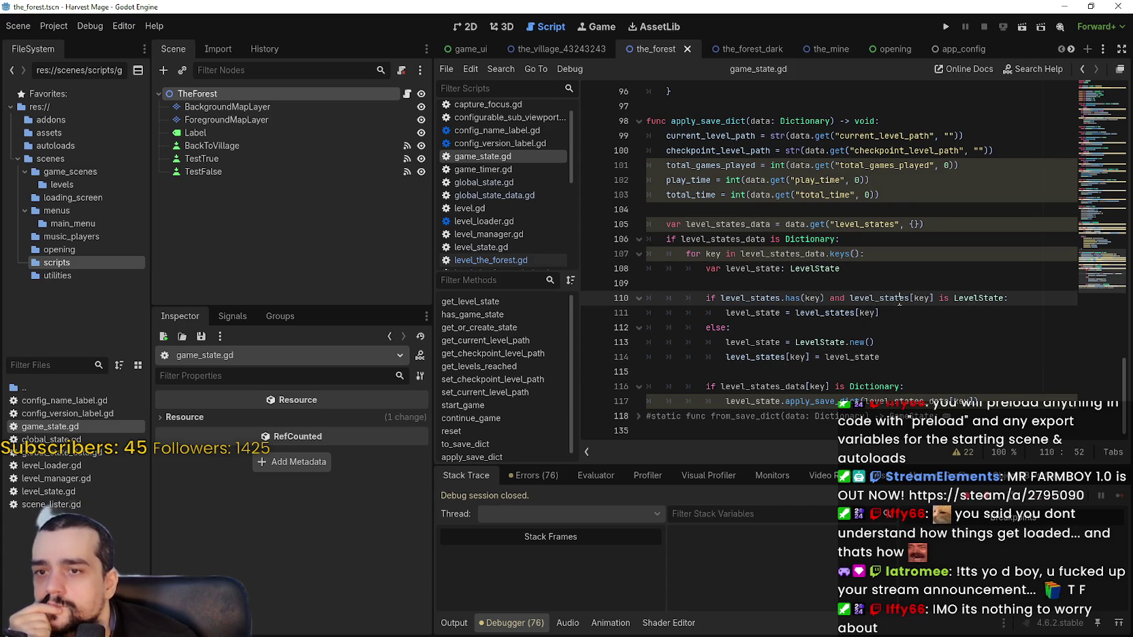
double_click(908, 298)
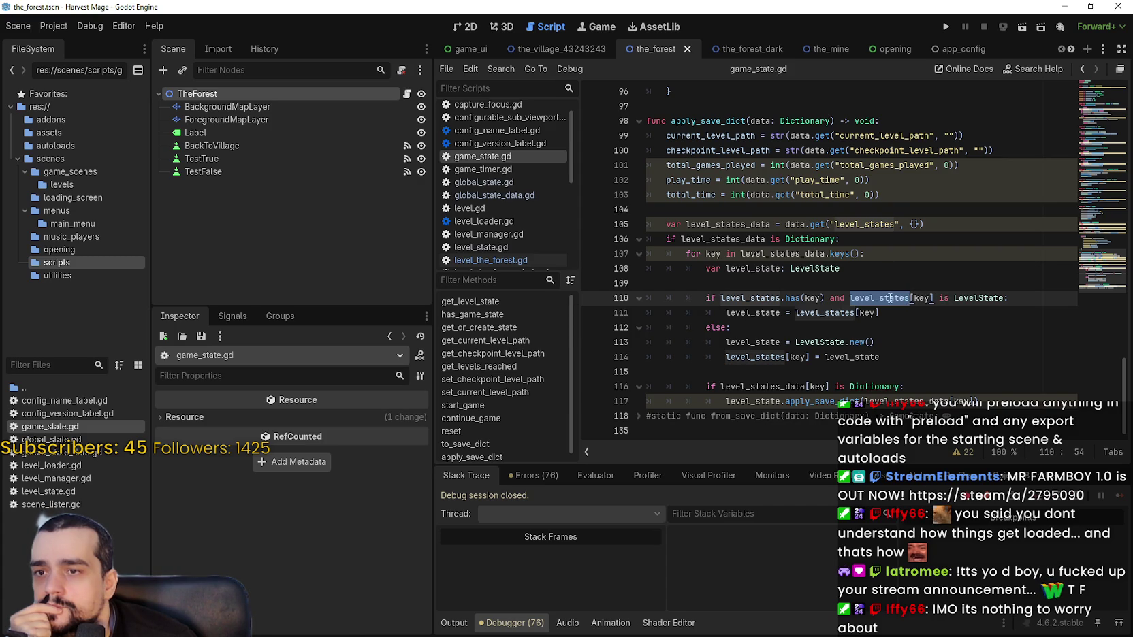
click(965, 300)
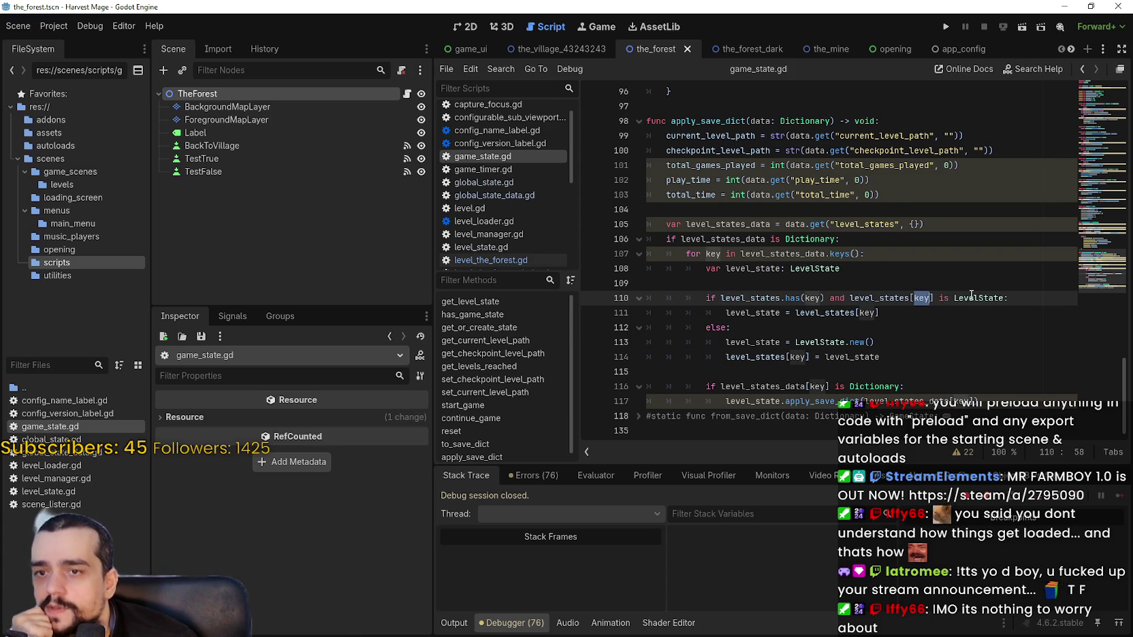
double_click(966, 299)
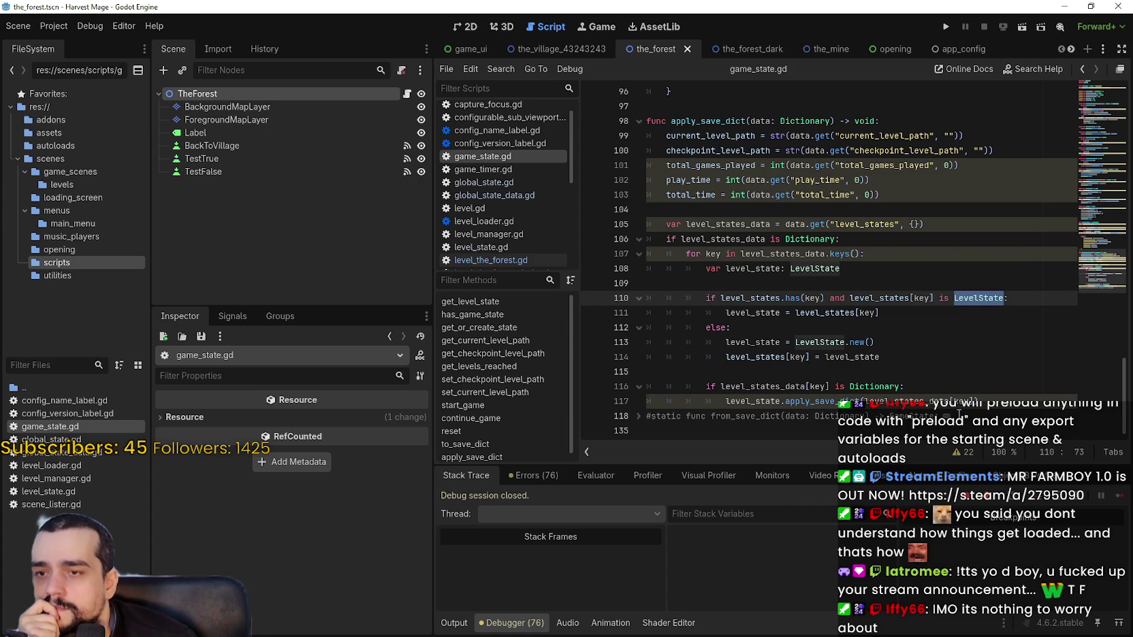
click(999, 399)
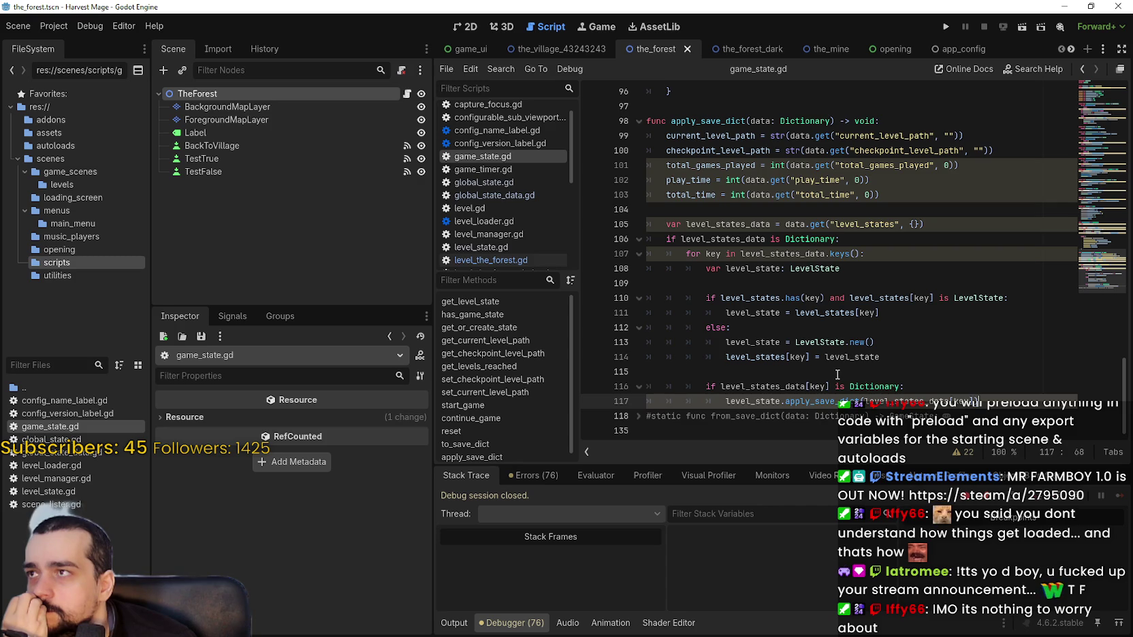
click(837, 374)
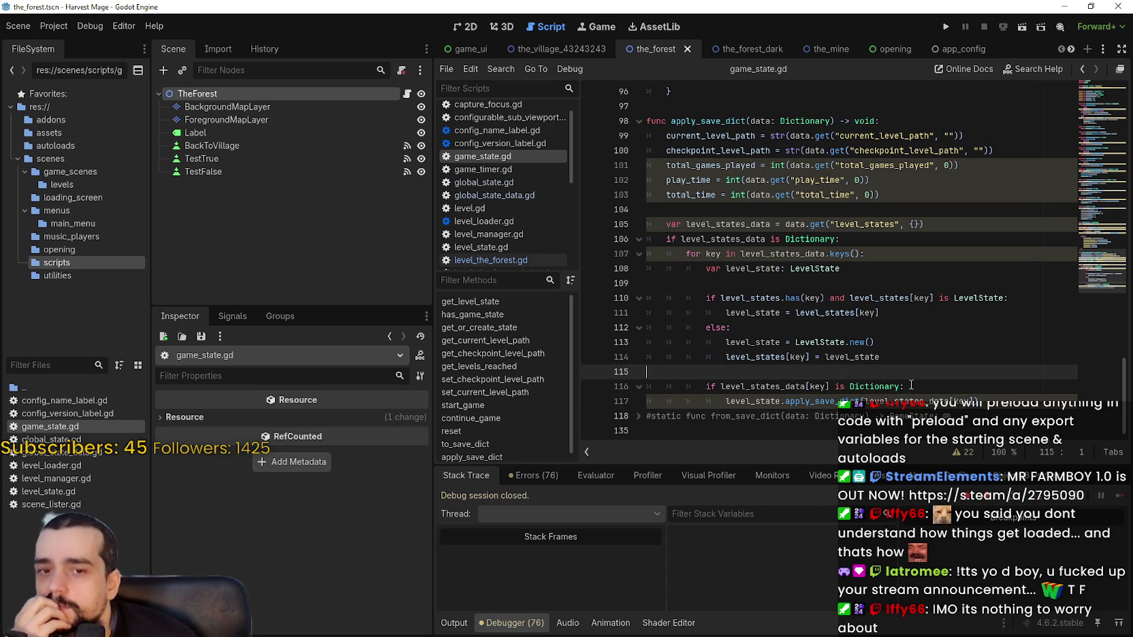
Step: Open the project's user data folder and select the first uid key in global_state.json
click(57, 31)
click(100, 137)
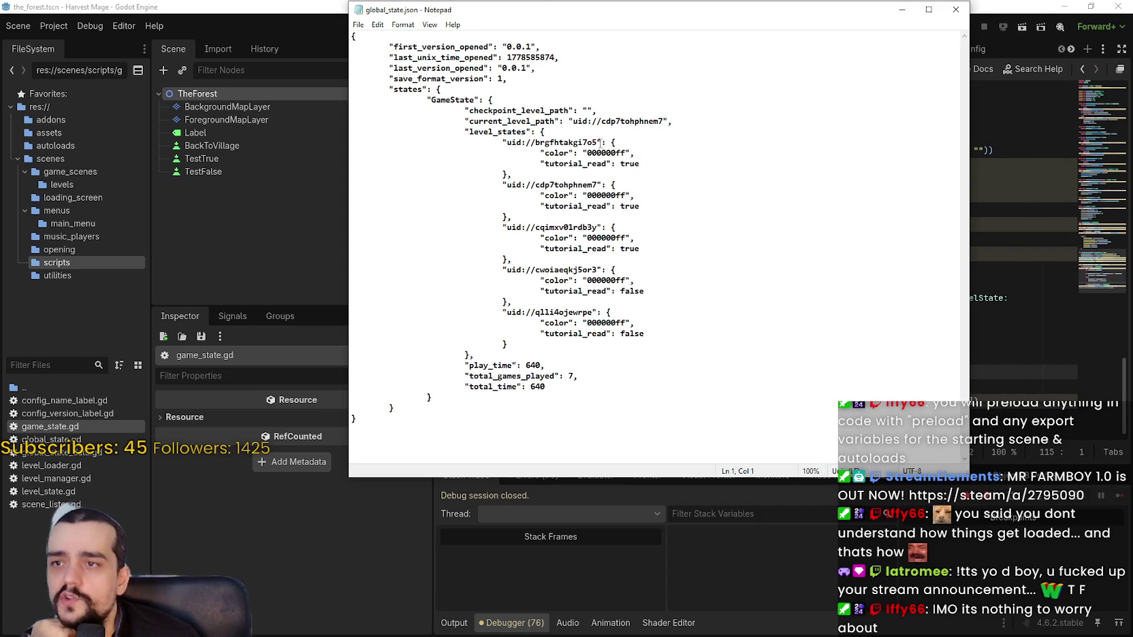
drag(598, 143, 507, 143)
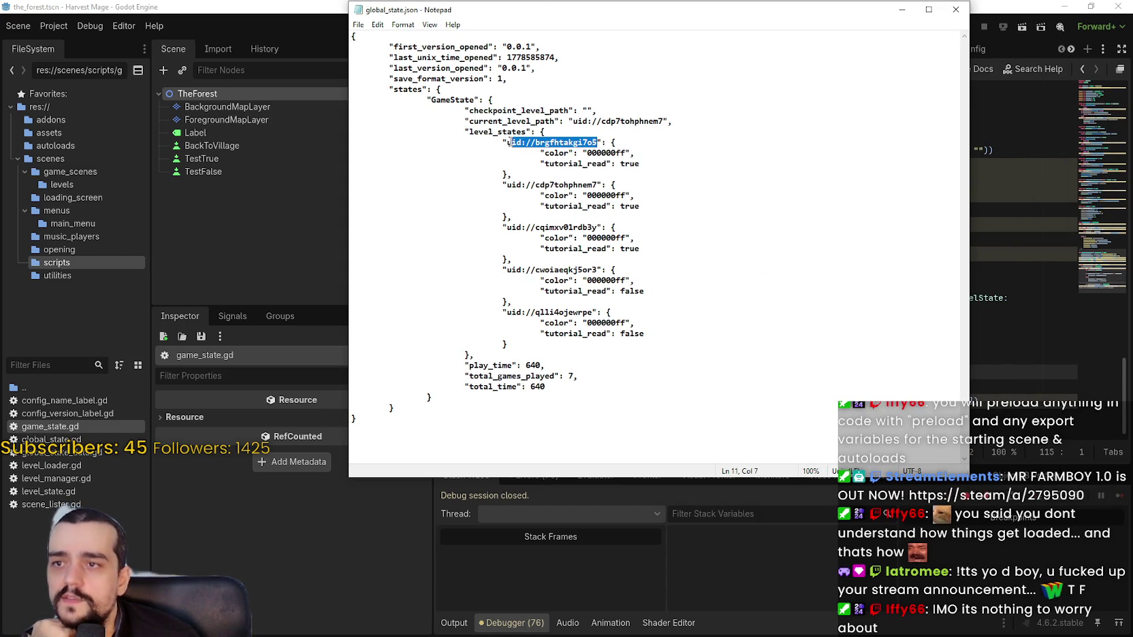
Step: Replace the first level_states uid key with STAGE.THE_VILLAGE
click(659, 121)
triple_click(504, 121)
mouse_move(507, 143)
mouse_down()
mouse_move(616, 143)
mouse_move(506, 143)
mouse_up()
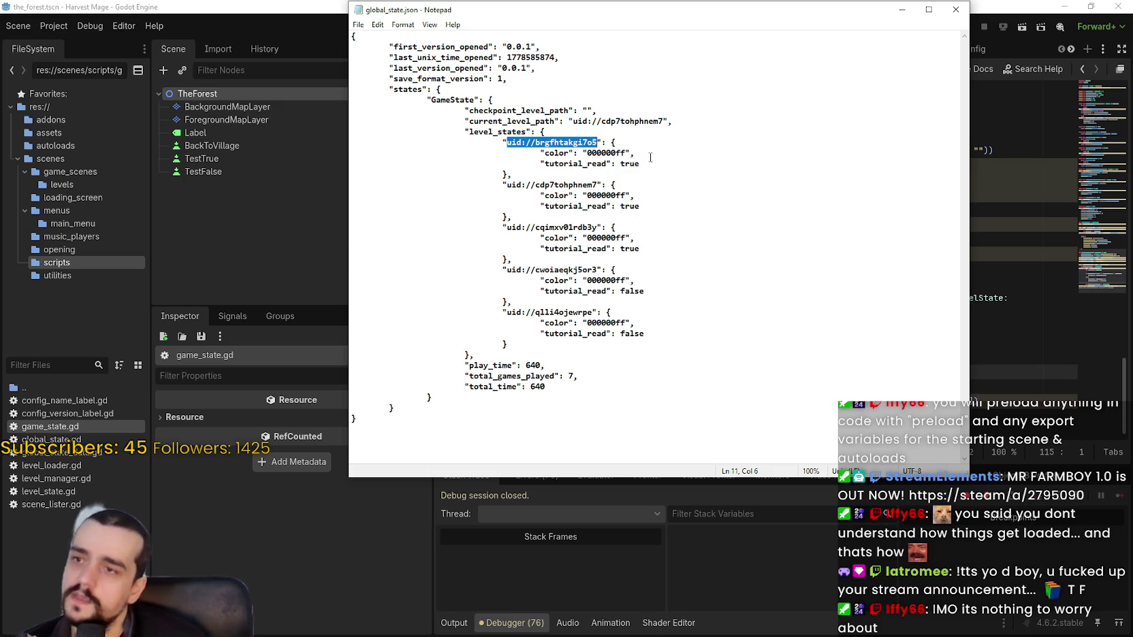
text(STAGE.)
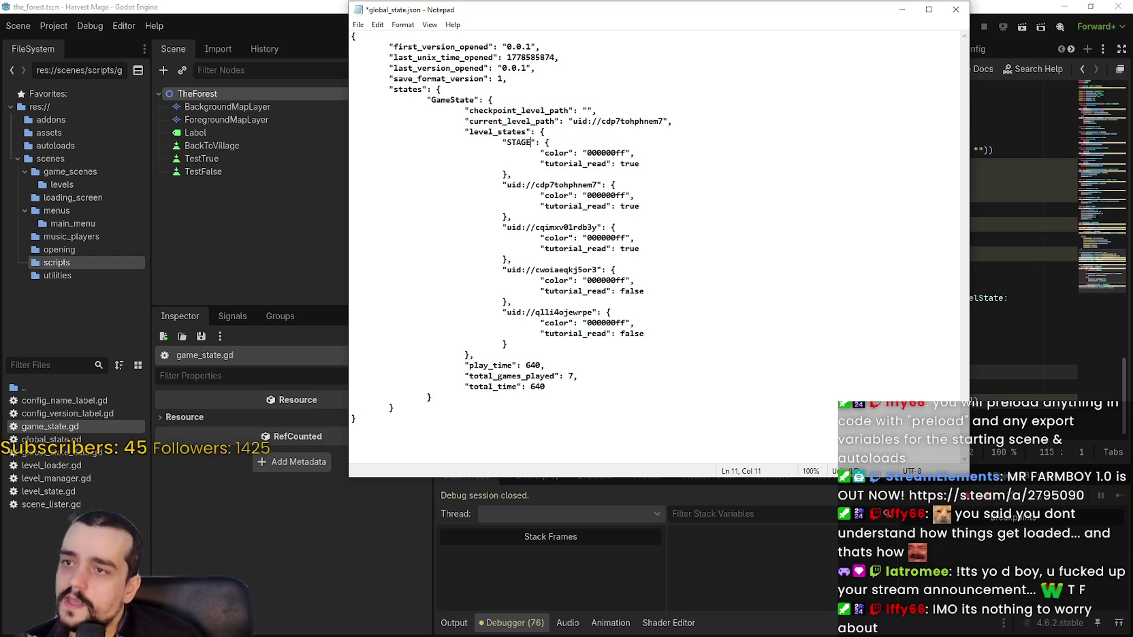
text(THE_VILLAGE)
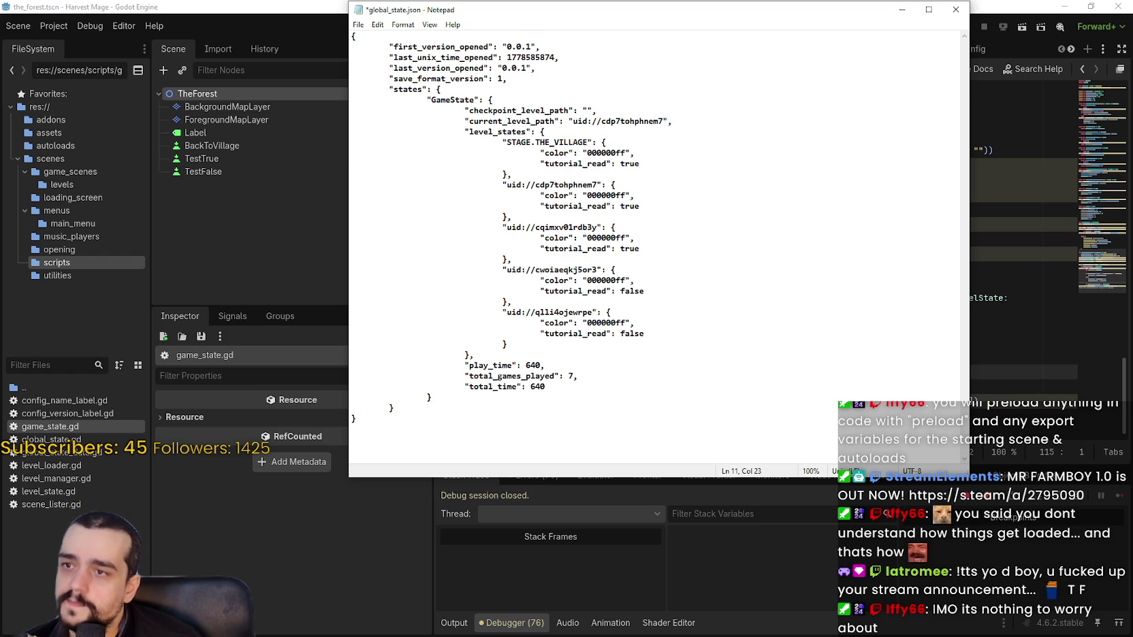
Step: Paste the copied key over the second uid and edit it to STAGE.THE_FOREST
drag(588, 142, 505, 142)
key(ctrl+c)
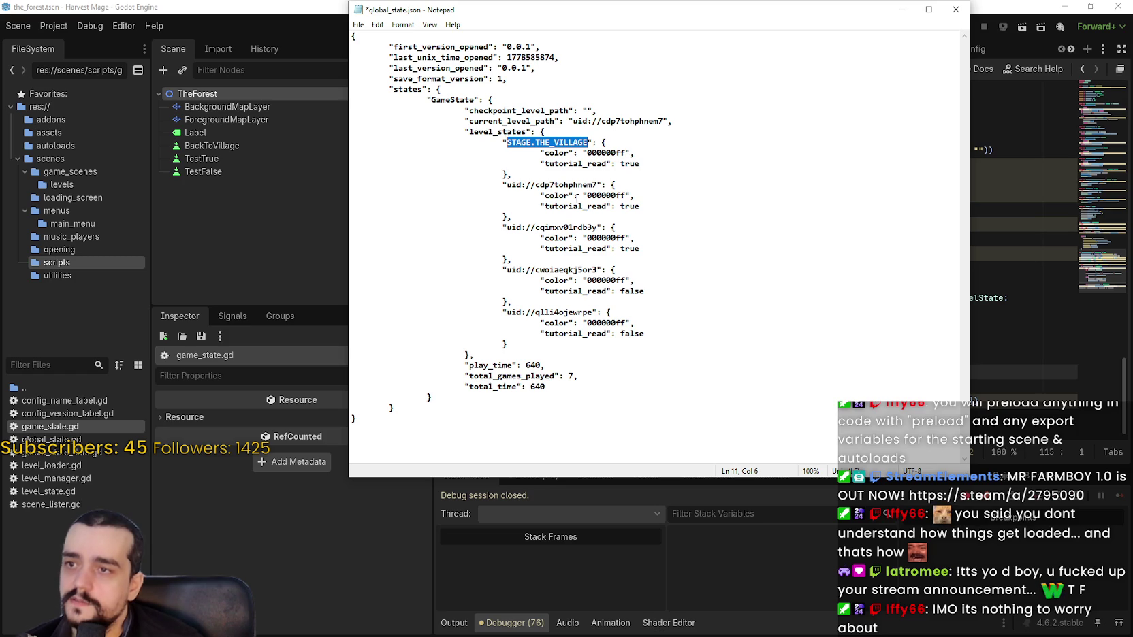
drag(595, 185, 507, 184)
key(ctrl+v)
double_click(578, 184)
click(579, 184)
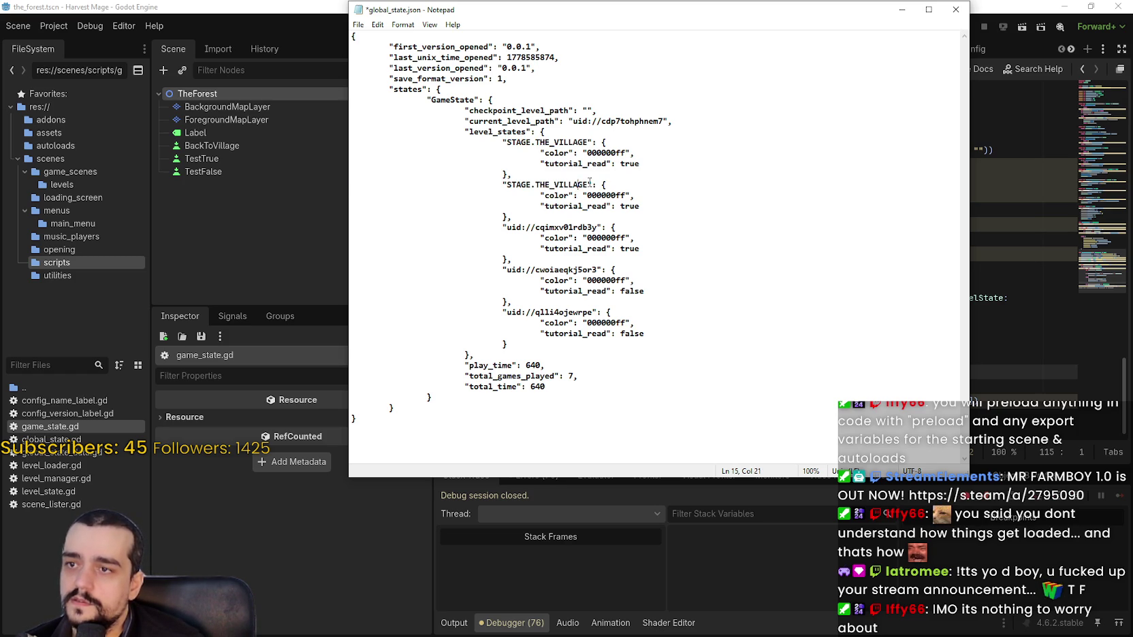
drag(589, 185, 554, 184)
text(FOREST)
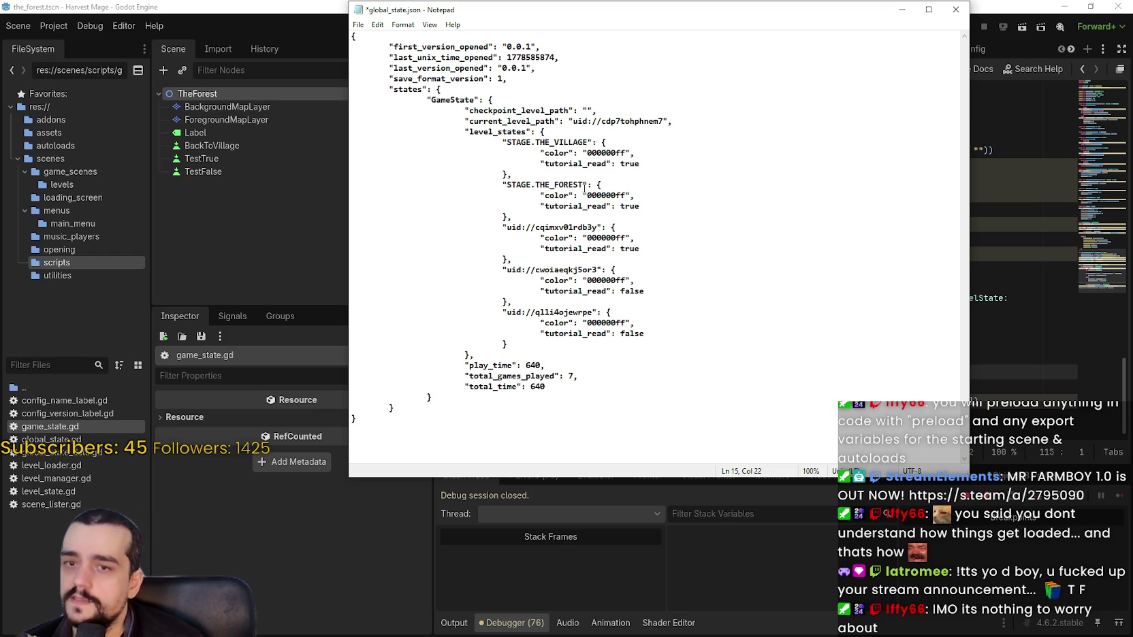
Step: Replace the third uid key with STAGE.THE_MINE and recheck STAGE.THE_FOREST
drag(583, 187, 506, 189)
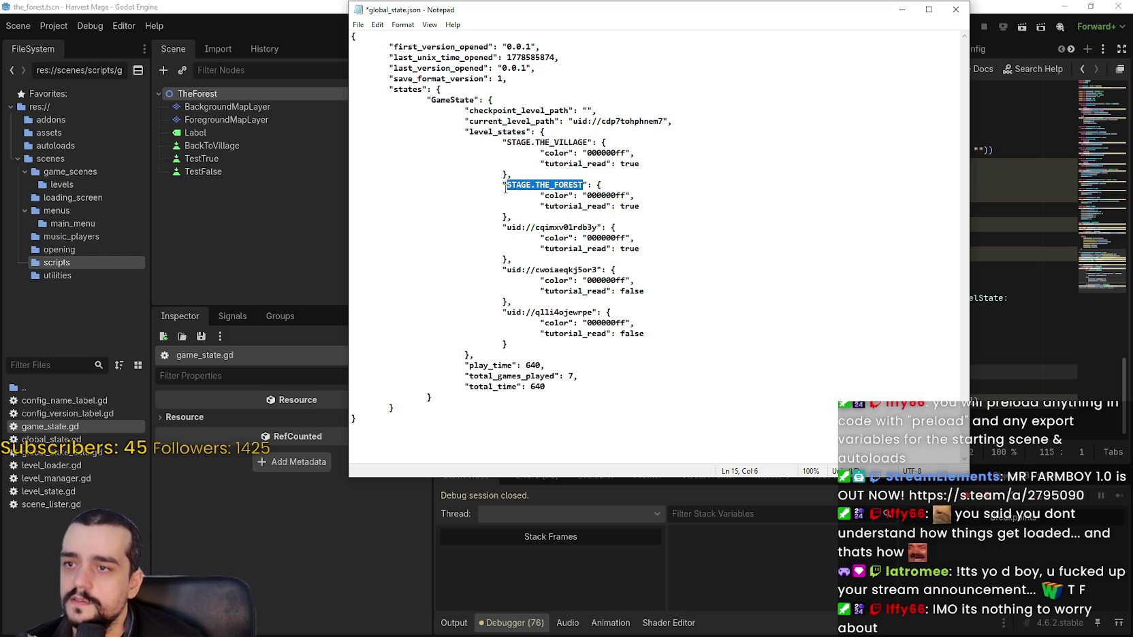
drag(596, 227, 506, 227)
text(STAGE)
text(.)
text(THE_MINE)
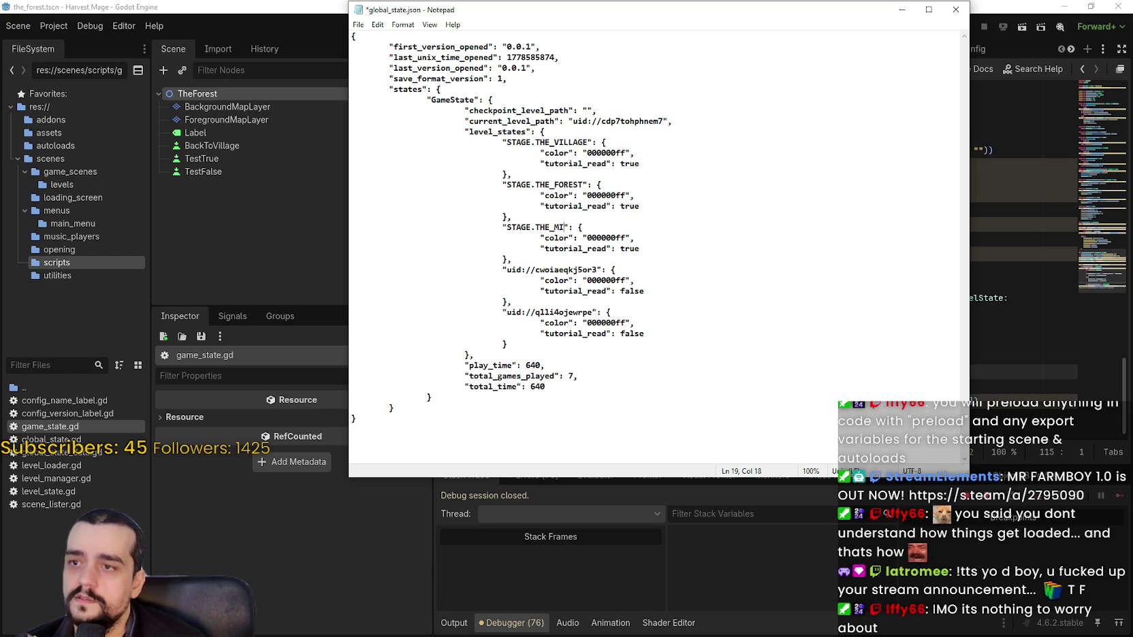
click(576, 218)
drag(583, 185, 508, 188)
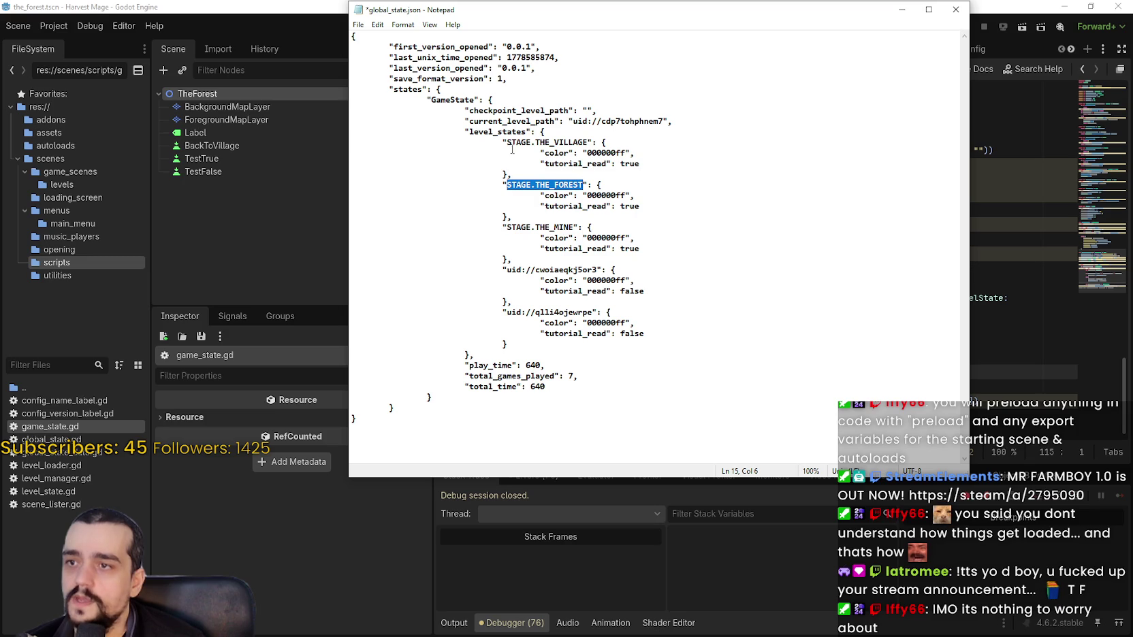
click(555, 190)
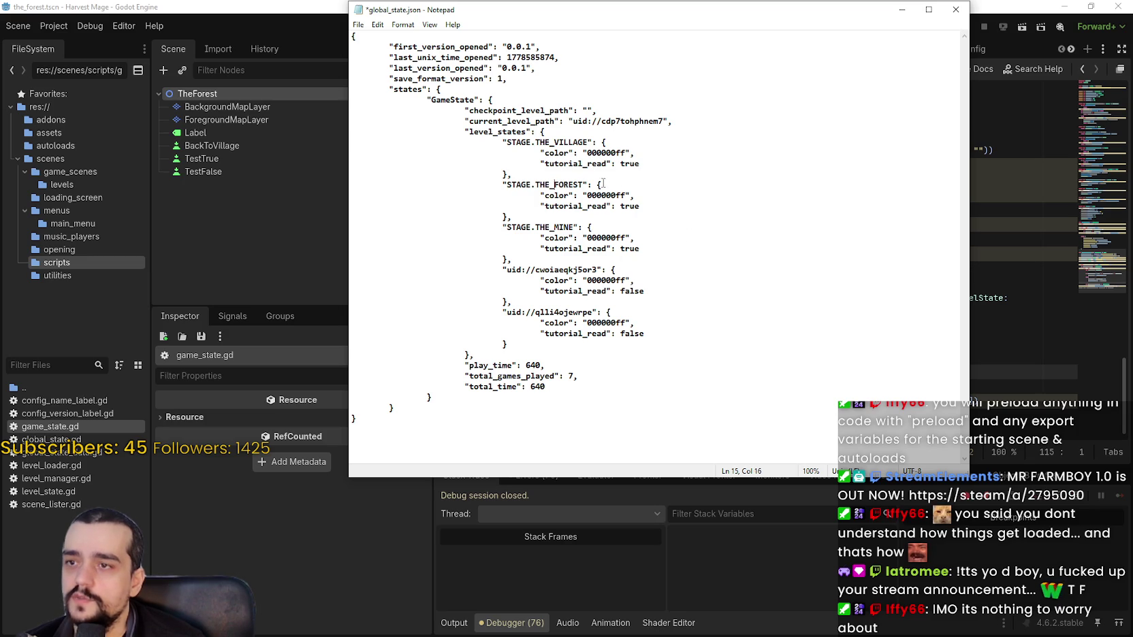
drag(584, 184, 508, 186)
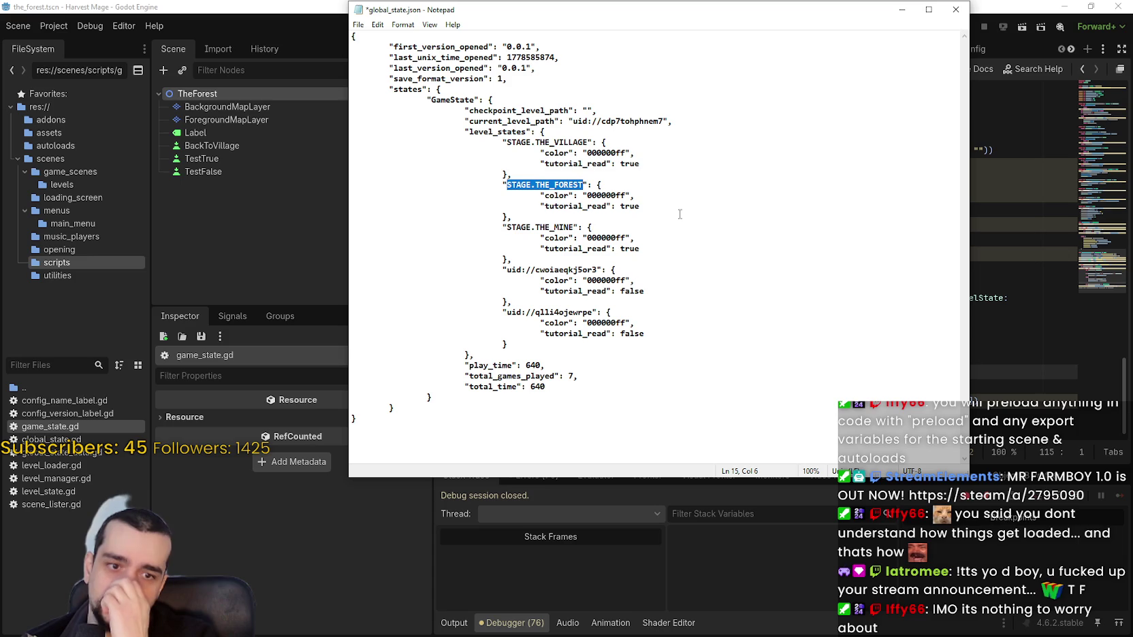
click(977, 278)
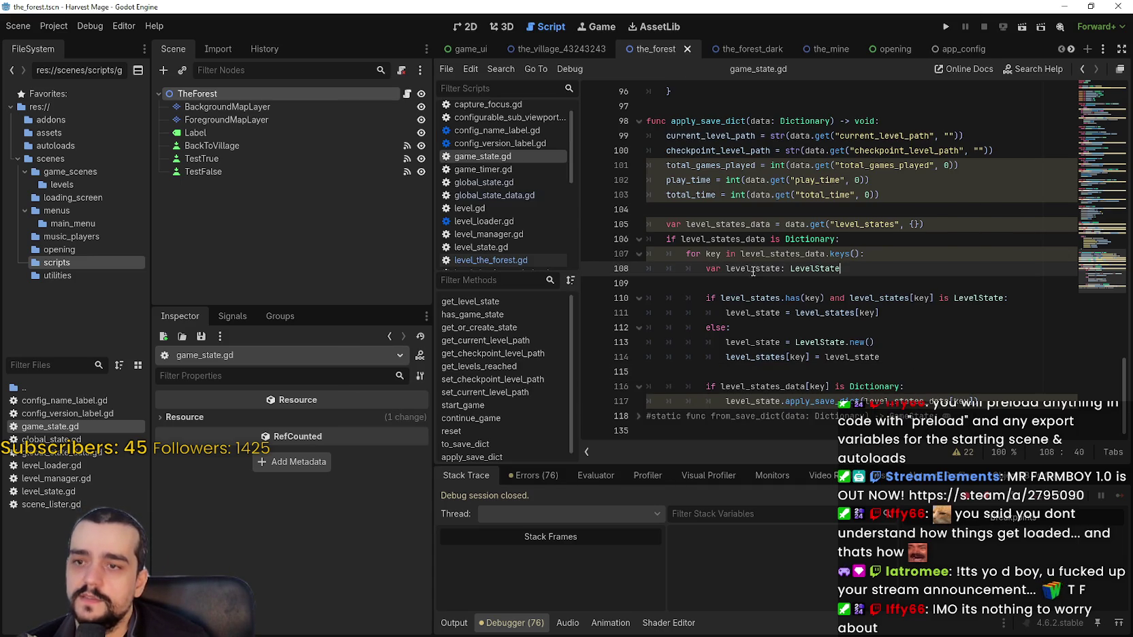
Step: Trace level_state and level_states through lines 110–117 of apply_save_dict
mouse_move(828, 403)
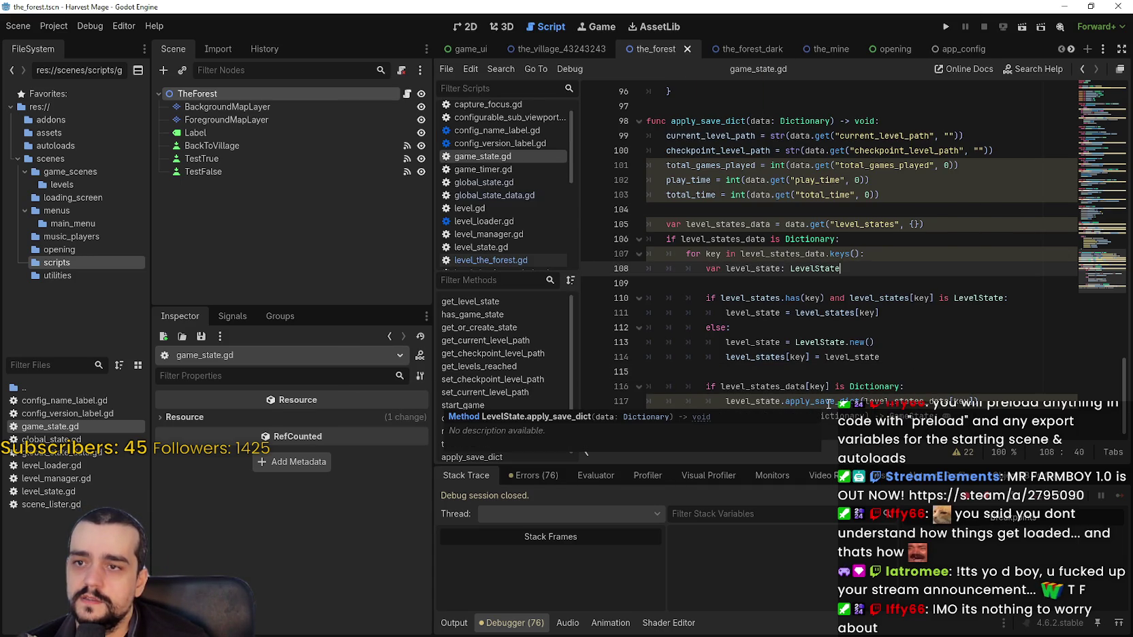
double_click(749, 356)
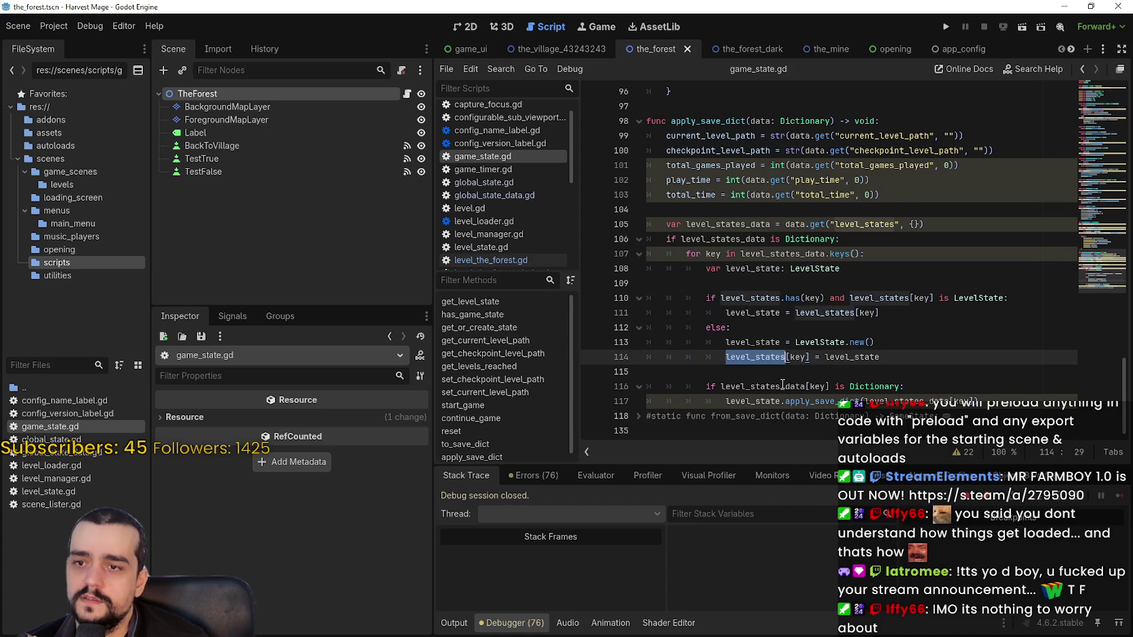
click(696, 385)
click(706, 385)
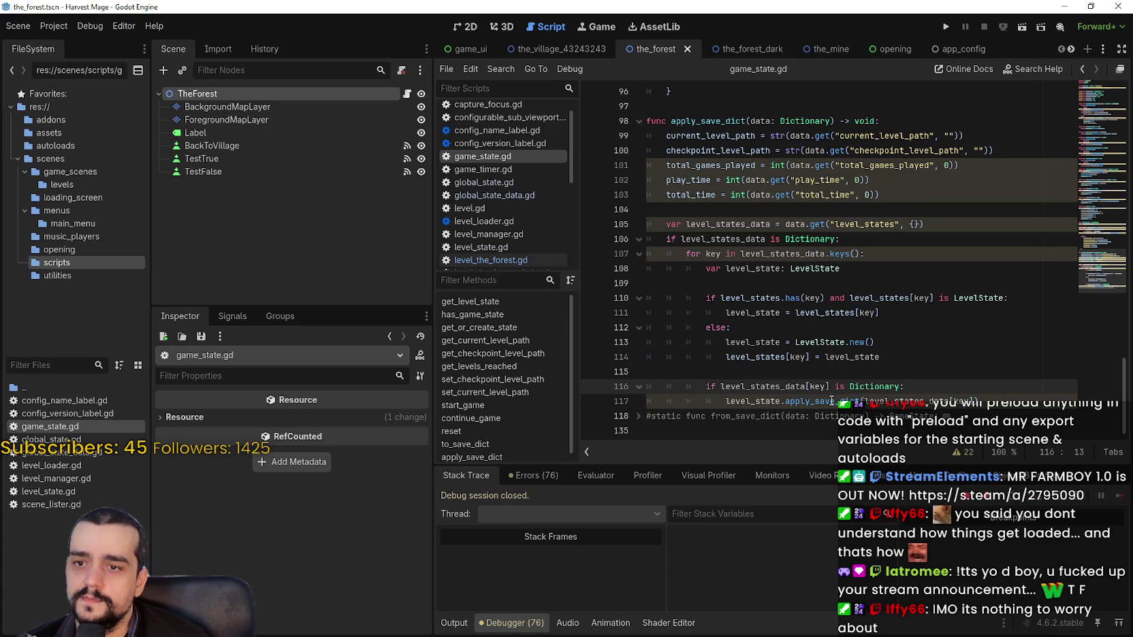
mouse_move(1026, 402)
mouse_down()
mouse_move(718, 396)
mouse_move(704, 386)
mouse_up()
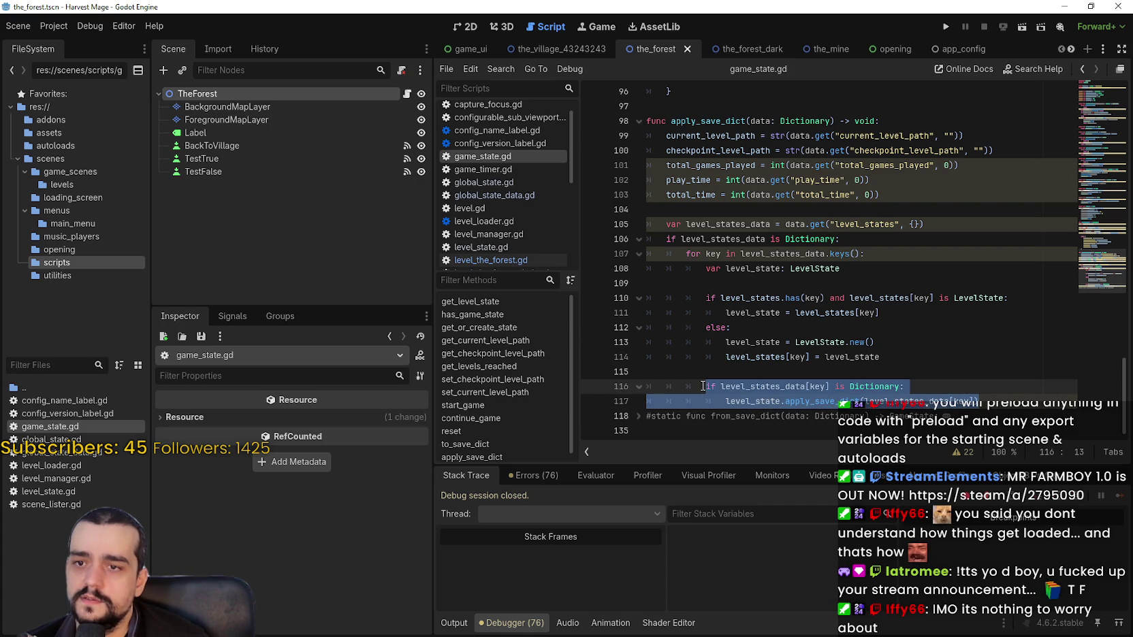
double_click(766, 317)
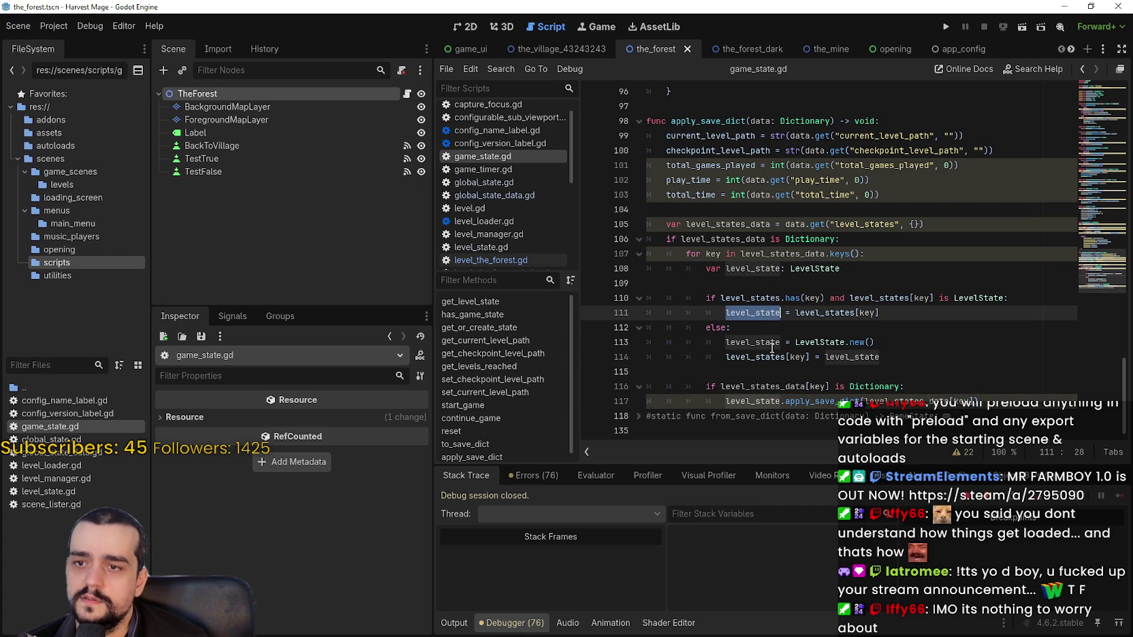
double_click(770, 342)
click(871, 357)
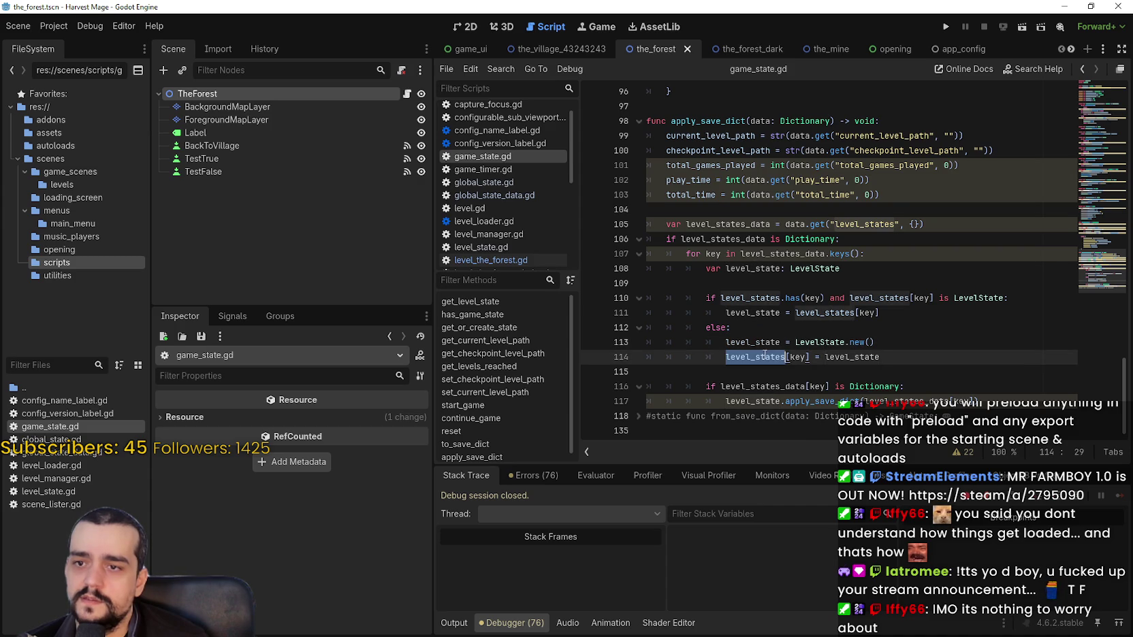
double_click(871, 357)
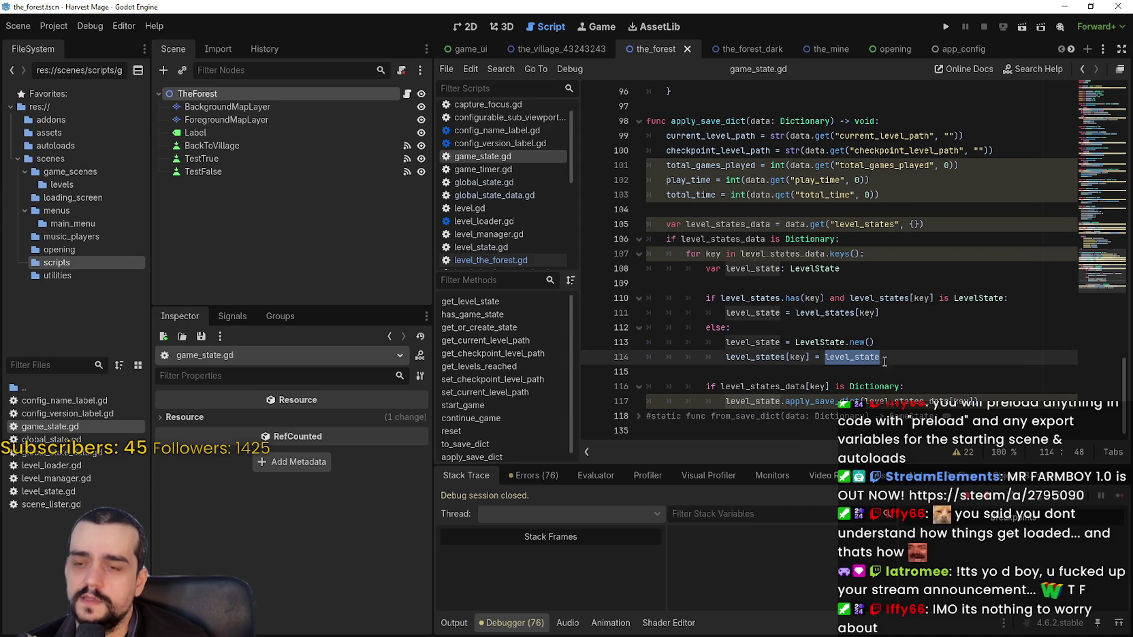
Step: Inspect how data and the level_states key are read on lines 102–105
scroll(745, 224, up, 1)
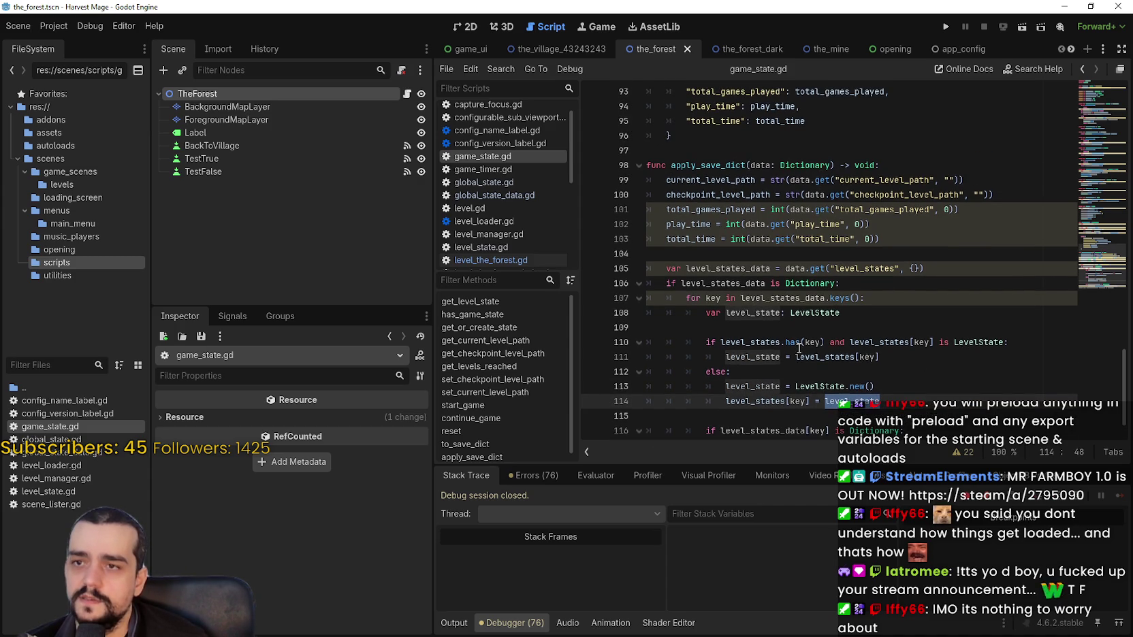
double_click(754, 225)
double_click(759, 240)
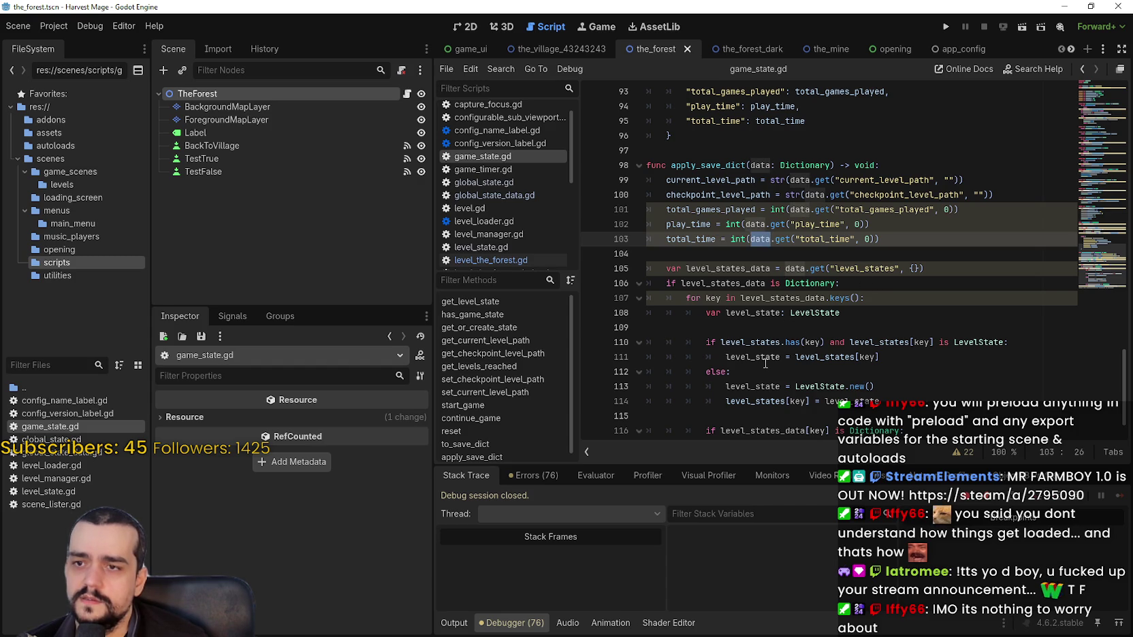
drag(687, 268, 942, 266)
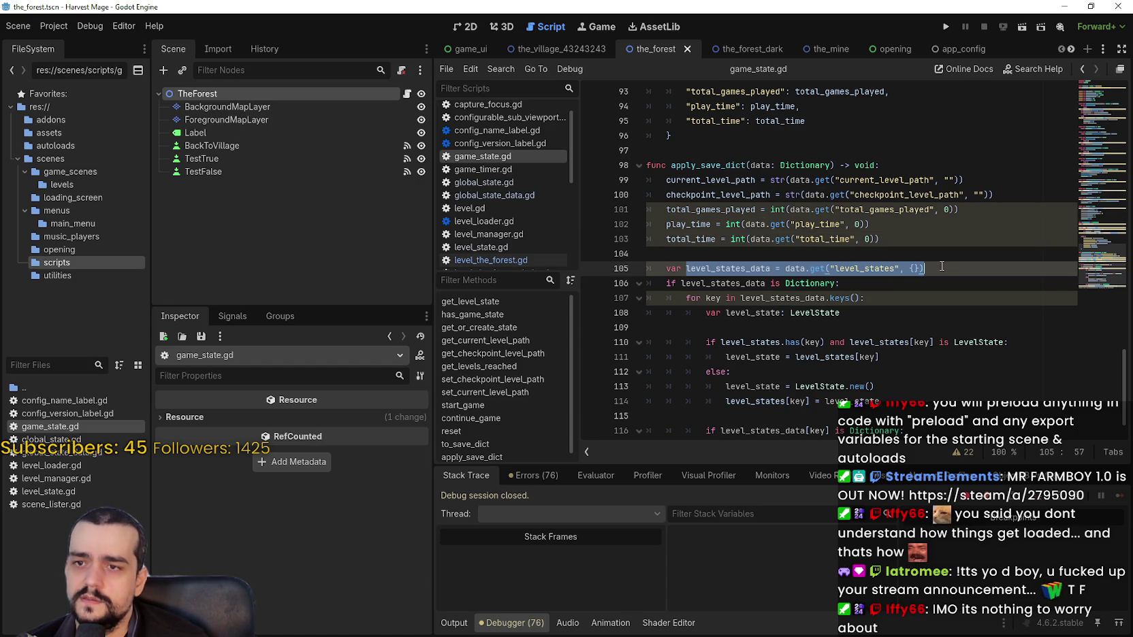
double_click(882, 269)
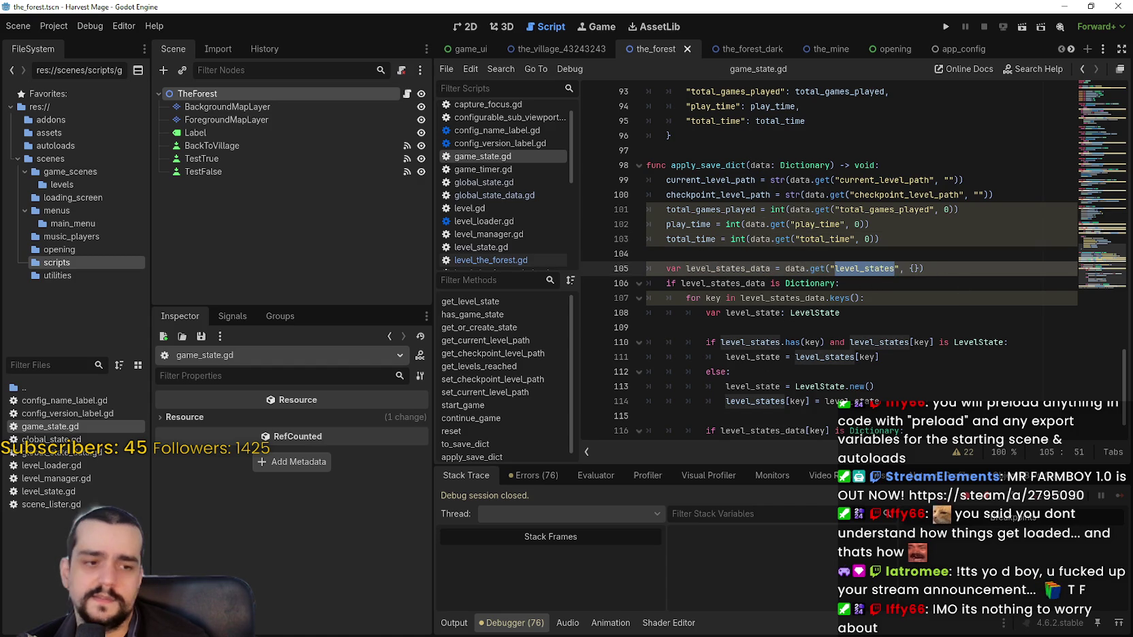
Step: Compare the save file's level_states key with the LevelState declaration on lines 108–113
key(alt+Tab)
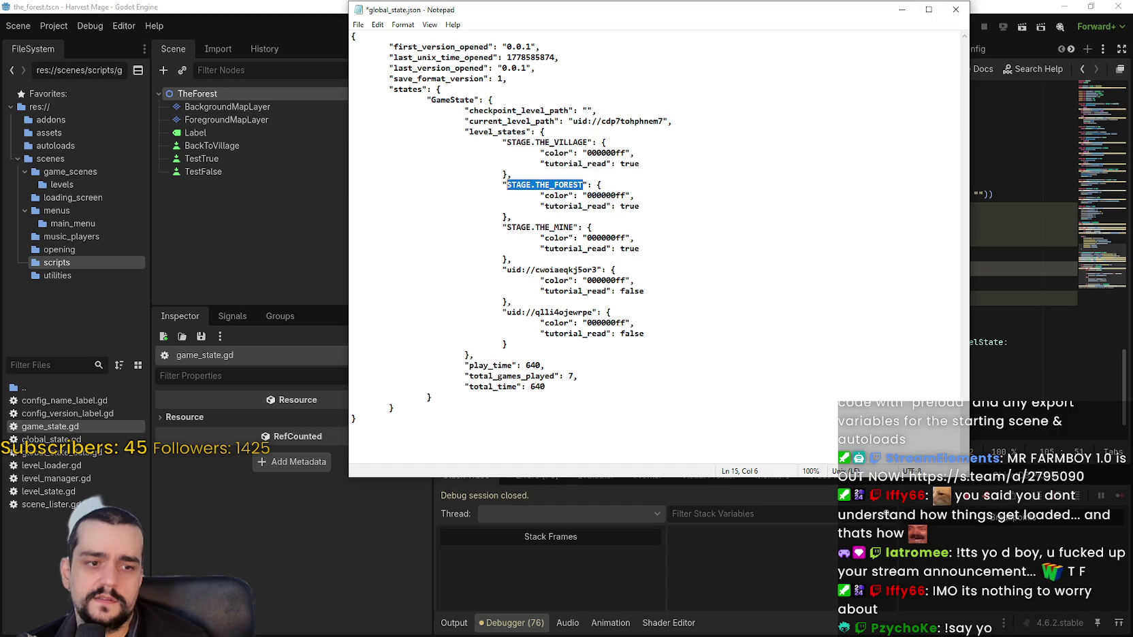
click(495, 133)
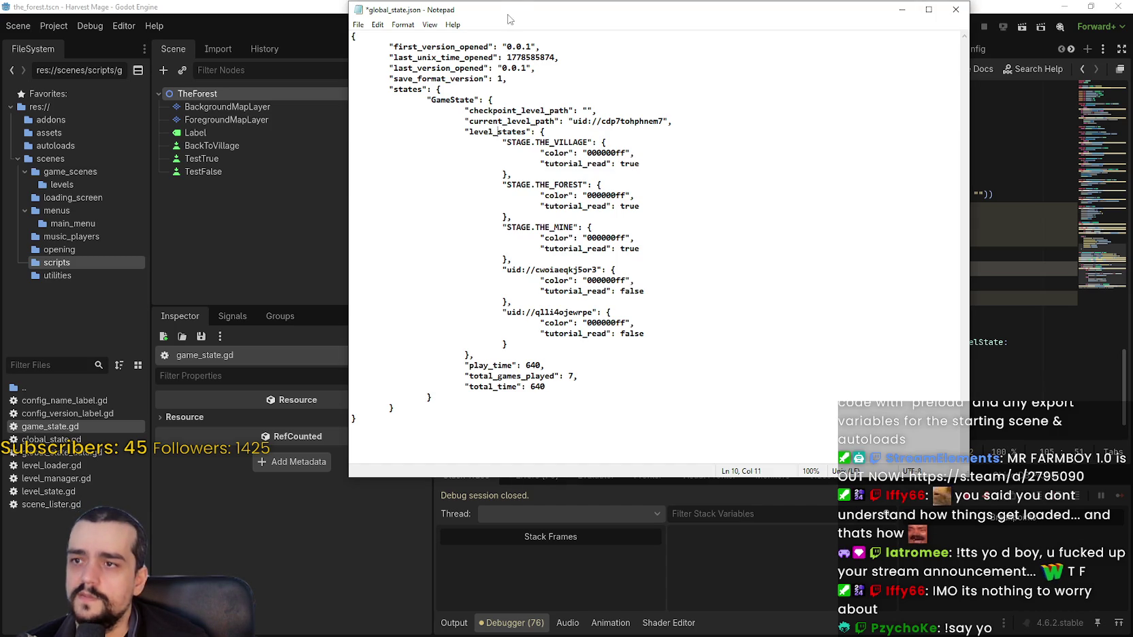
key(alt+Tab)
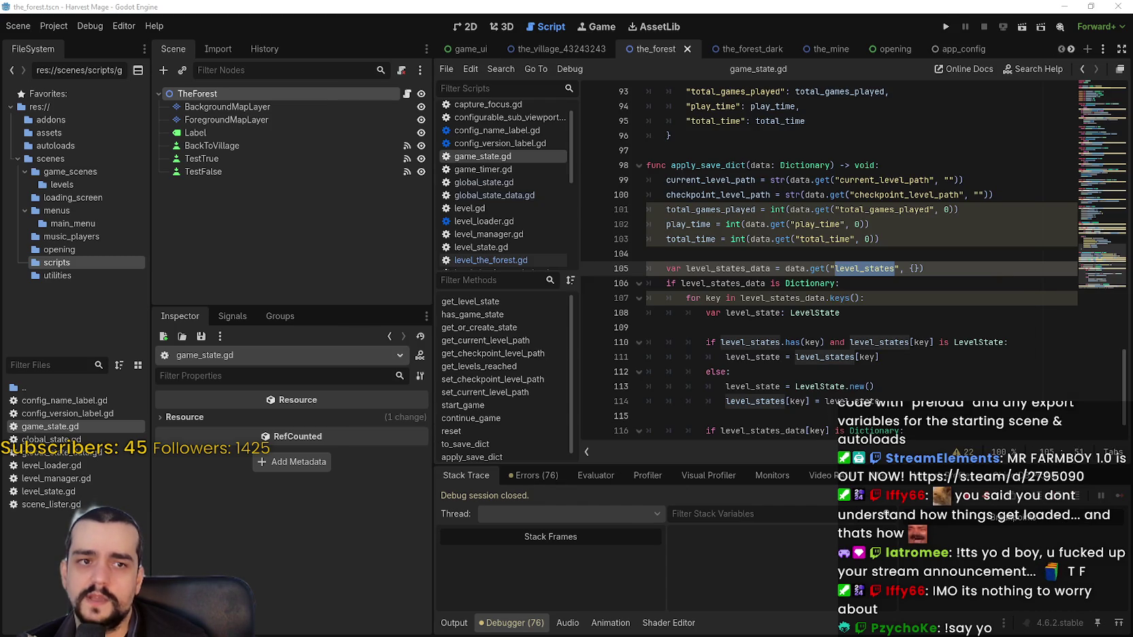
click(749, 342)
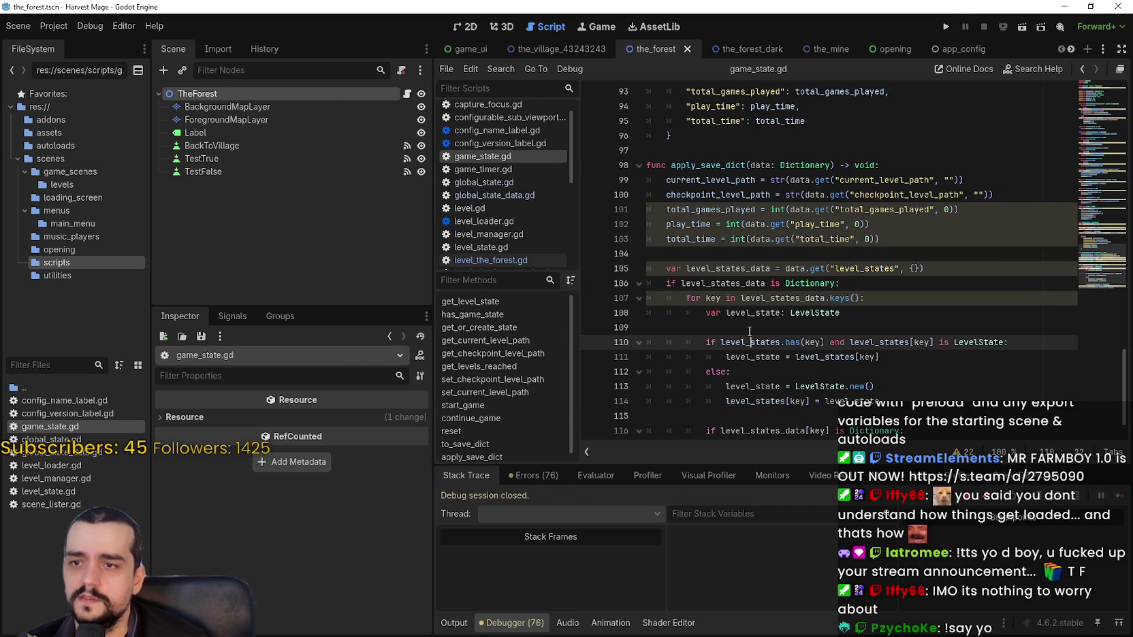
scroll(740, 310, down, 1)
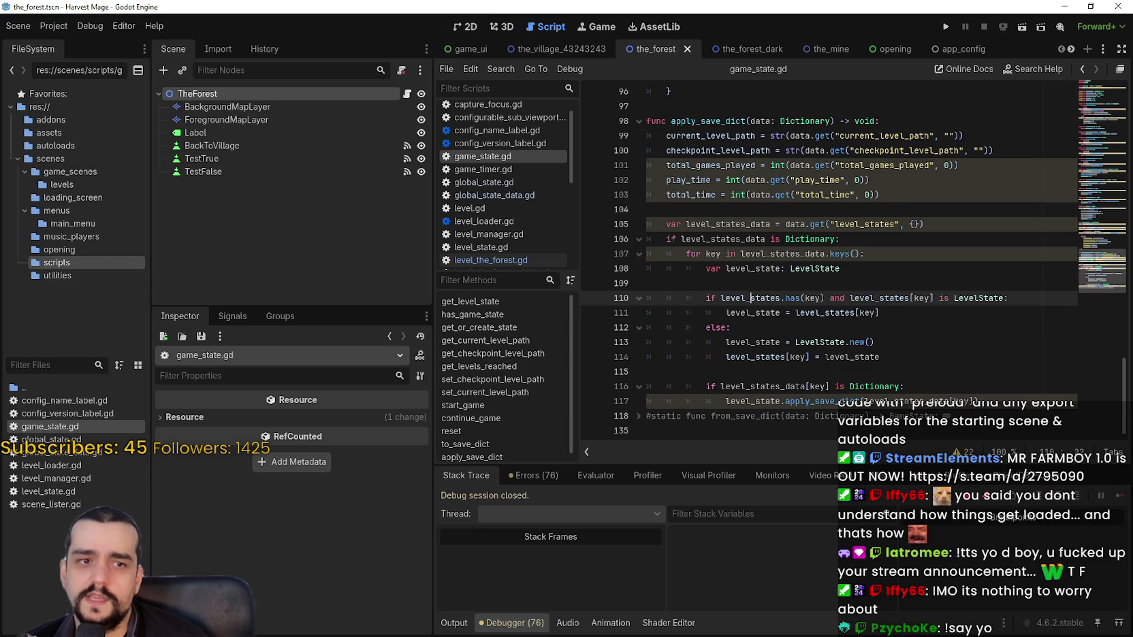
click(748, 289)
click(845, 271)
key(ctrl+shift+Left)
key(ctrl+shift+Left)
key(ctrl+shift+Left)
shift+click(898, 308)
click(760, 342)
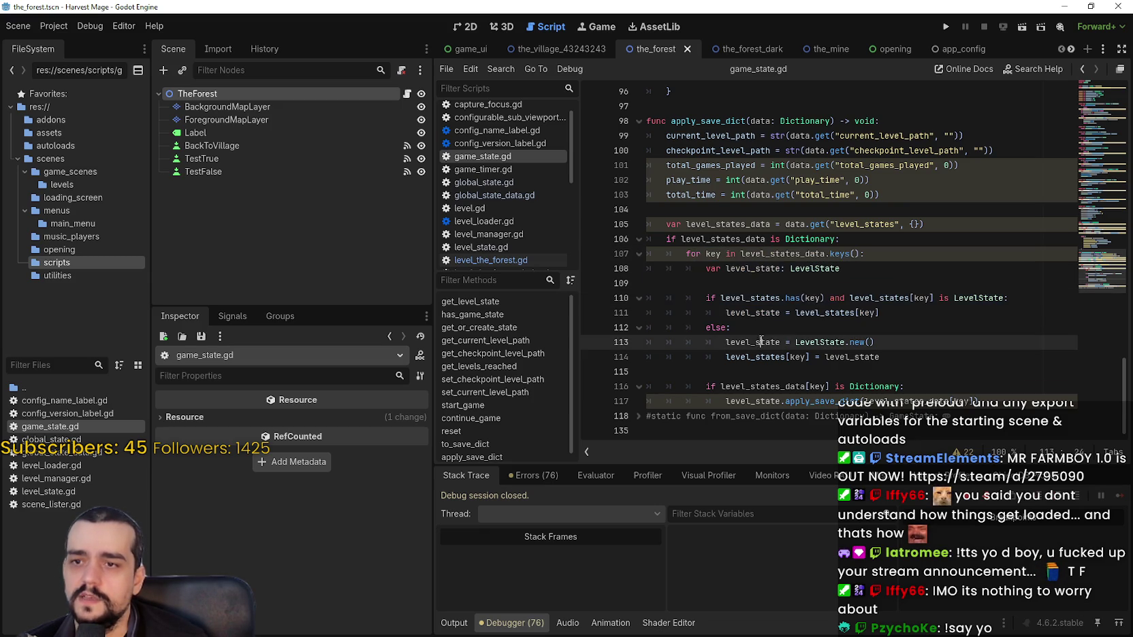
click(847, 282)
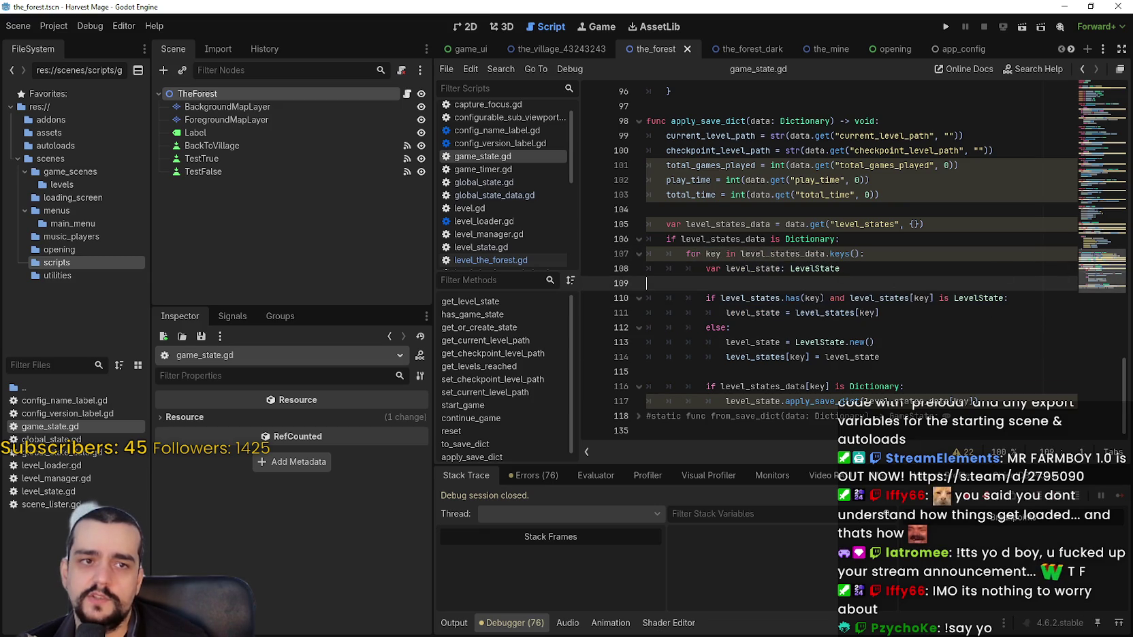
Step: Check the STAGE.THE_VILLAGE key in global_state.json against the script
key(alt+Tab)
drag(630, 175, 553, 182)
click(619, 181)
drag(539, 52, 546, 54)
key(alt+Tab)
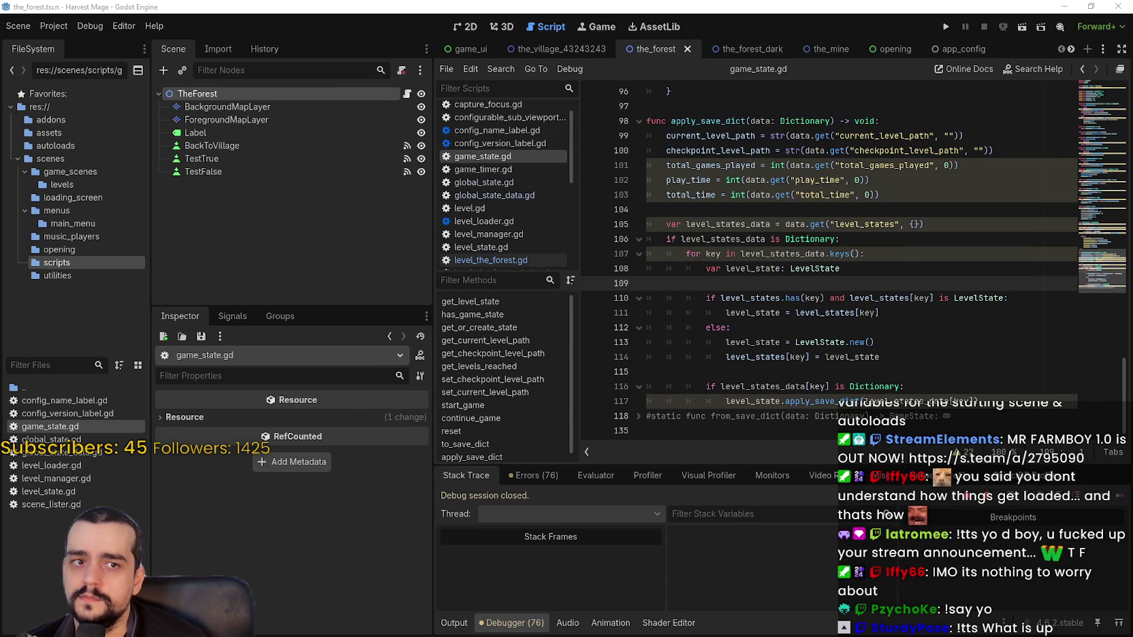
key(alt+Tab)
click(490, 223)
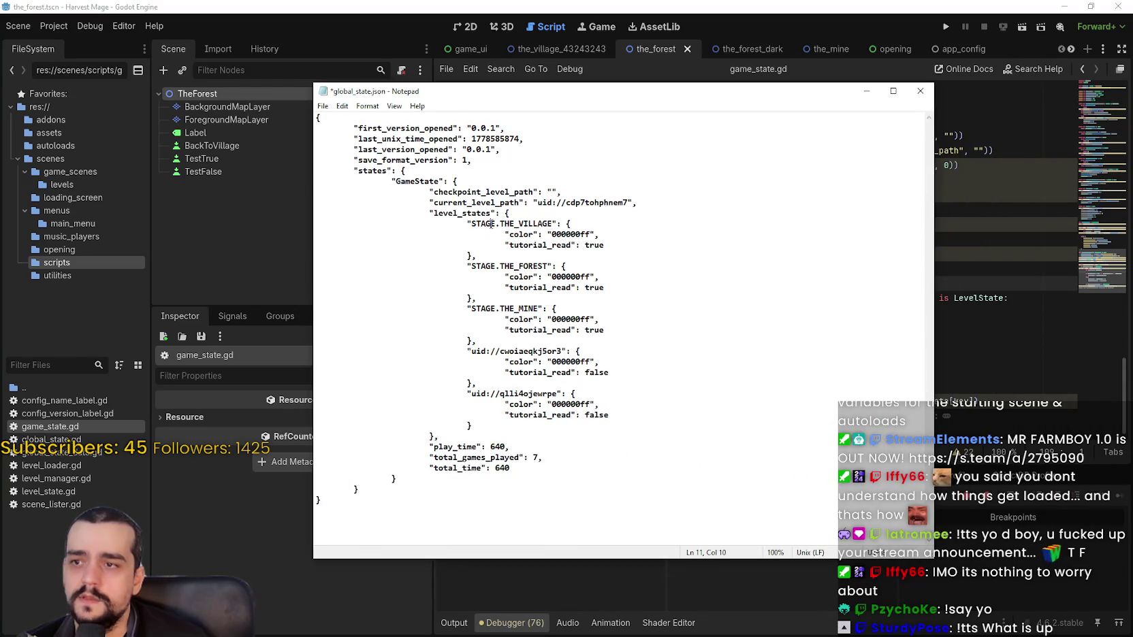
Step: Compare the STAGE.THE_VILLAGE key once more with game_state.gd lines 101–109
mouse_move(553, 224)
mouse_down()
mouse_move(469, 235)
mouse_move(472, 224)
mouse_up()
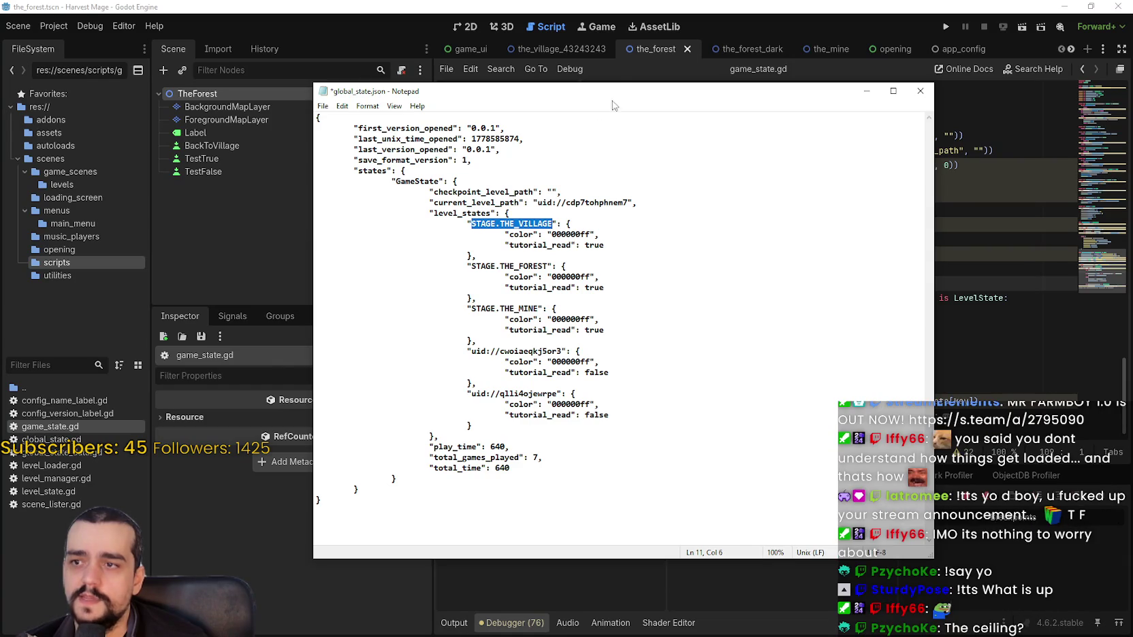
key(alt+Tab)
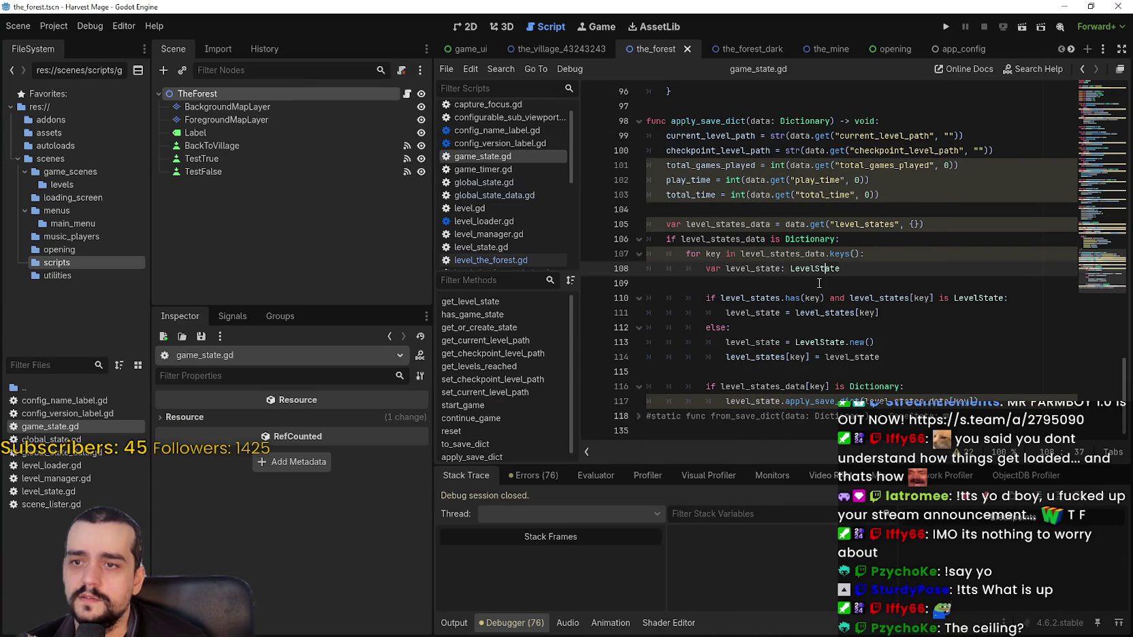
click(814, 285)
key(alt+Tab)
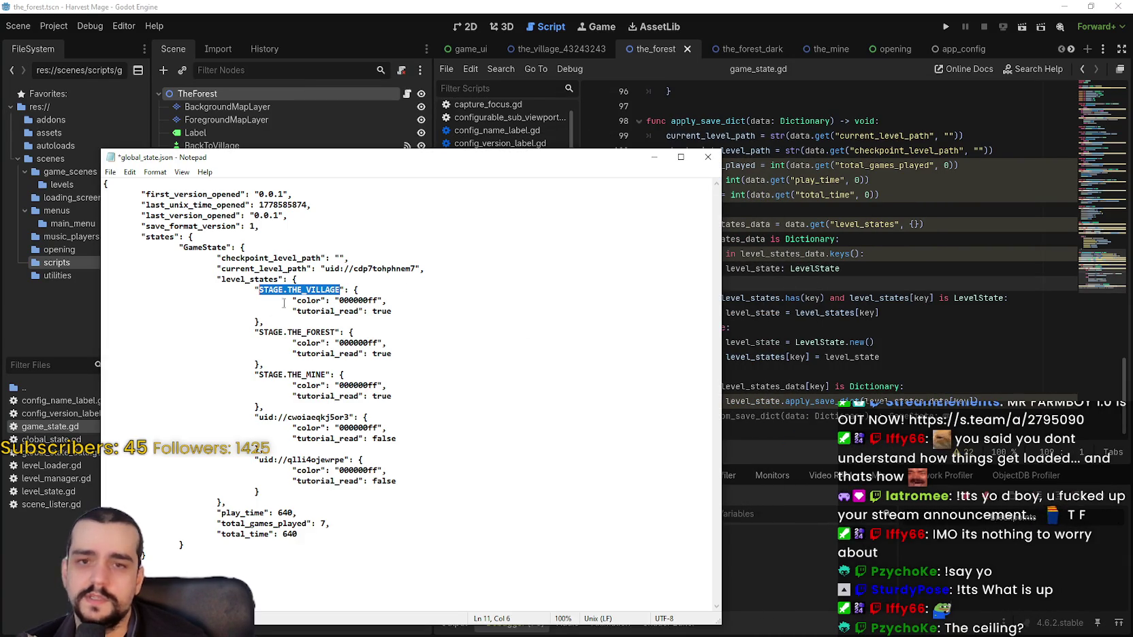
click(788, 252)
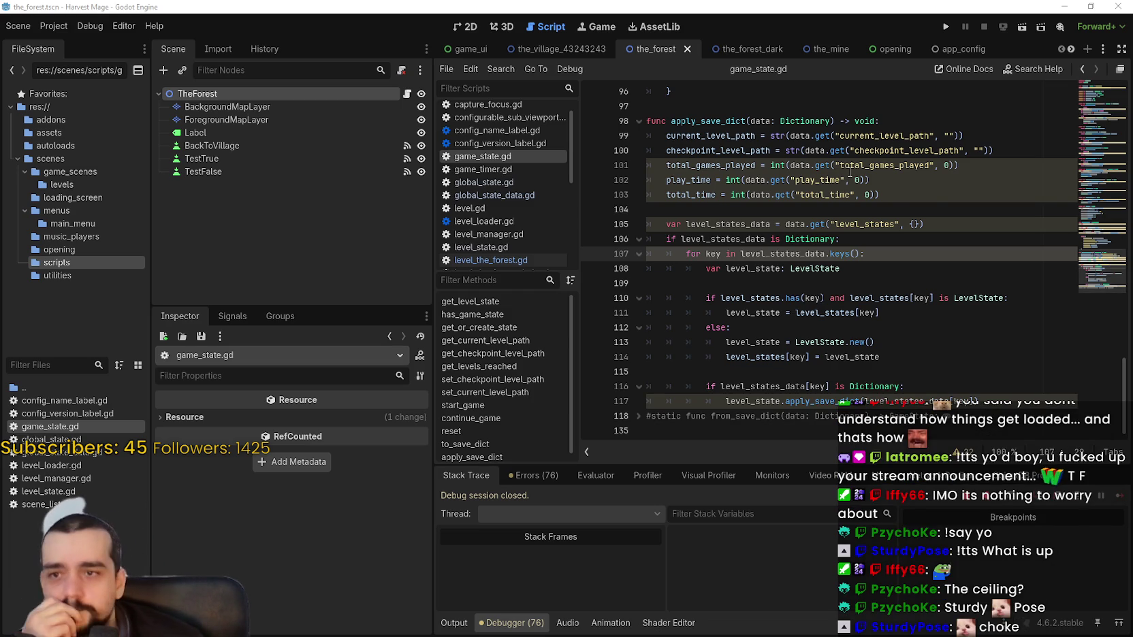
click(681, 165)
Step: Minimize the Harvest Mage editor and close global_state.json in Notepad, choosing Don't Save
click(1064, 6)
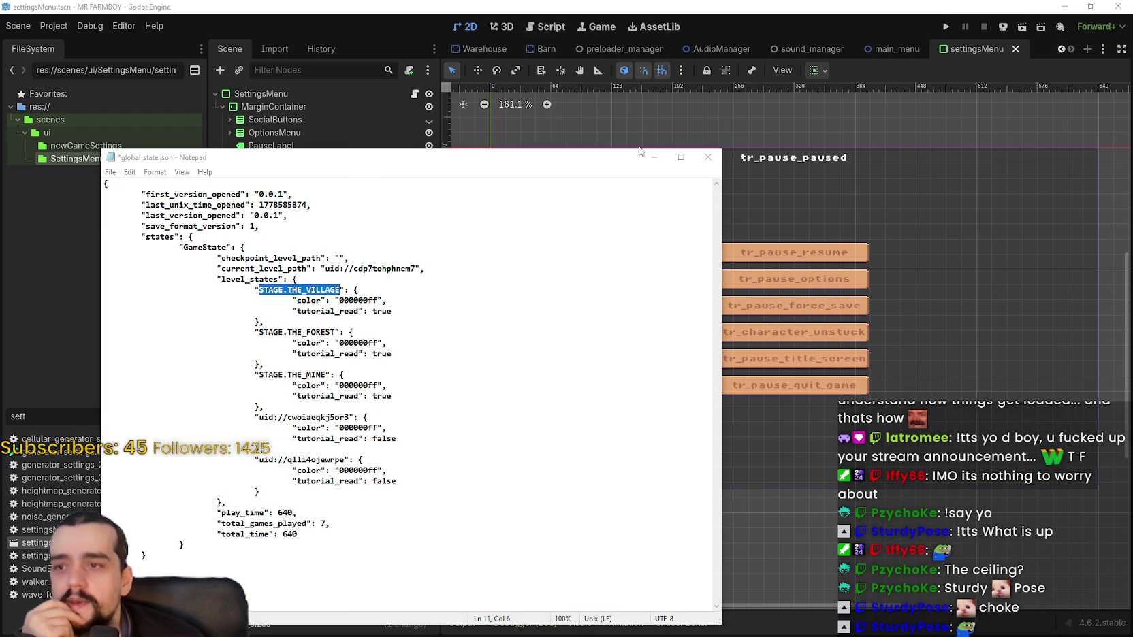
click(708, 156)
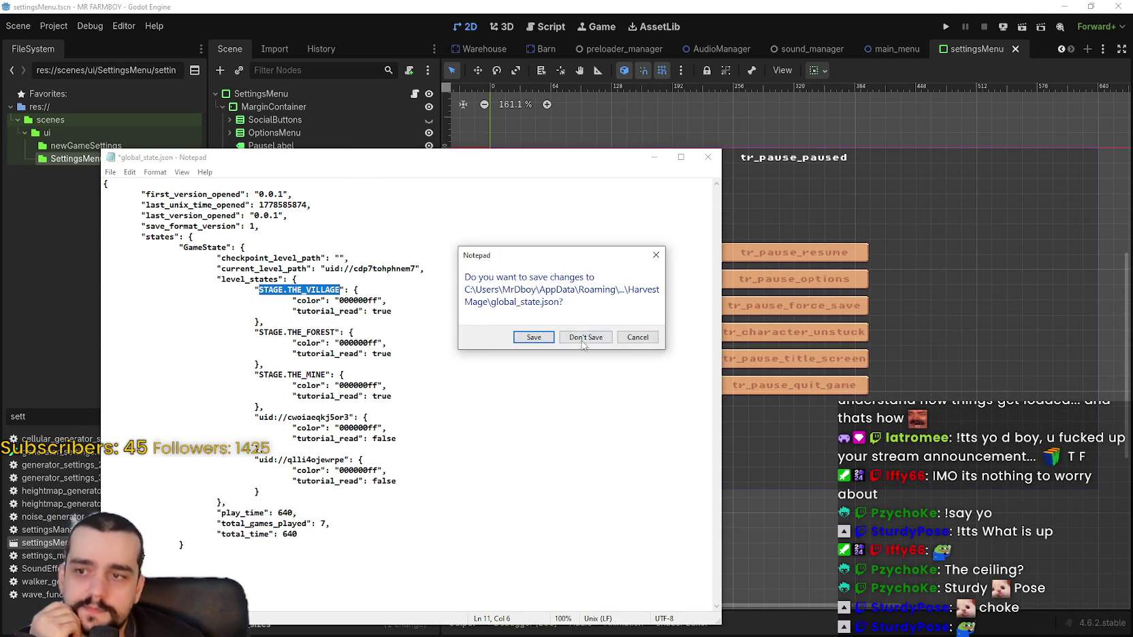
click(569, 327)
scroll(788, 319, down, 2)
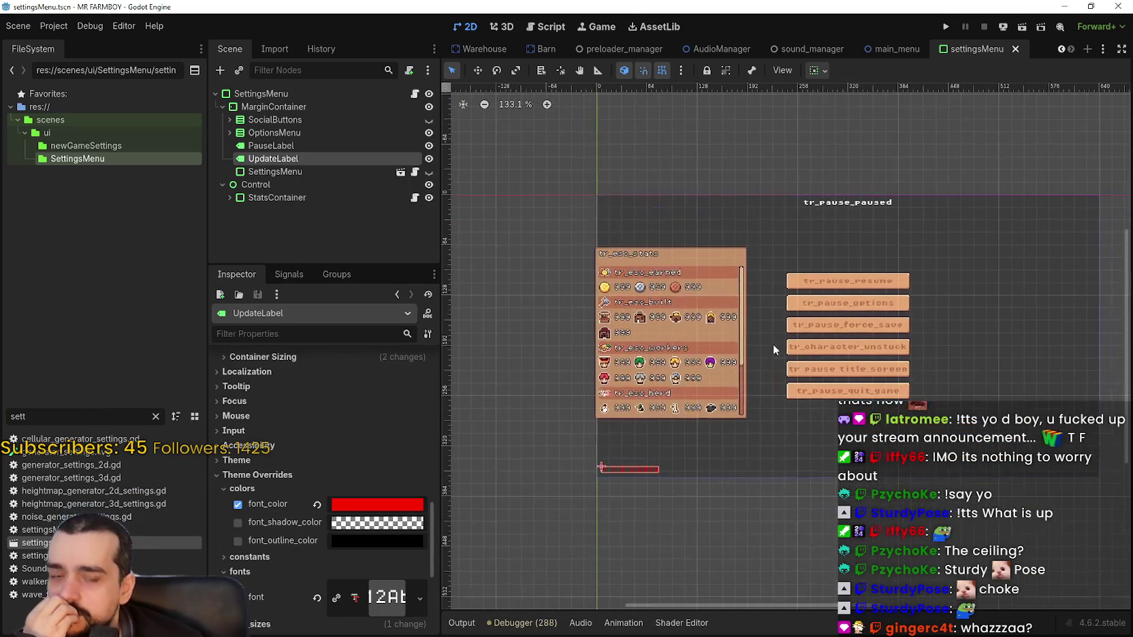
drag(894, 344, 800, 367)
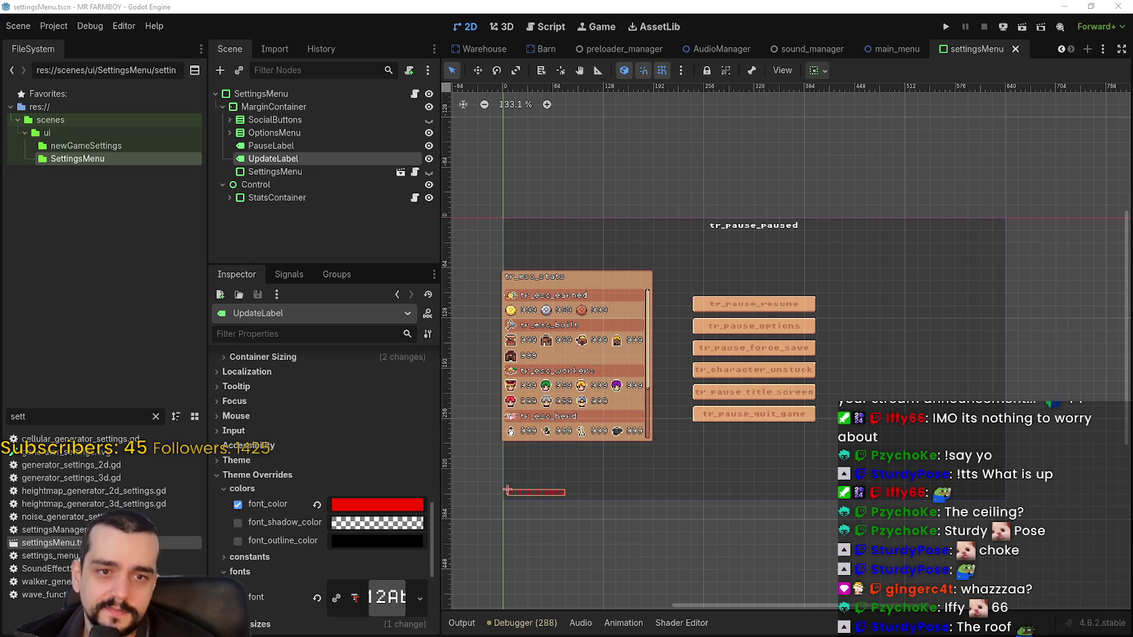
scroll(685, 313, up, 2)
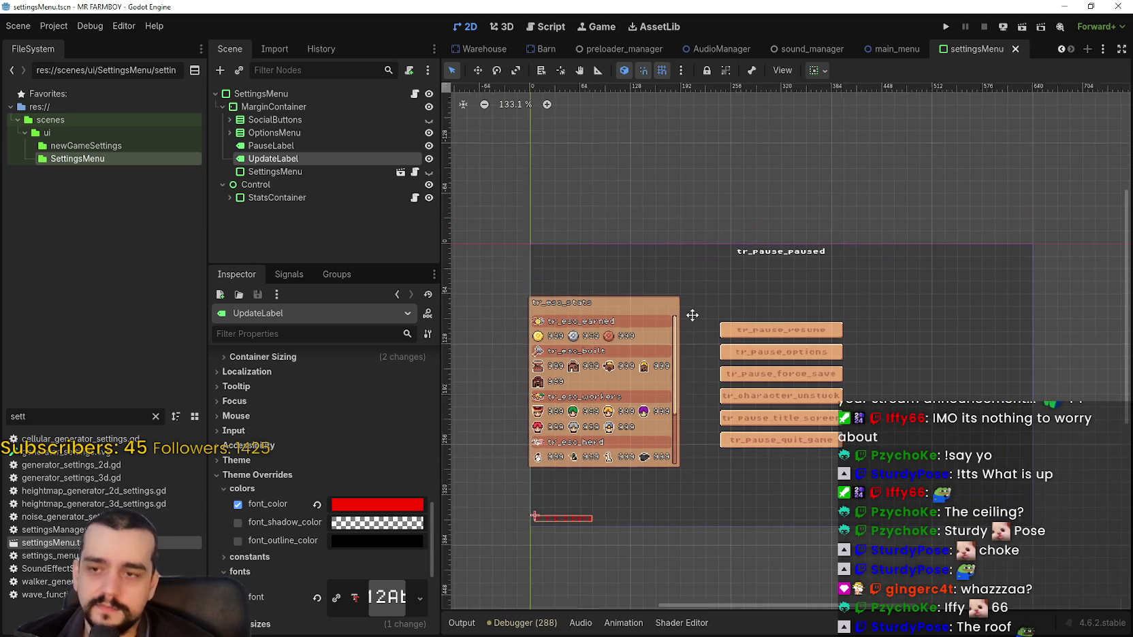
scroll(764, 331, down, 2)
scroll(817, 319, up, 2)
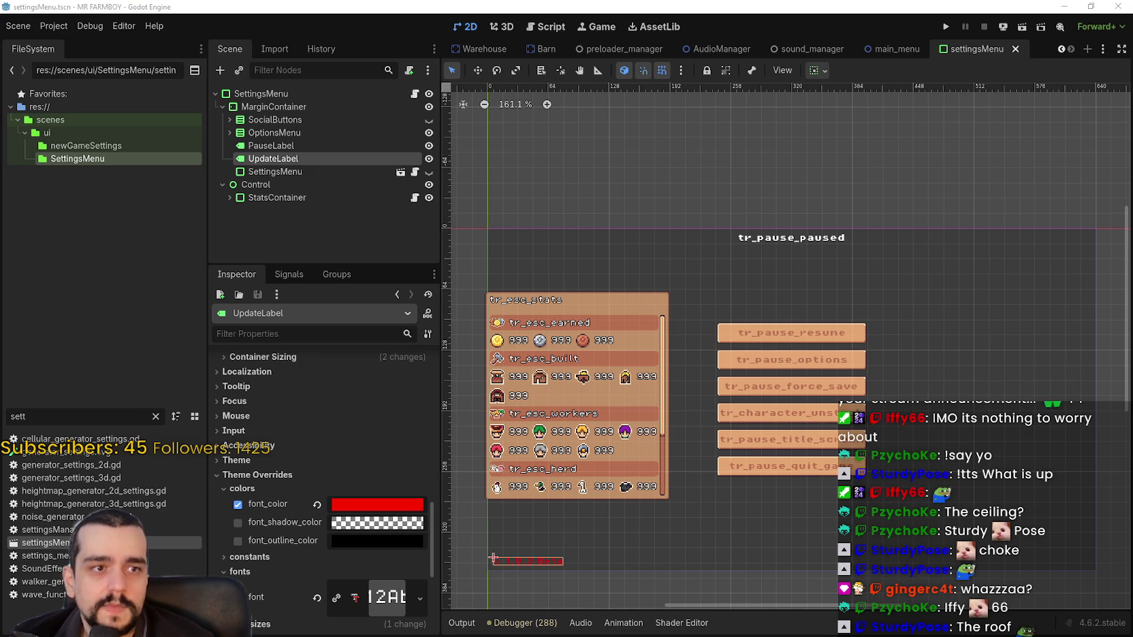
scroll(740, 303, down, 3)
scroll(741, 303, left, 4)
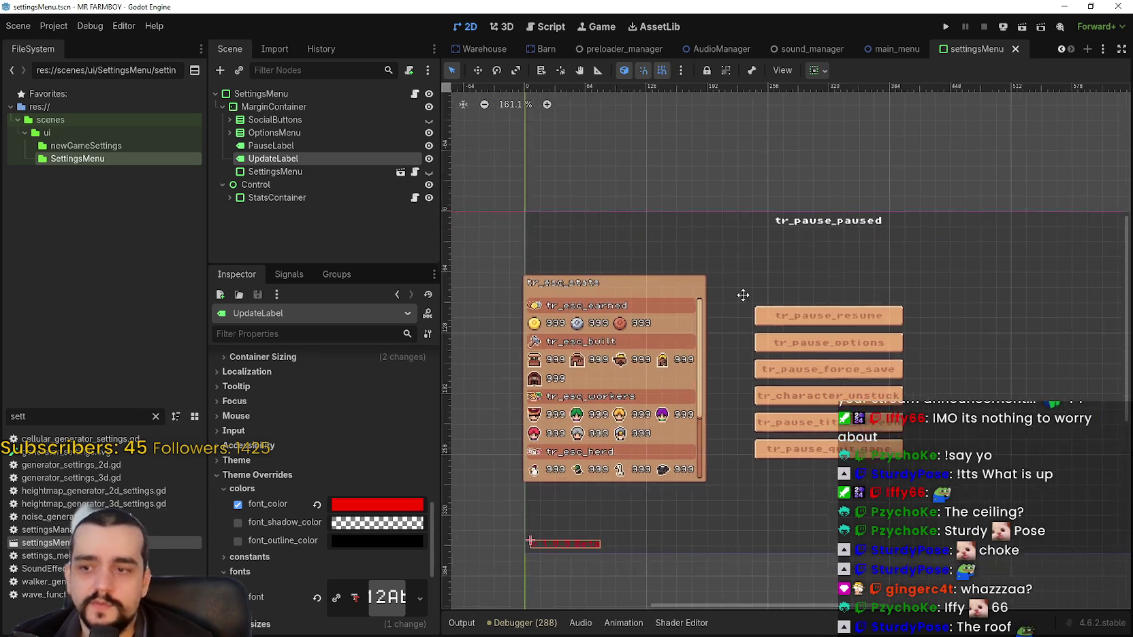
scroll(868, 320, down, 1)
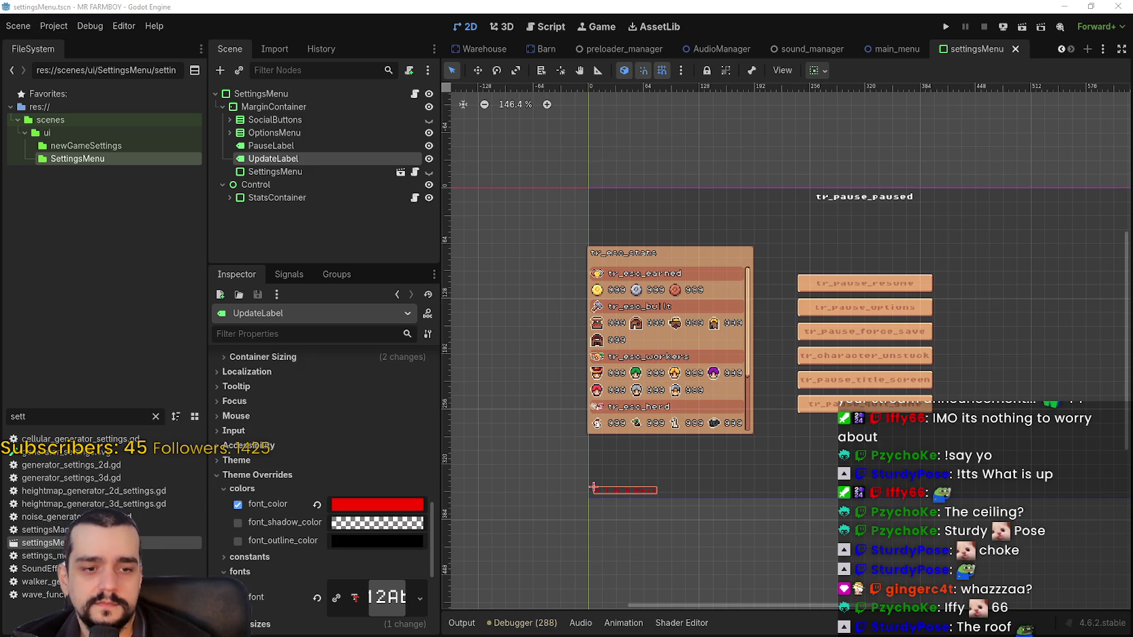
key(alt+Tab)
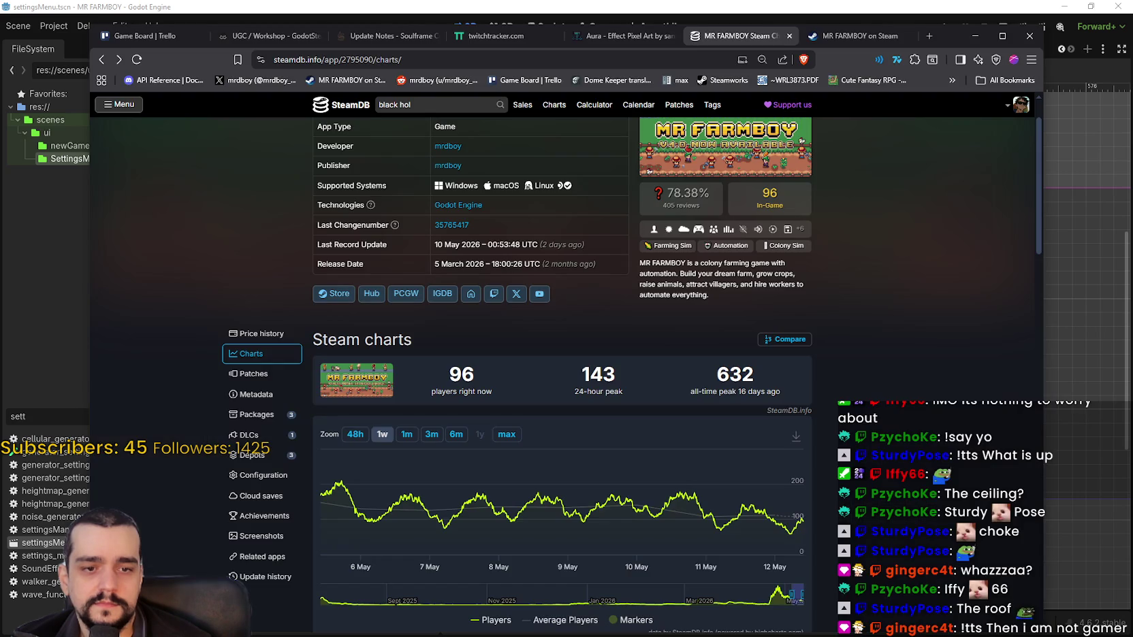
key(F5)
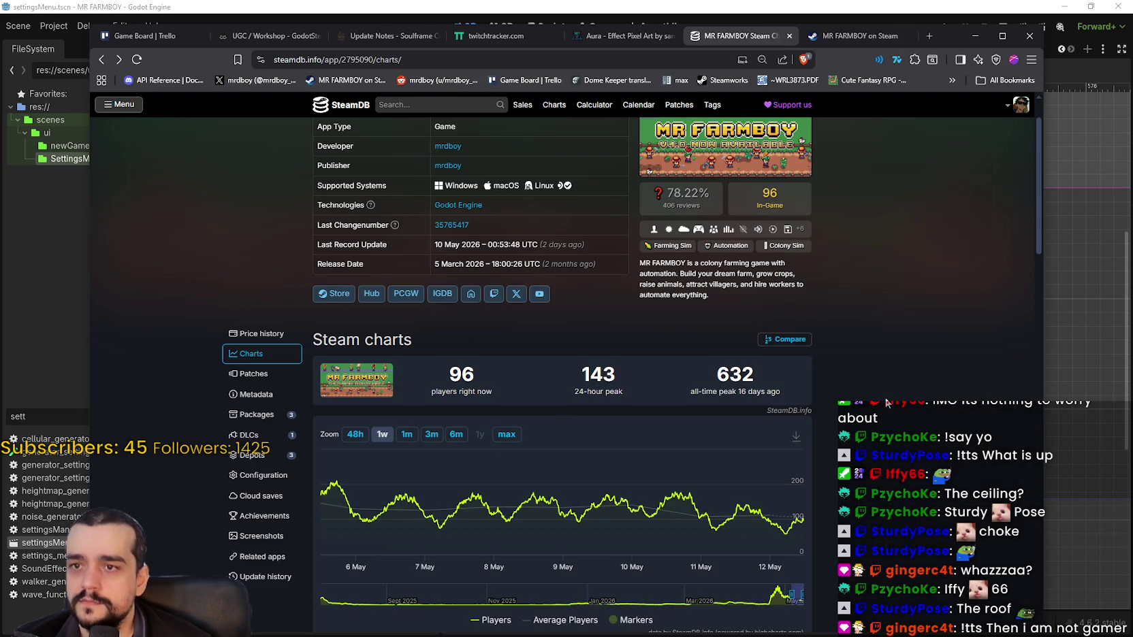
click(976, 38)
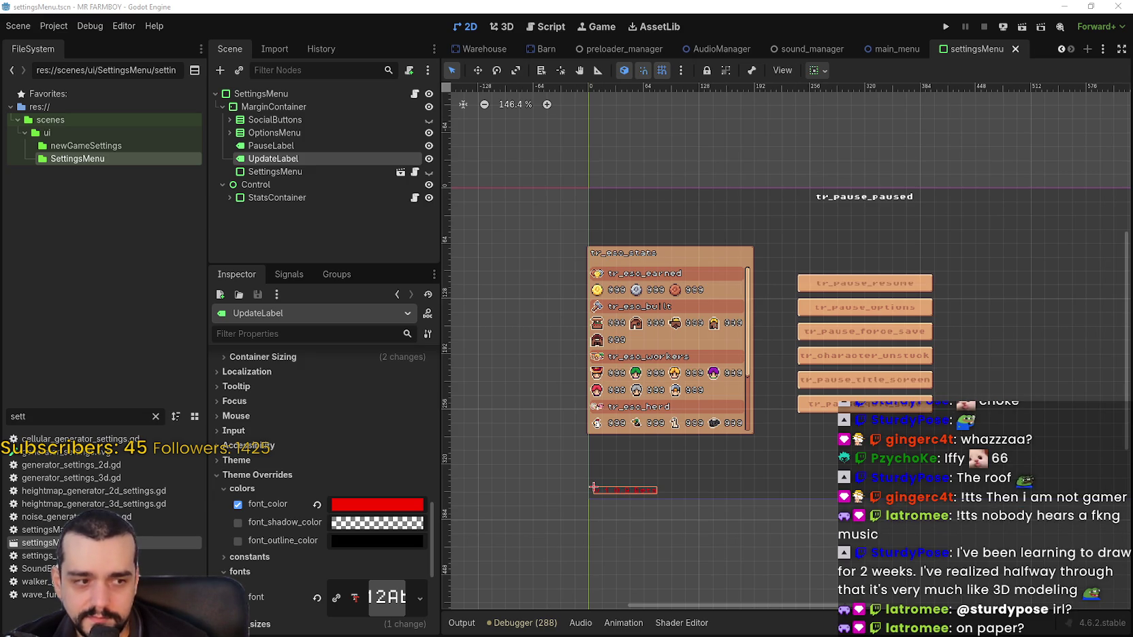
key(alt+Tab)
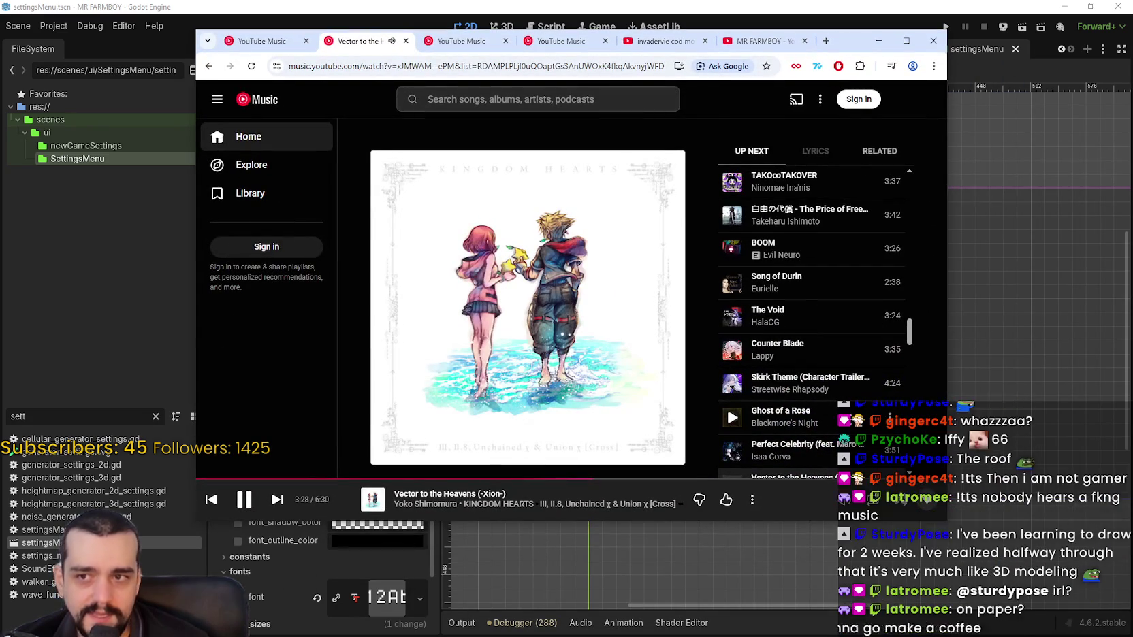
scroll(835, 392, down, 1)
scroll(823, 368, down, 3)
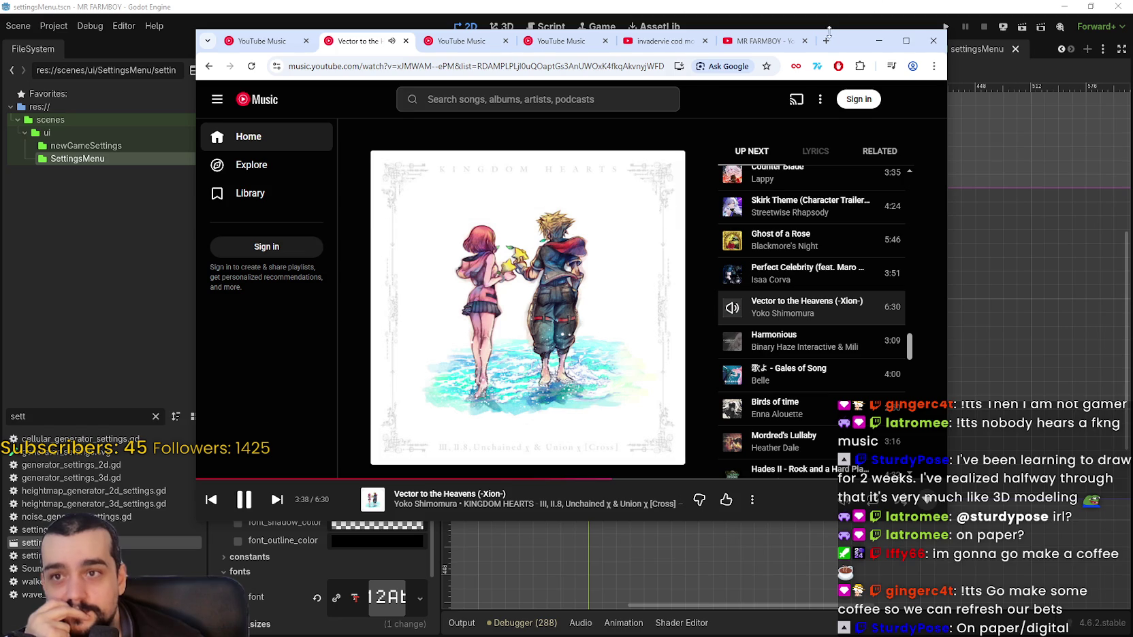
click(878, 40)
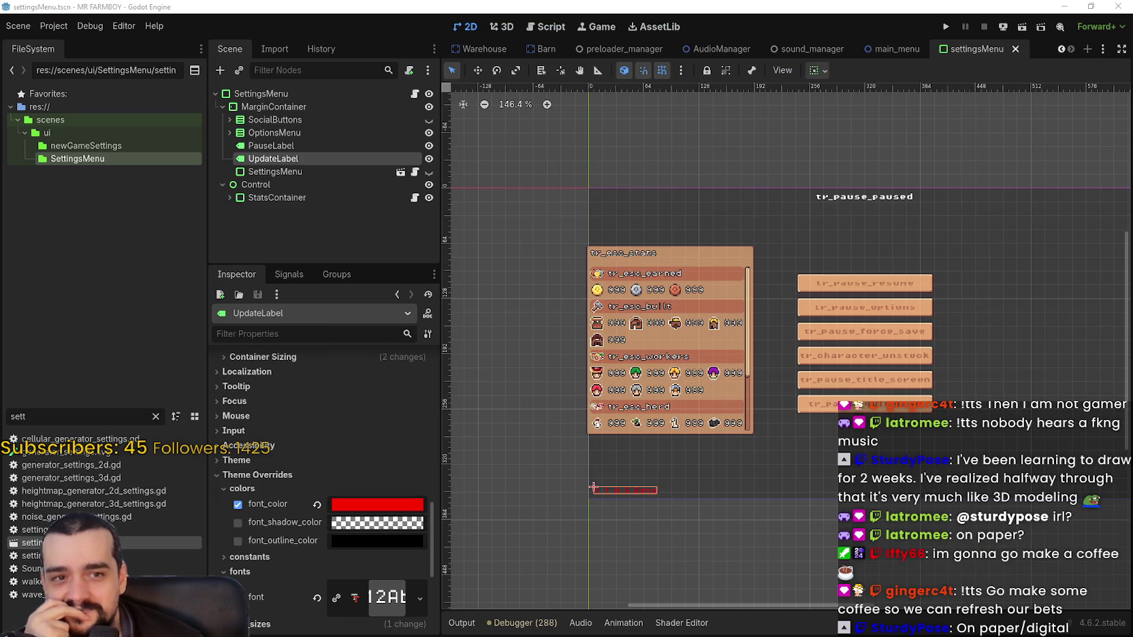
Step: Run the MR FARMBOY project from the Run Project button
click(946, 27)
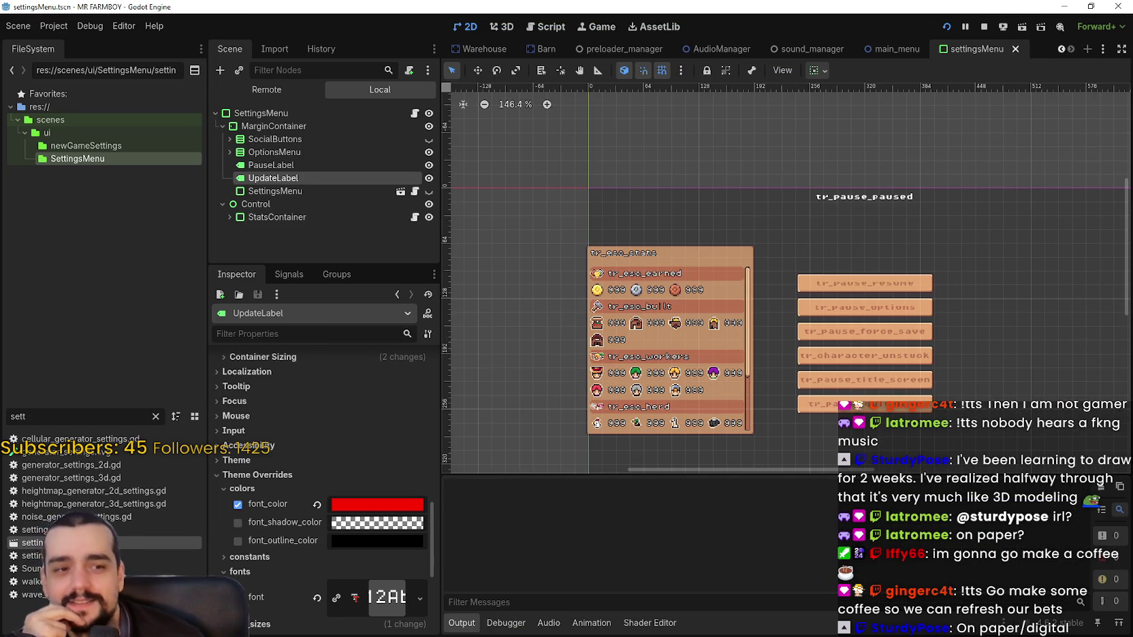
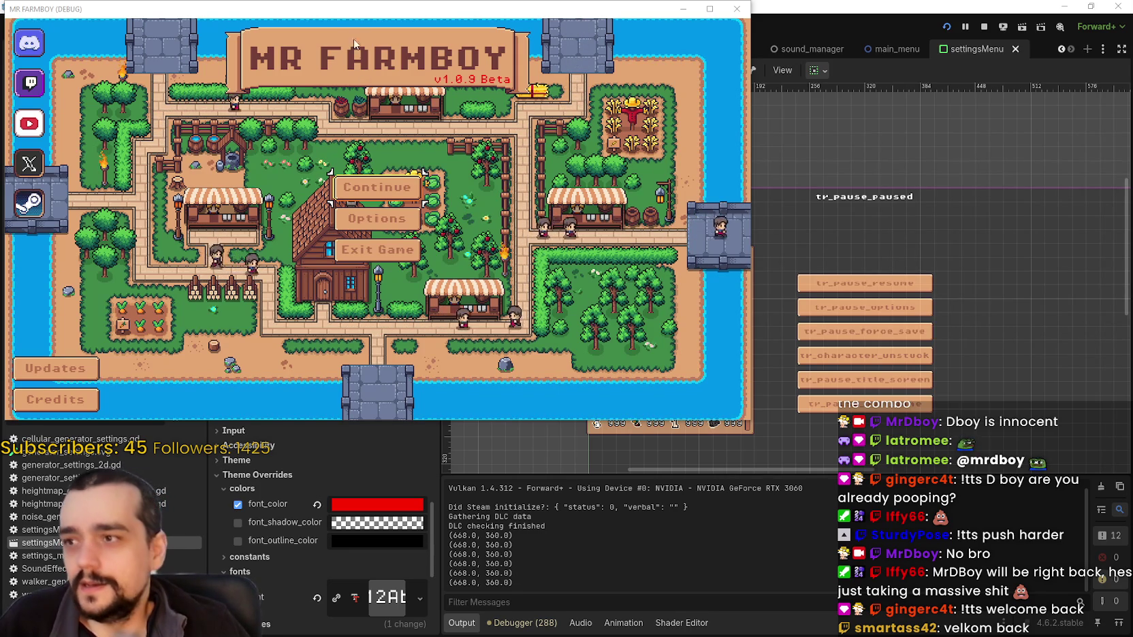
Step: Move the Mr Farmboy game window aside and load Save 1 from the Continue save list
drag(354, 8, 651, 28)
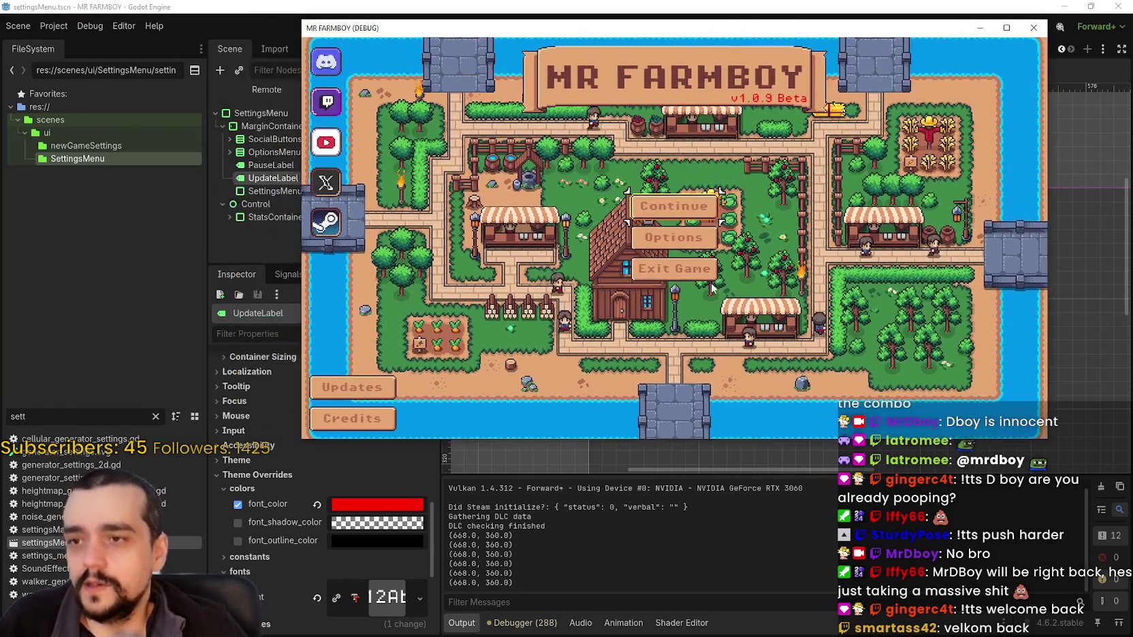
click(683, 215)
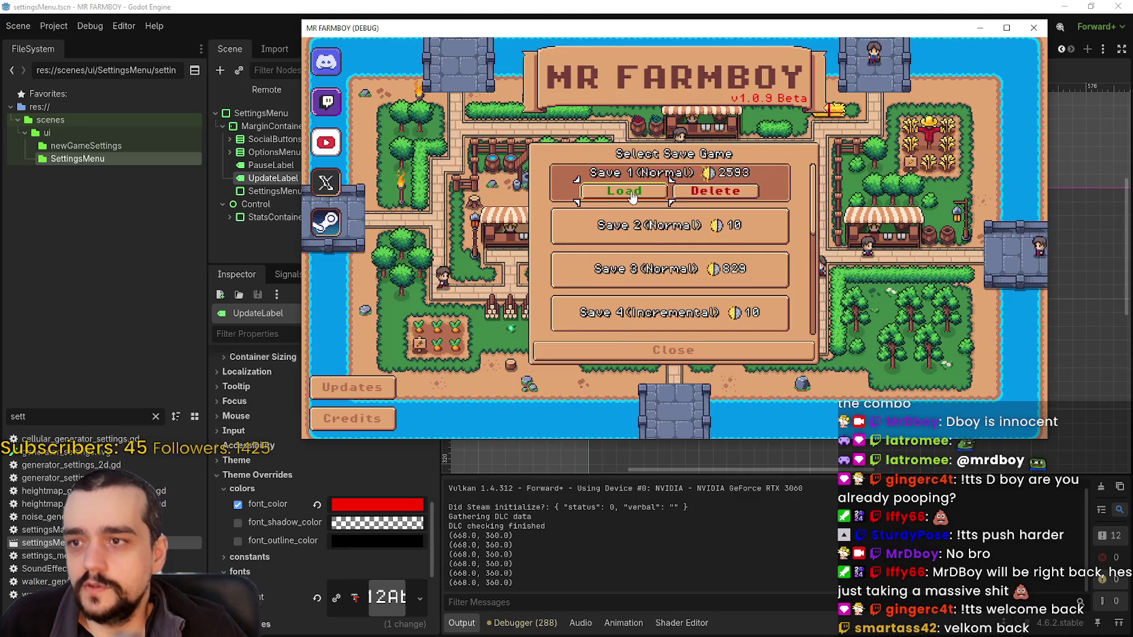
click(633, 196)
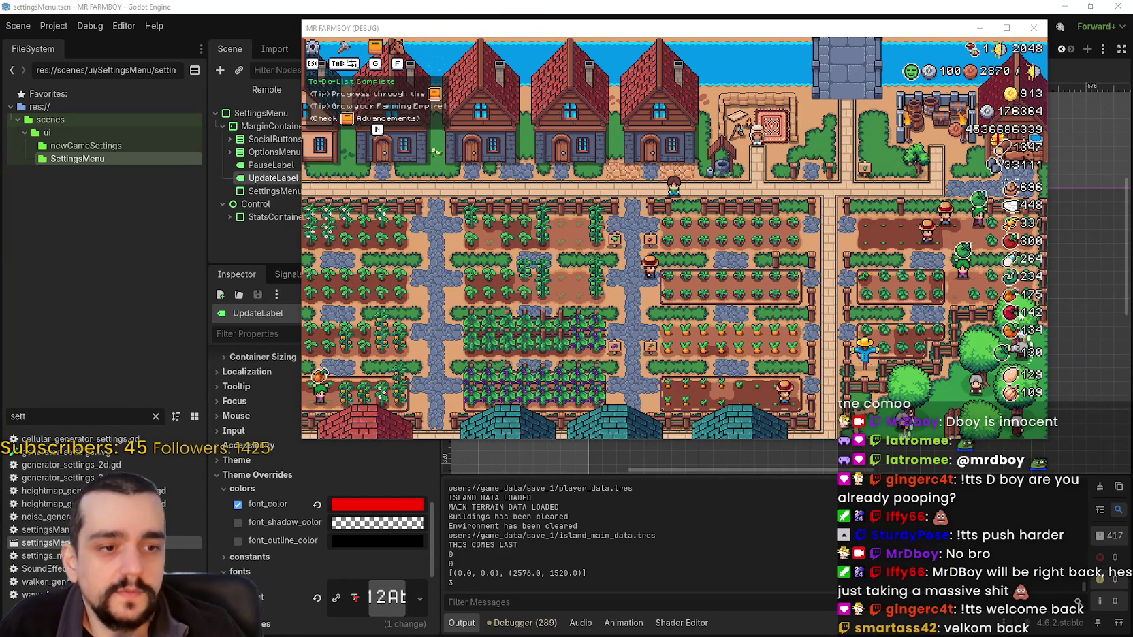
Step: Open a house's workers and beds panel, then close it
scroll(777, 279, up, 5)
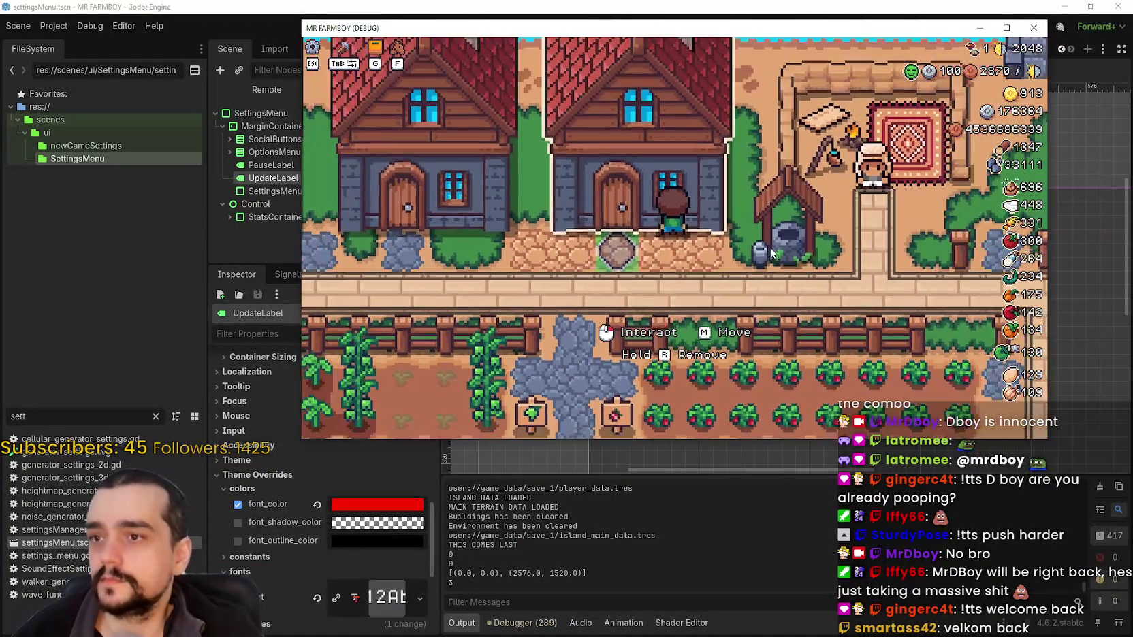
click(574, 236)
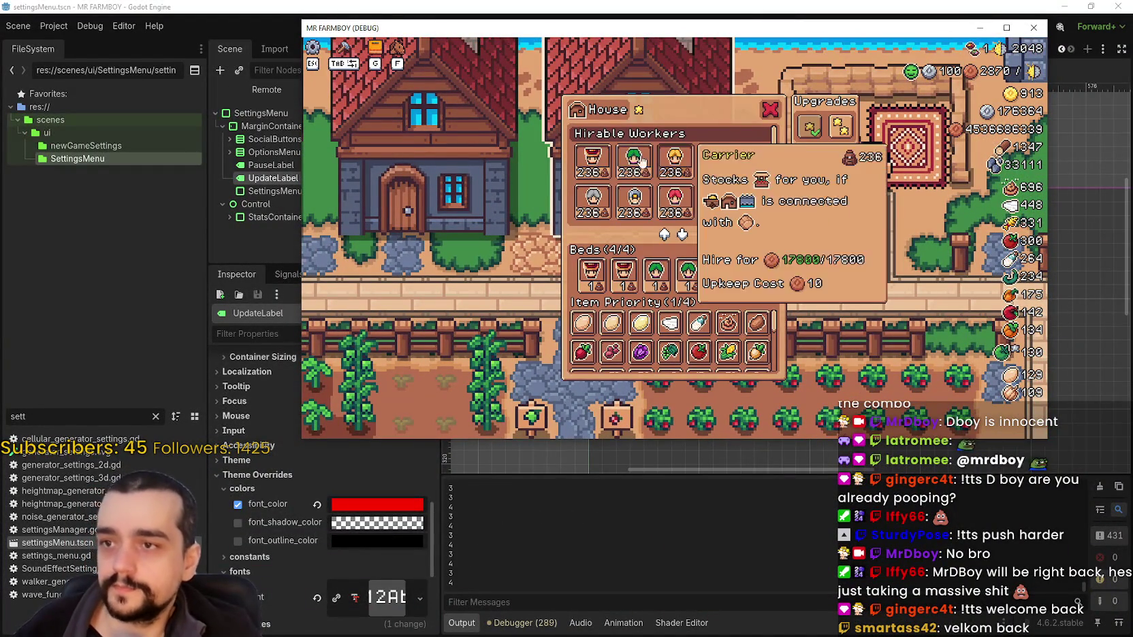
mouse_move(661, 206)
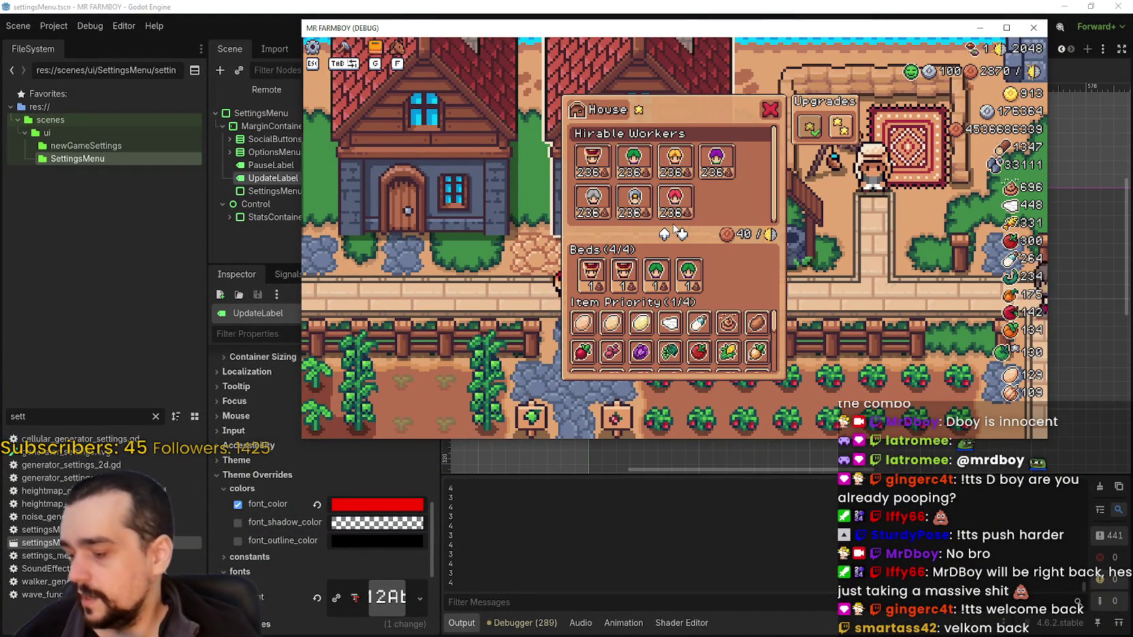
click(771, 115)
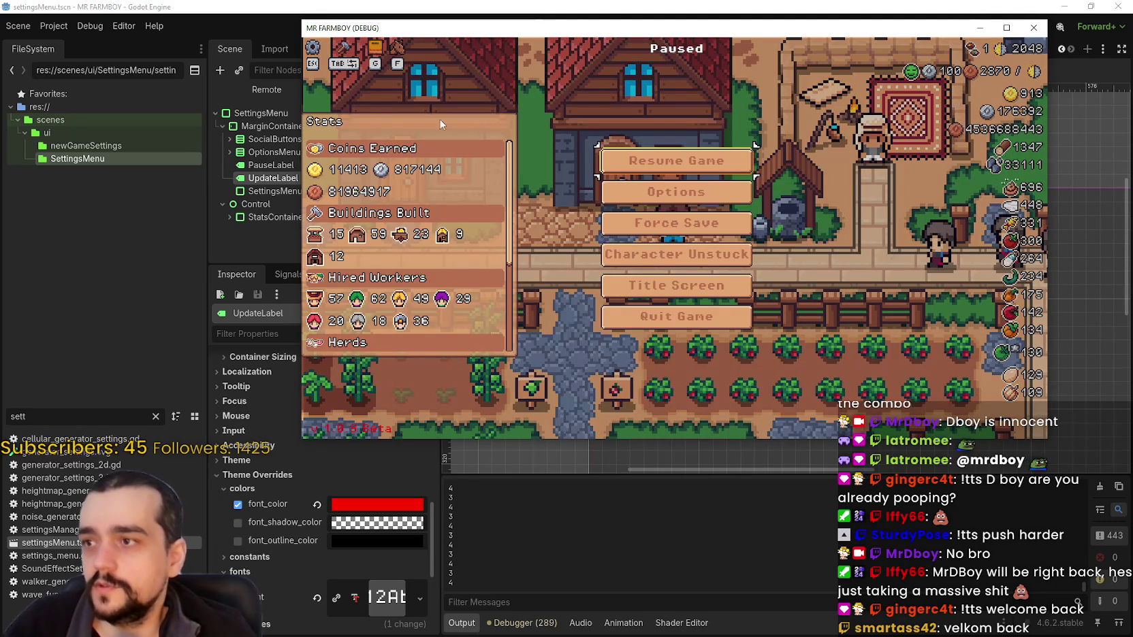
Step: Resume the paused game and maximize its window to fill the screen
click(623, 162)
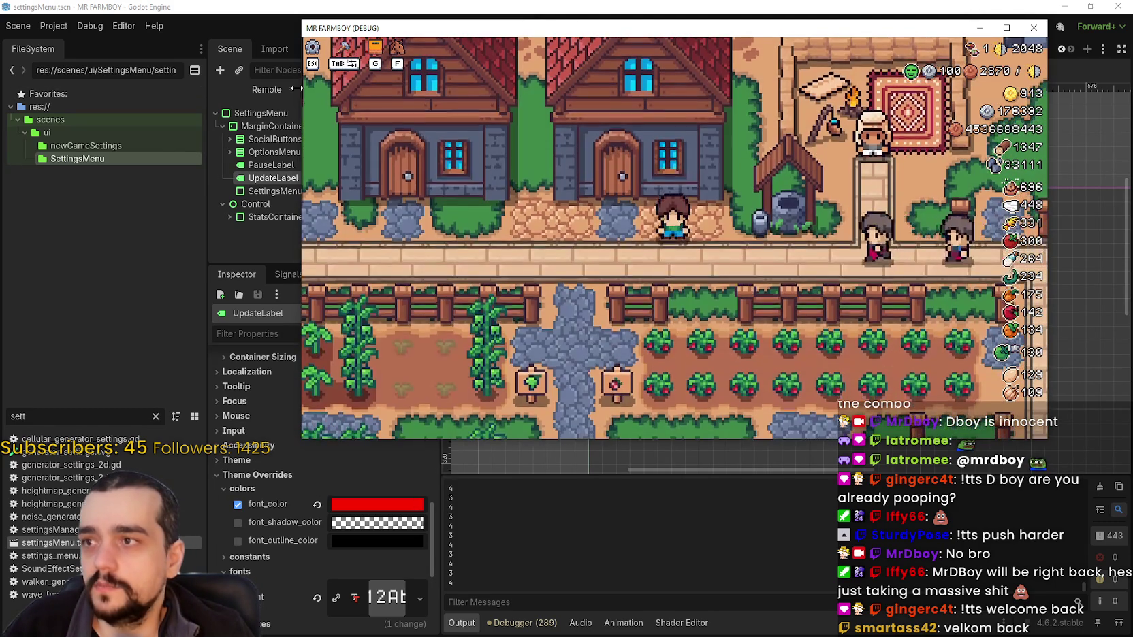
click(1006, 28)
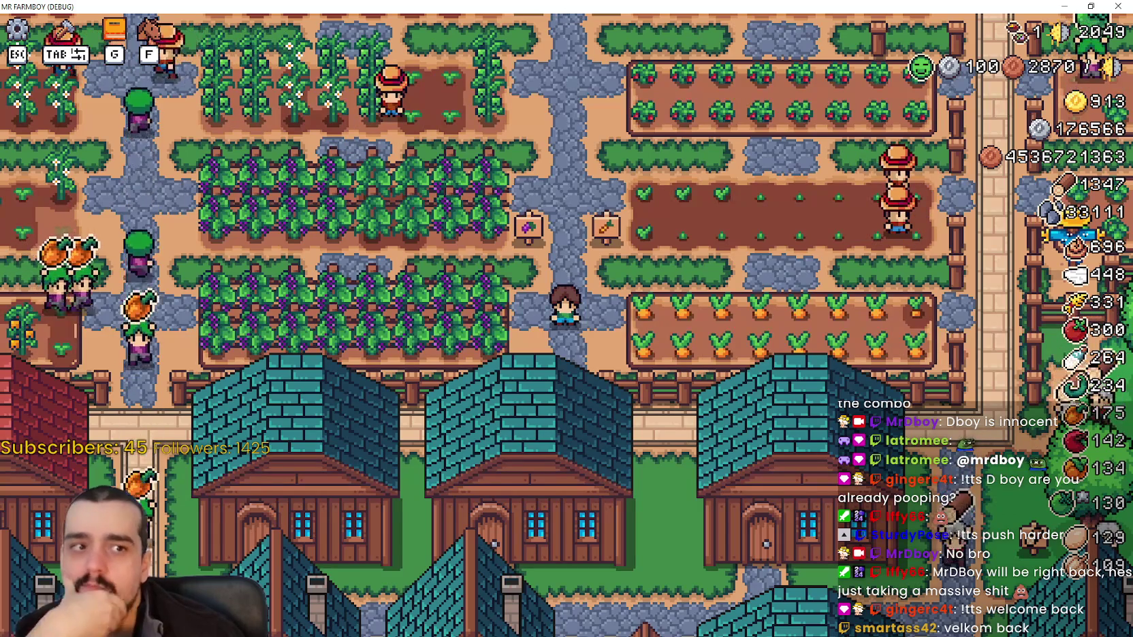
key(alt+Tab)
Step: Centre the Discord window and open the Mr Farmboy feedback forum
drag(750, 68, 387, 29)
mouse_move(332, 330)
click(494, 359)
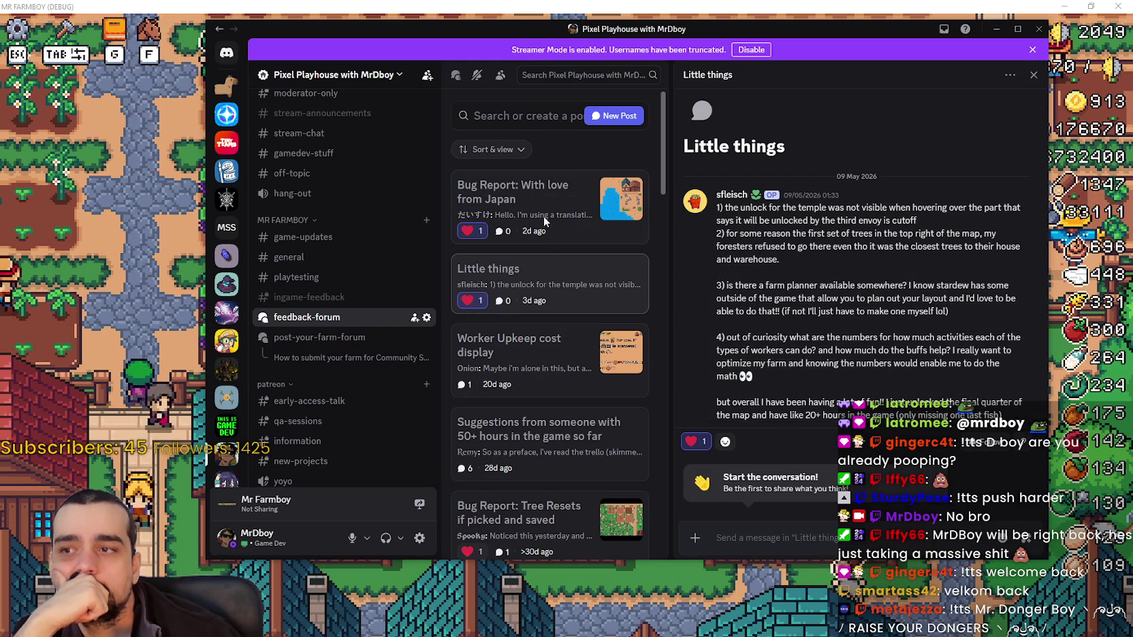
Step: Read the 'Bug Report: With love from Japan' post
click(518, 197)
scroll(799, 320, up, 2)
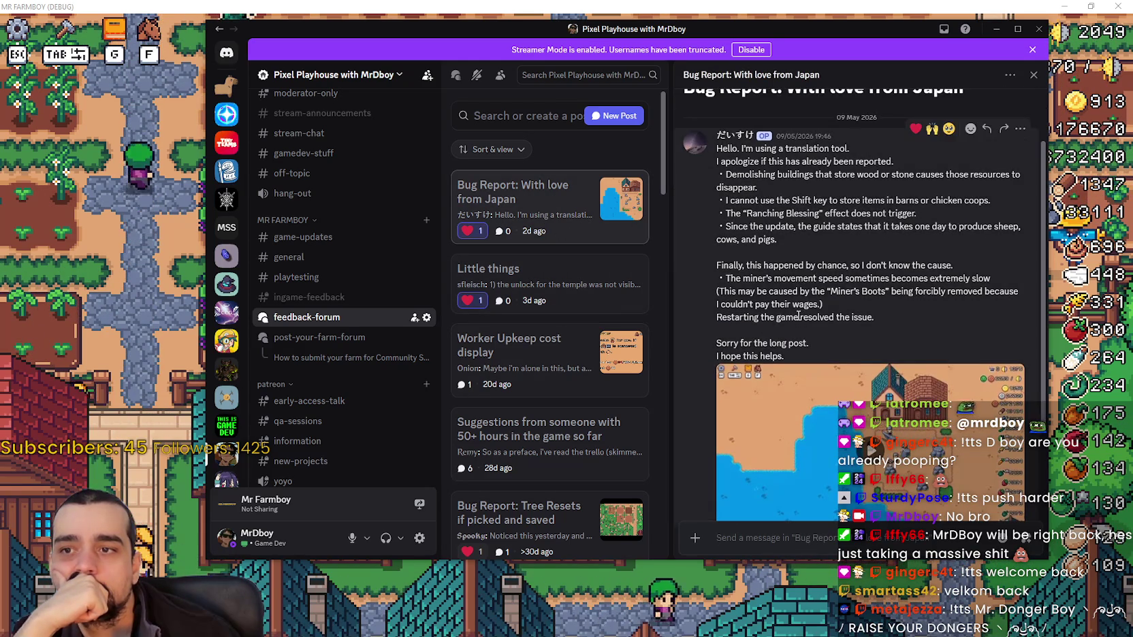
scroll(798, 315, up, 2)
scroll(795, 313, down, 2)
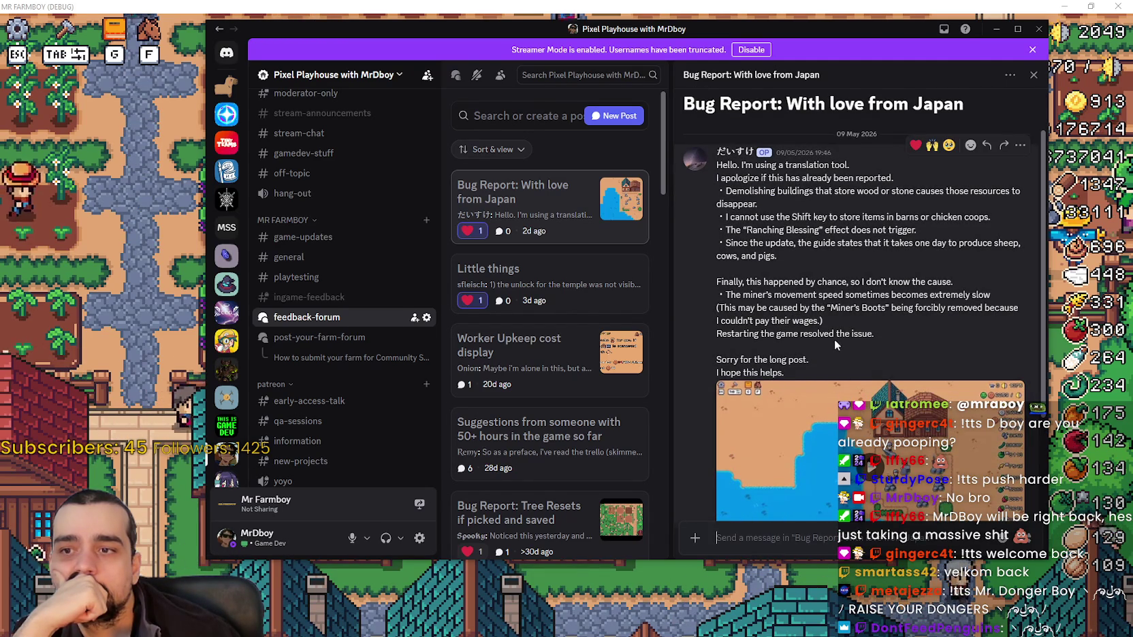
scroll(686, 309, up, 2)
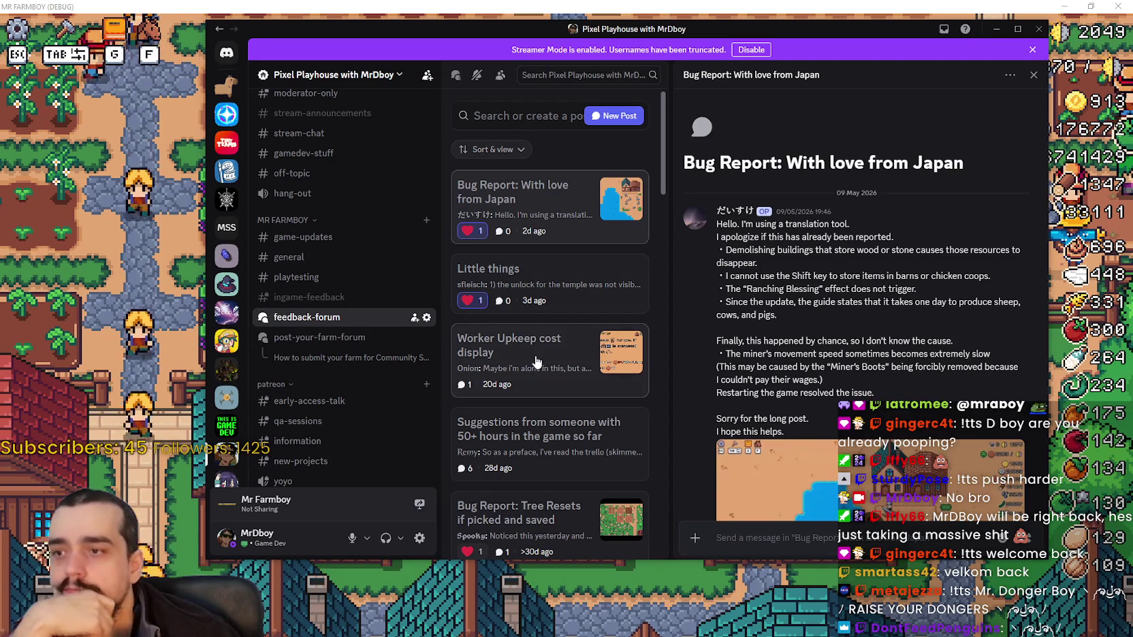
Step: Read the 'Worker Upkeep cost display' post
click(536, 363)
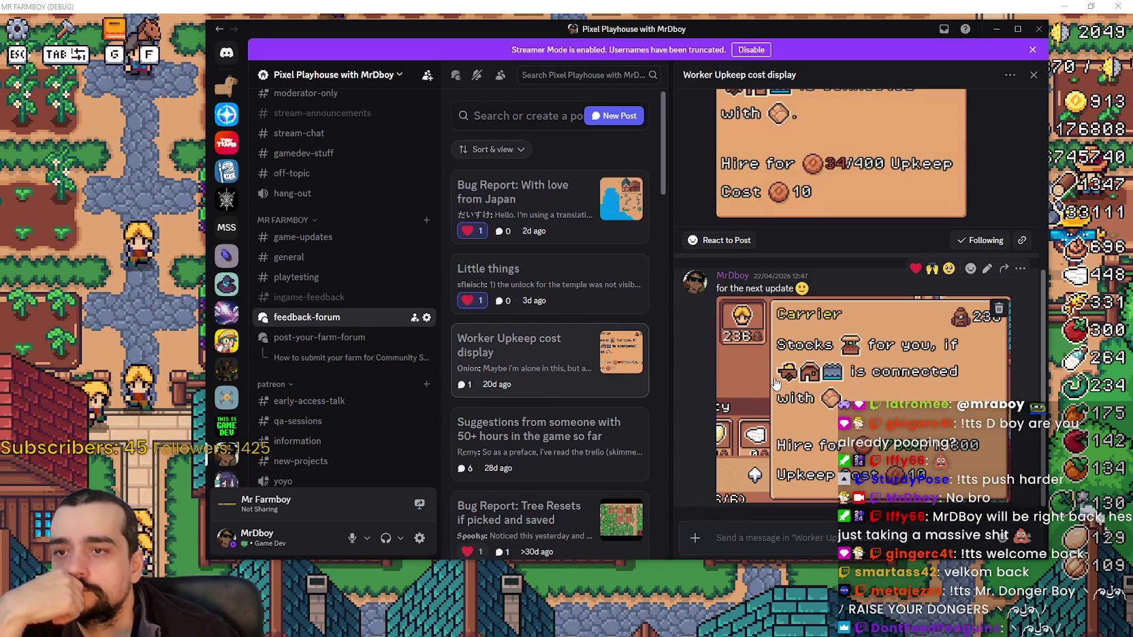
scroll(774, 383, up, 4)
scroll(775, 383, down, 4)
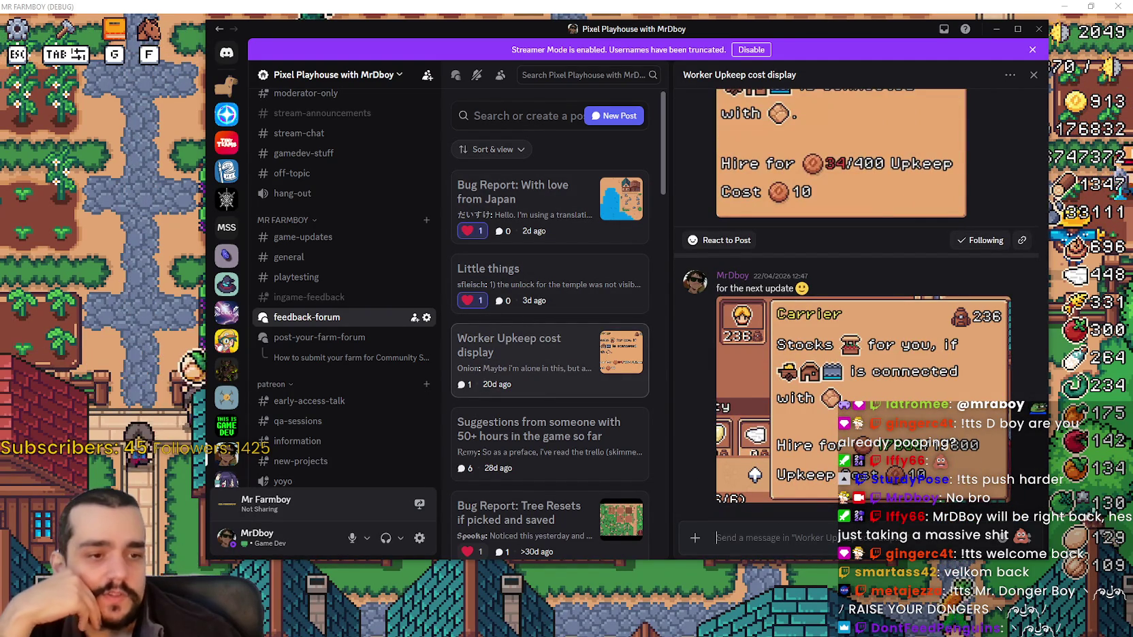
key(alt+Tab)
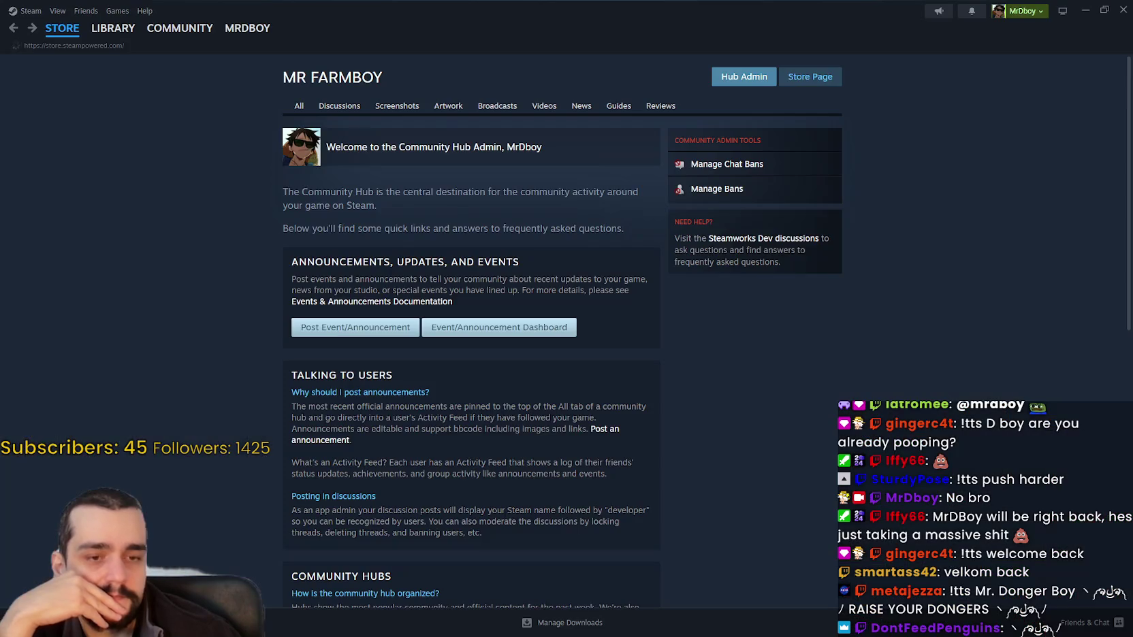
Step: Go from the Steam library to MR FARMBOY's community hub and scroll its discussions
click(113, 28)
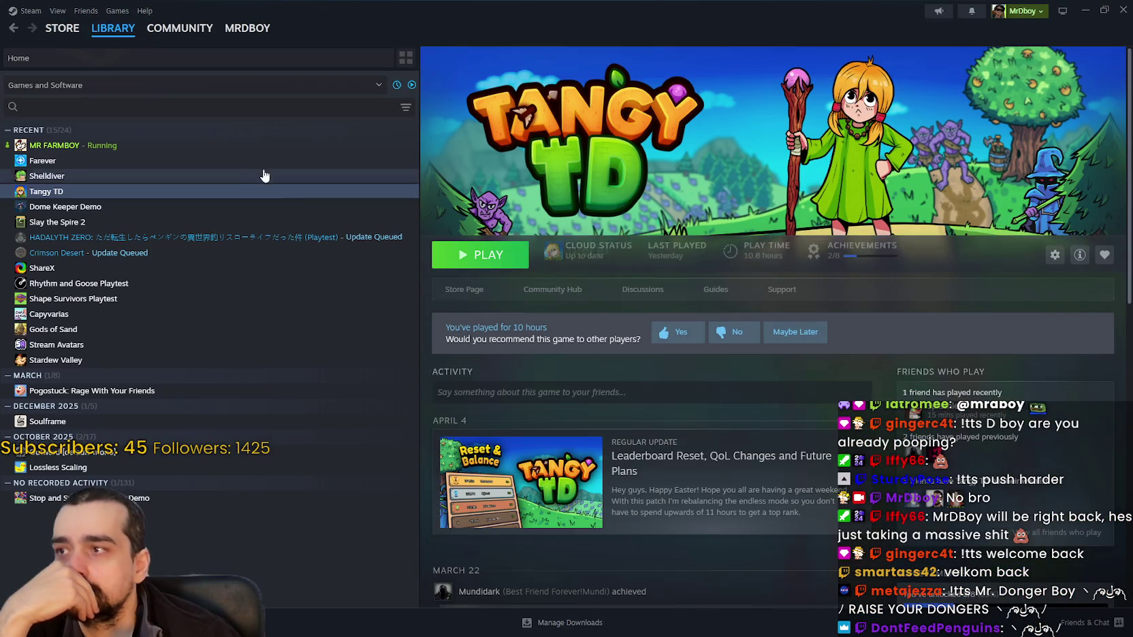
click(255, 148)
click(631, 289)
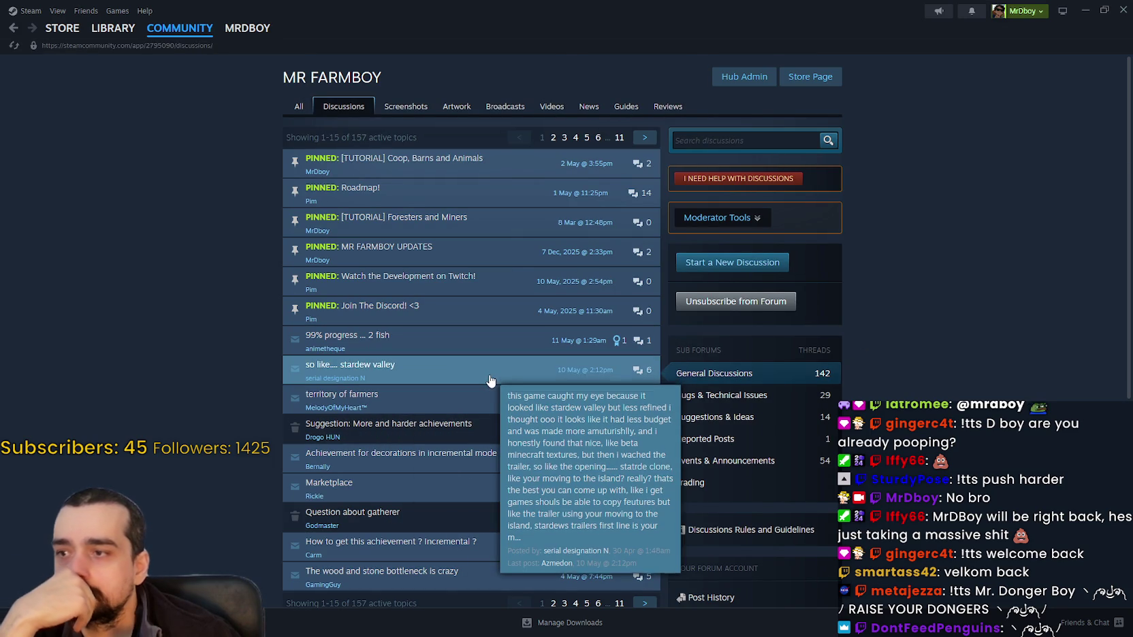
scroll(493, 409, down, 2)
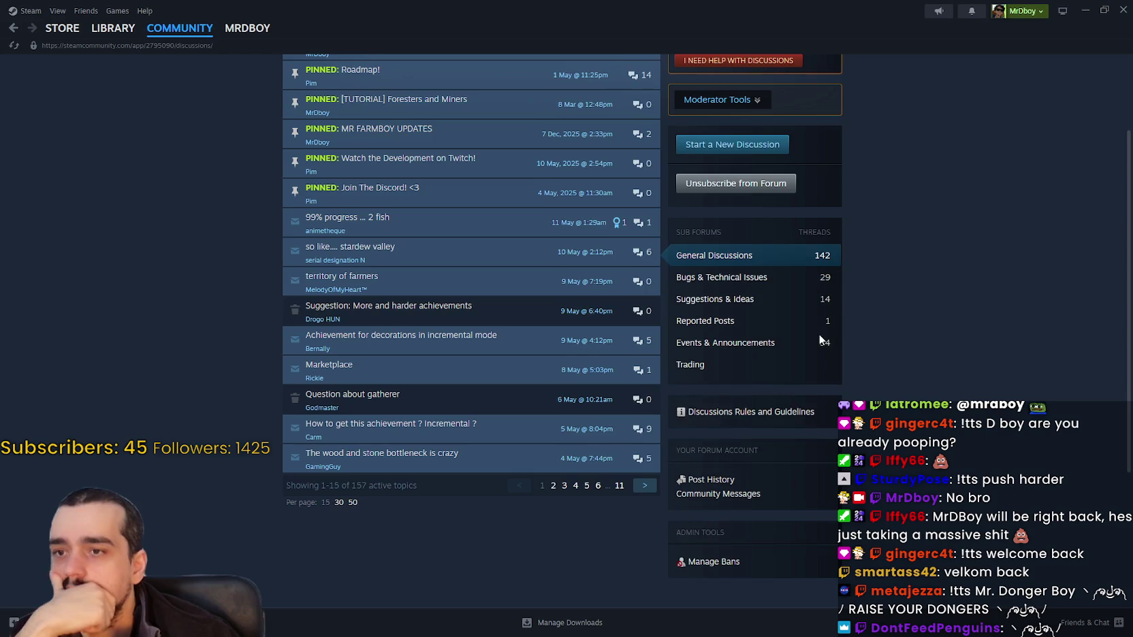
scroll(824, 339, up, 1)
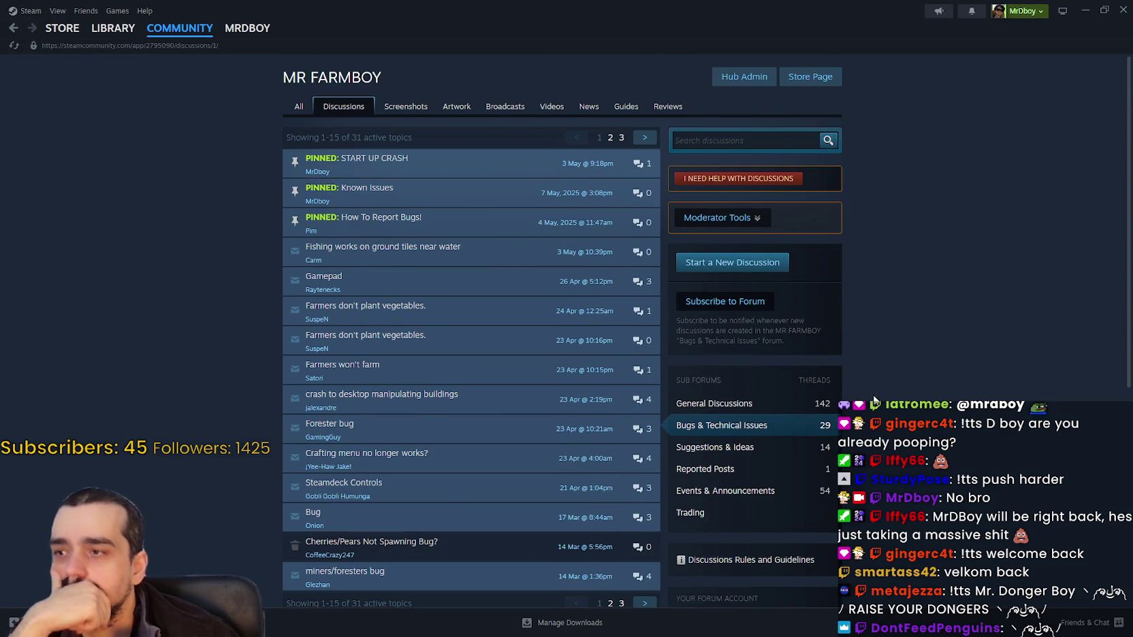
Step: Show MR FARMBOY's reviews sorted by Most Recent in All Languages
click(683, 105)
click(404, 134)
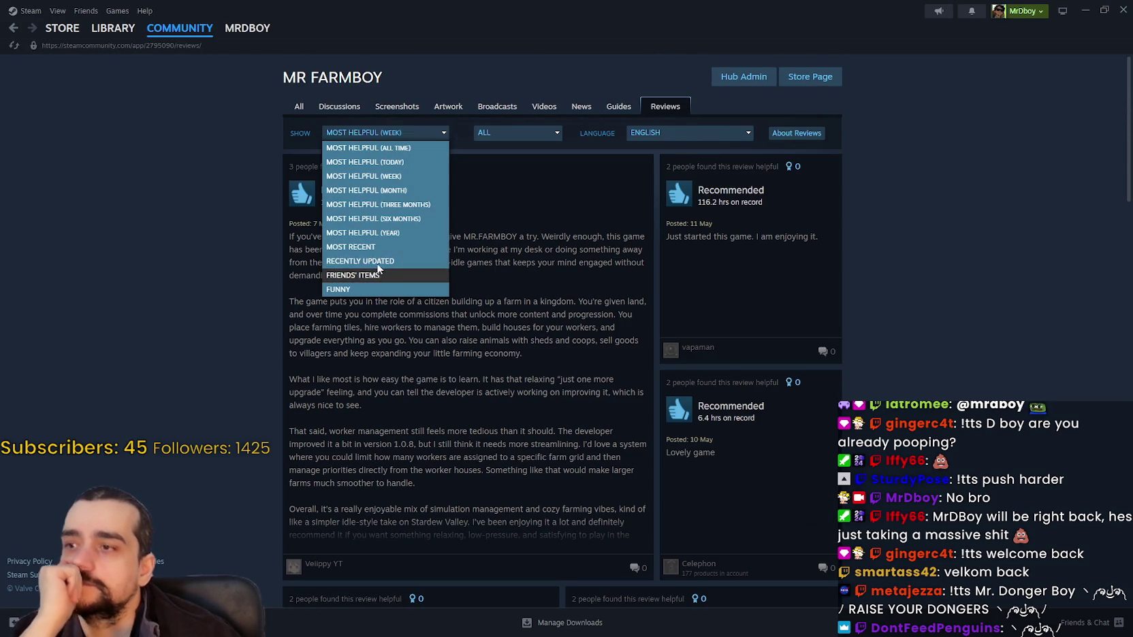
click(378, 247)
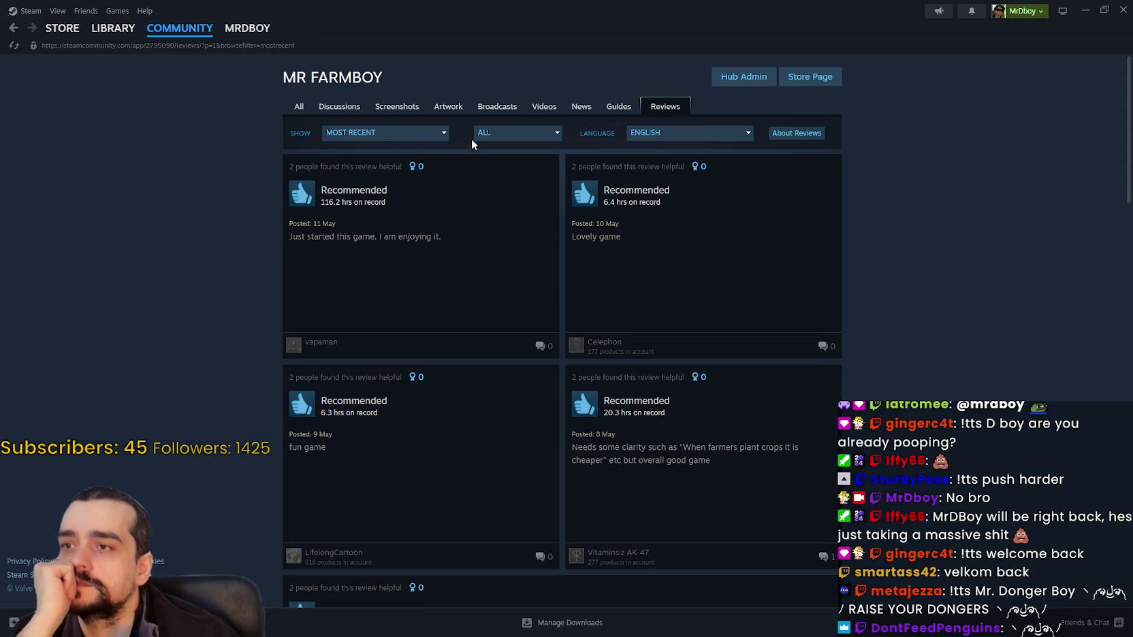
click(480, 134)
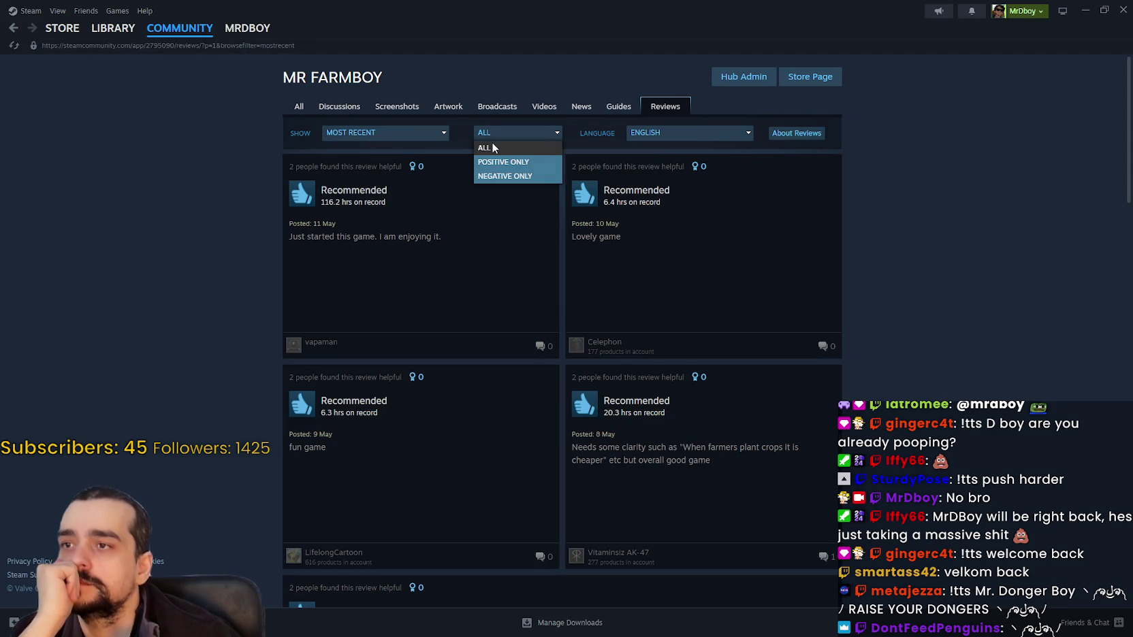
click(678, 135)
click(681, 145)
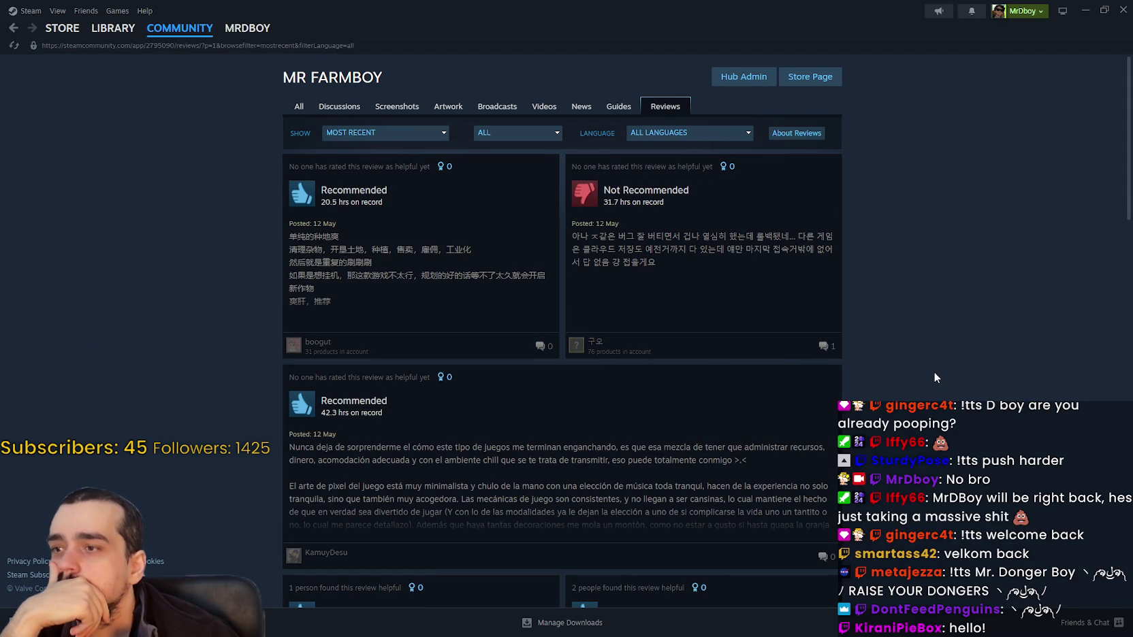
Step: Open the first recent review in full, select its Chinese text, and close it
click(456, 290)
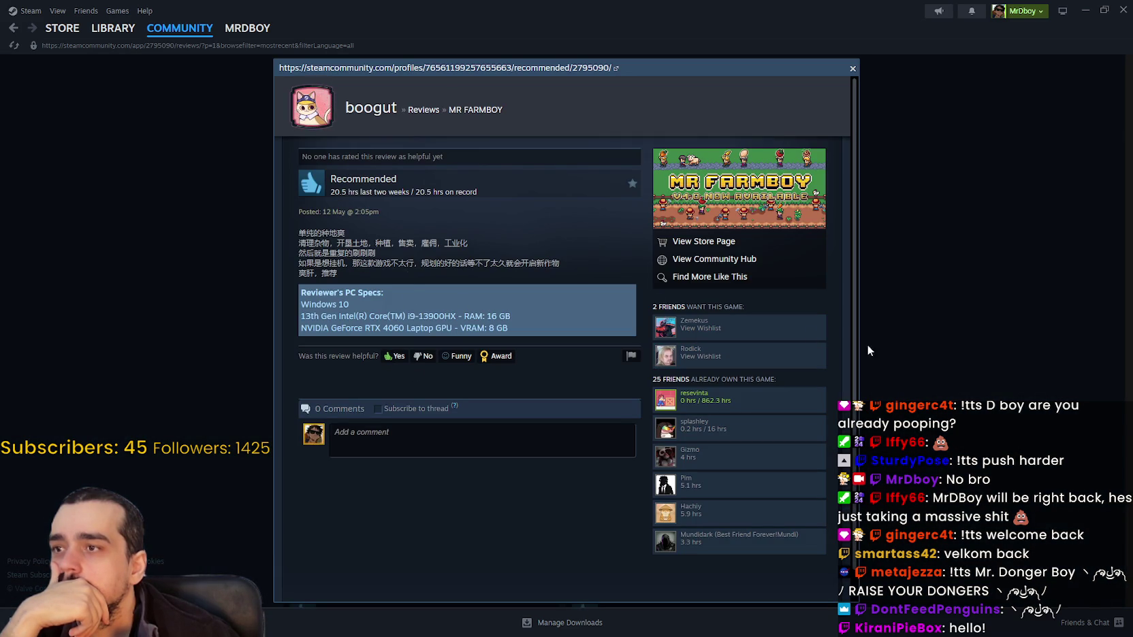
drag(338, 251, 360, 277)
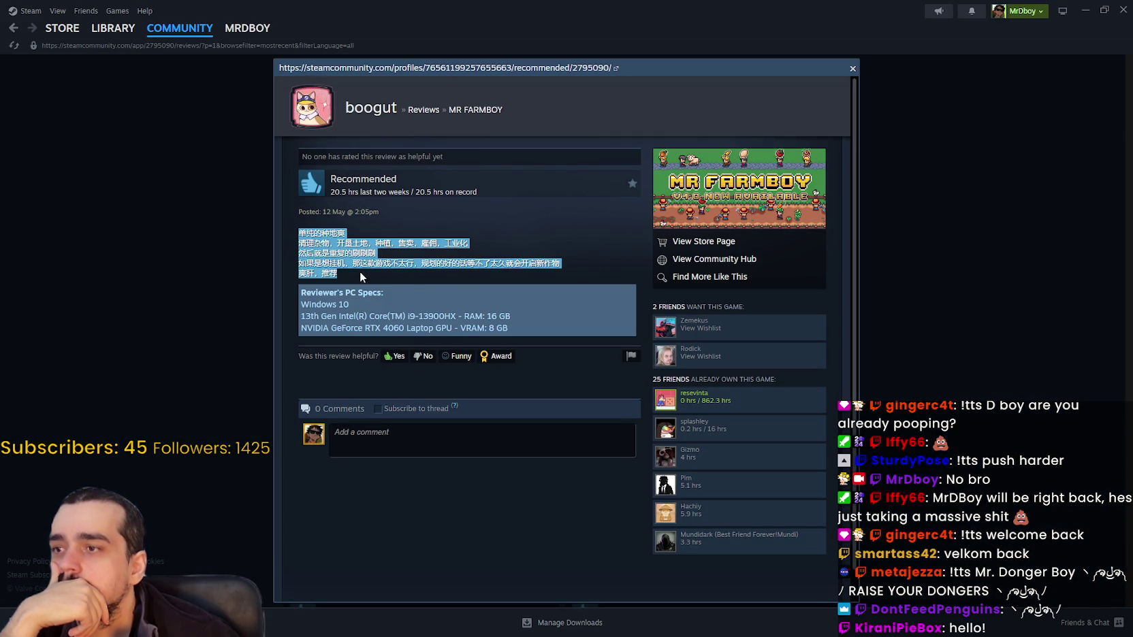
click(912, 227)
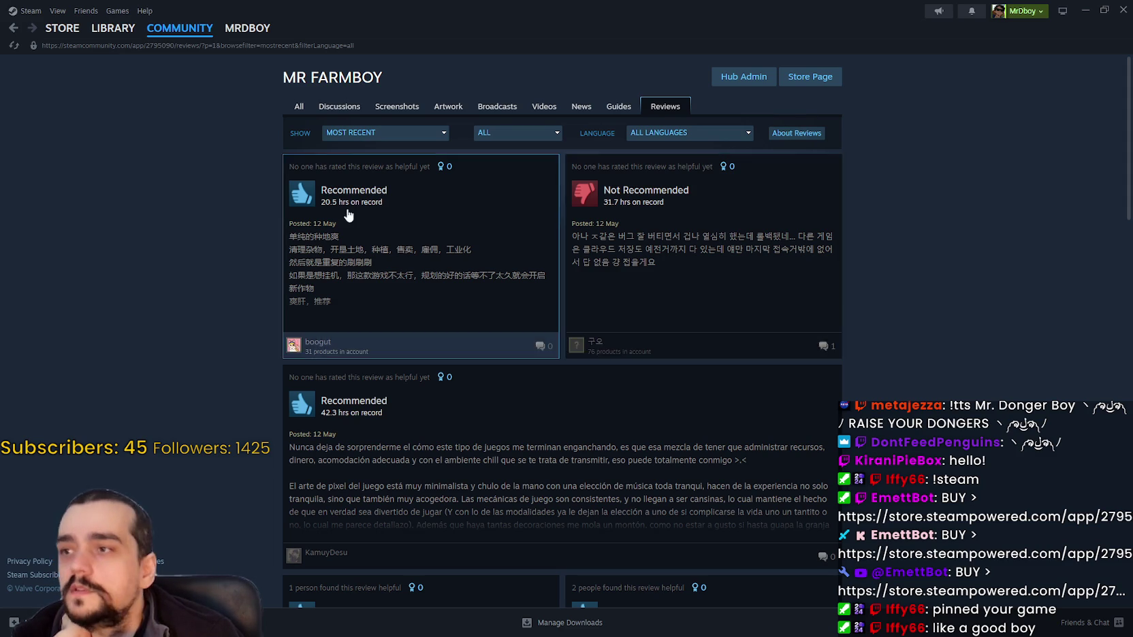
Step: Reselect the Chinese review's text, then briefly open the long Spanish review
click(527, 246)
click(463, 216)
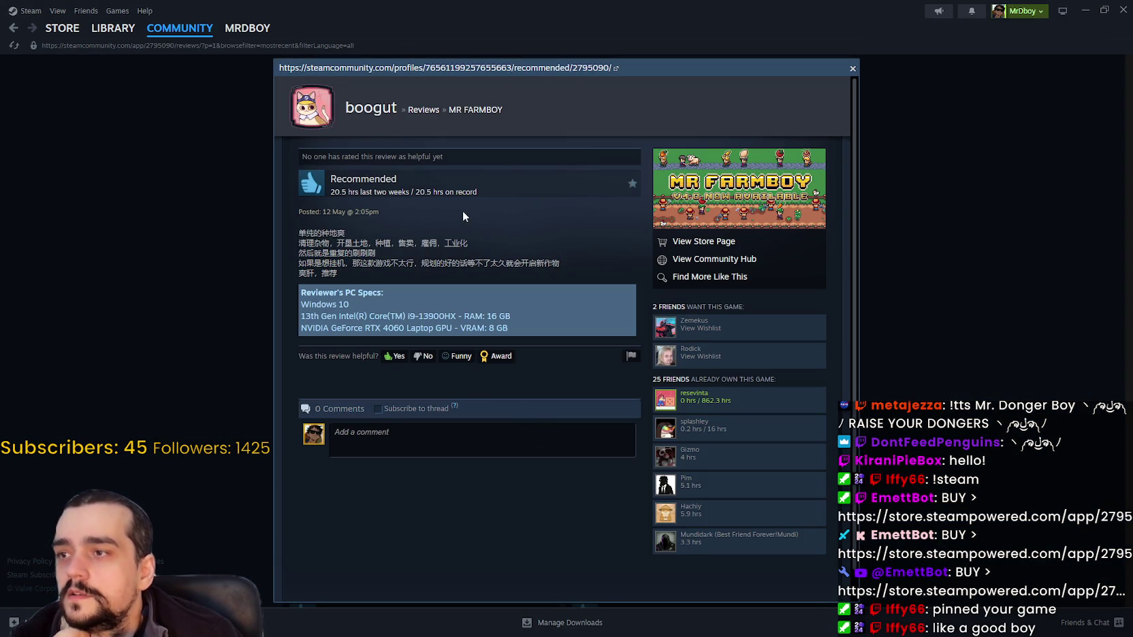
drag(306, 233, 356, 292)
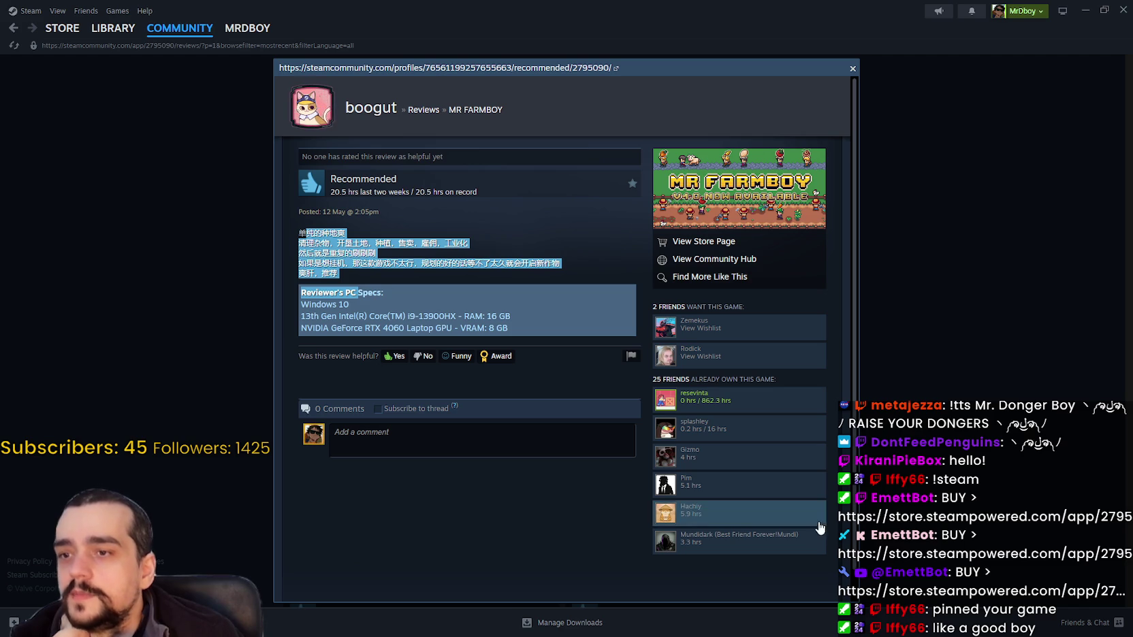
click(975, 360)
scroll(975, 354, down, 1)
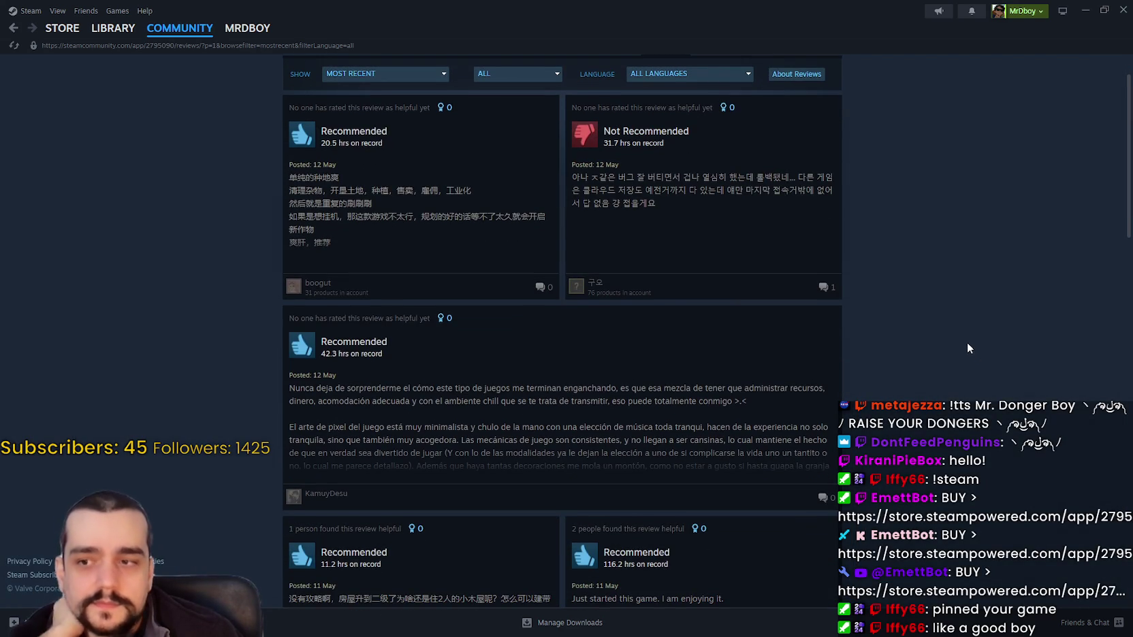
click(676, 418)
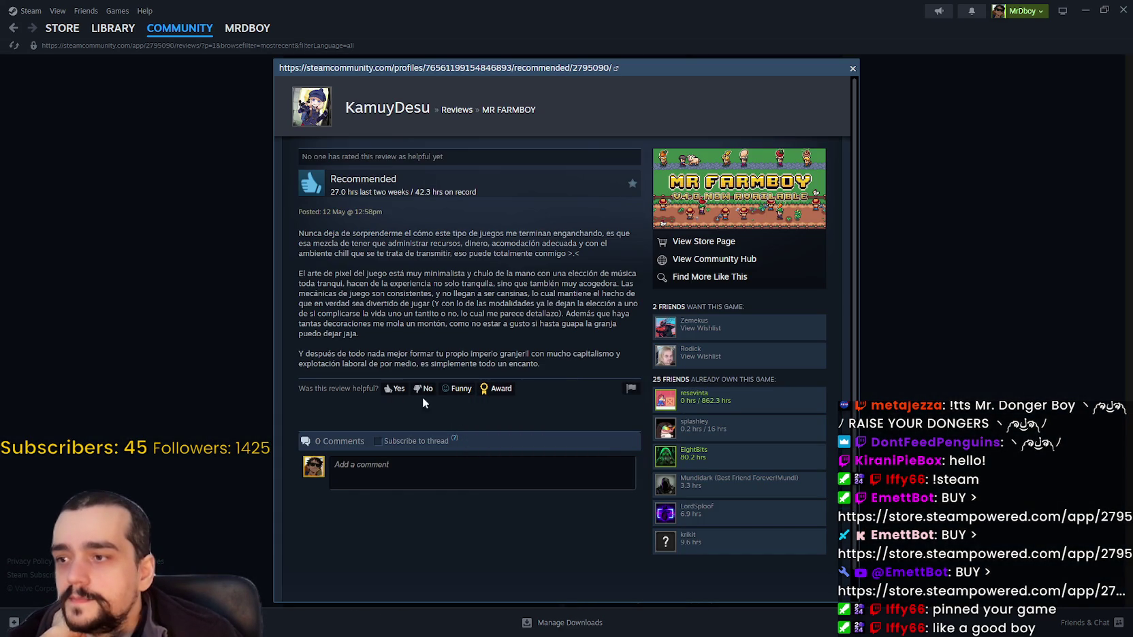
click(932, 362)
Step: Open the Korean Not Recommended review and highlight both lines of its text
click(754, 211)
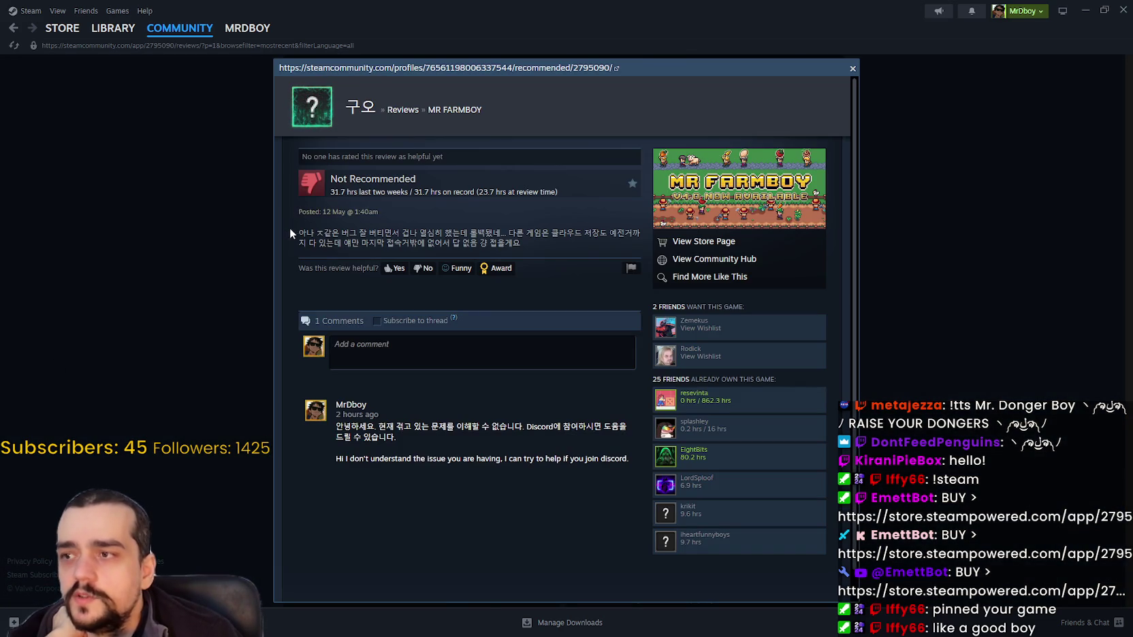
drag(291, 233, 597, 250)
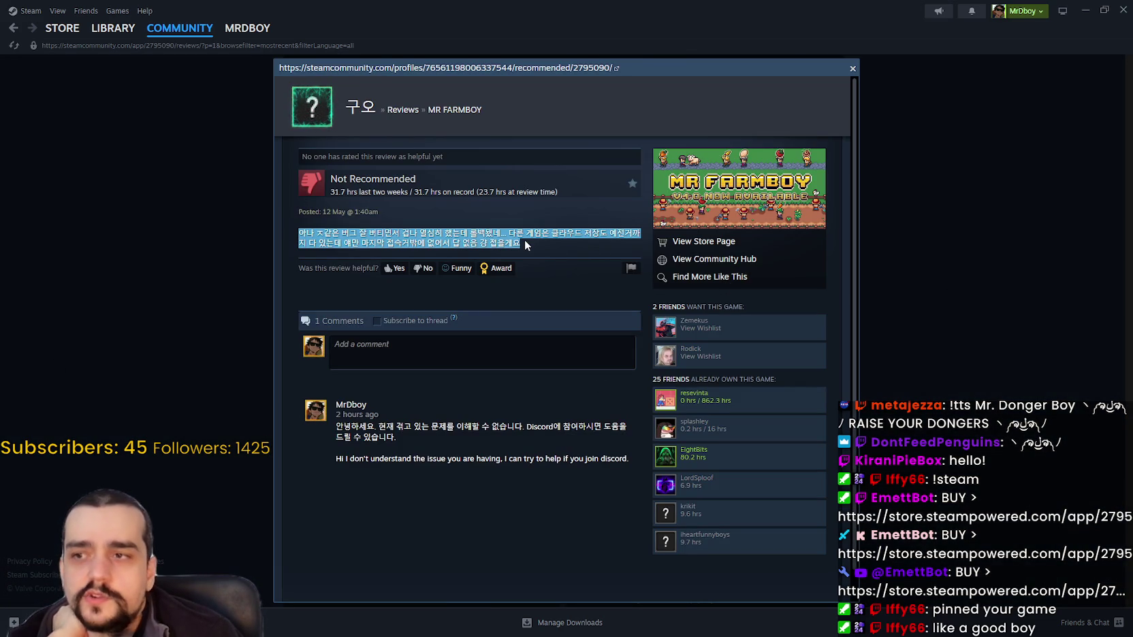
click(577, 231)
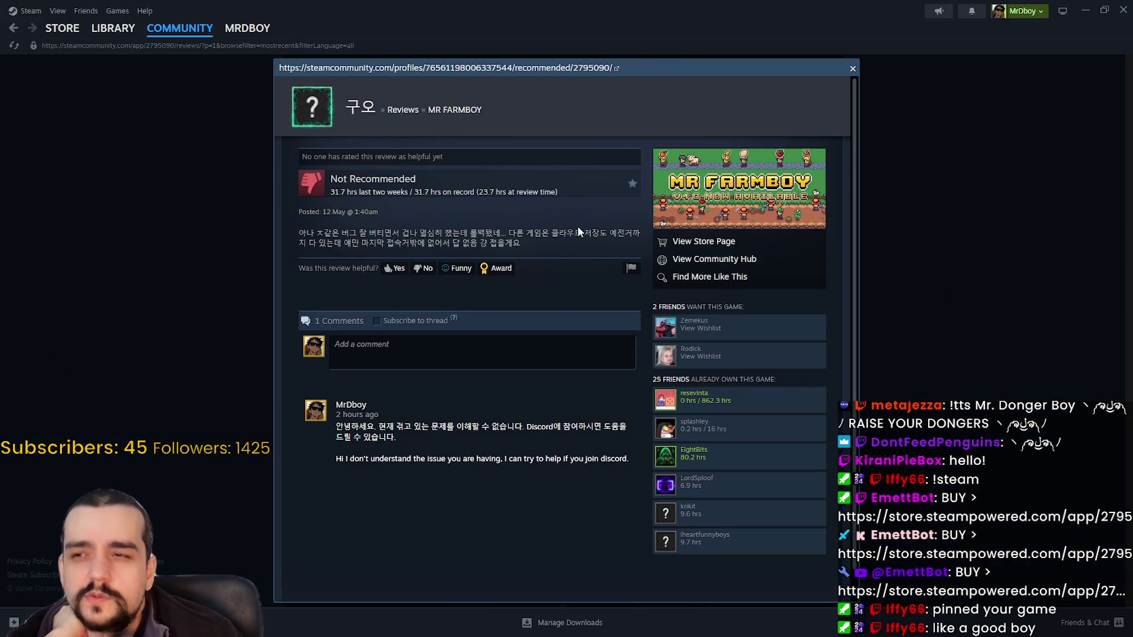
right_click(578, 232)
drag(295, 232, 531, 240)
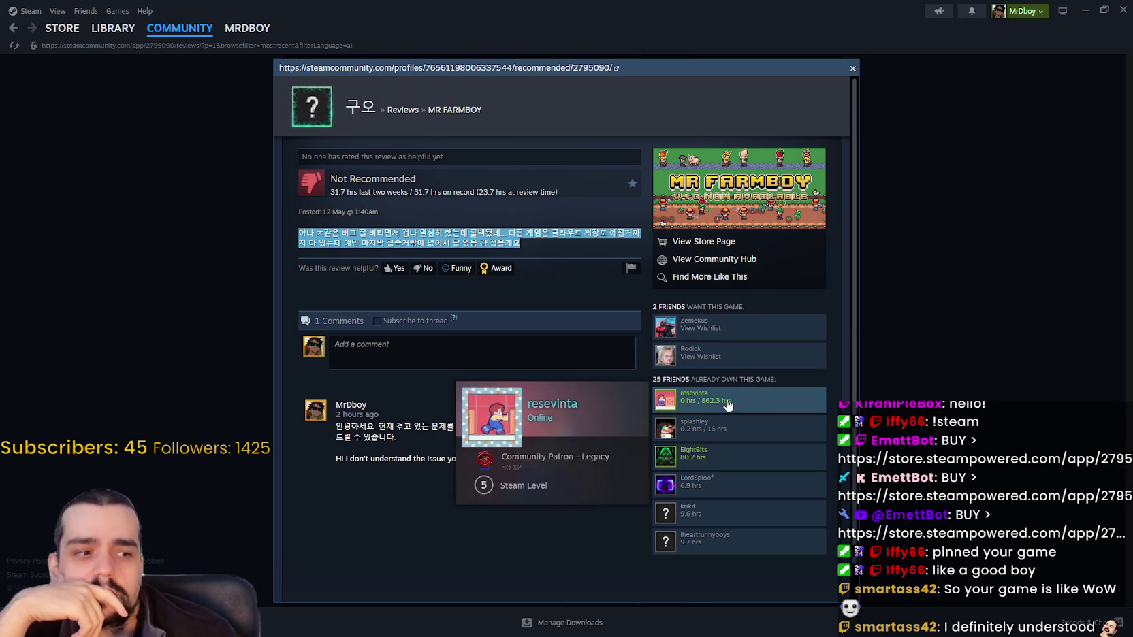
drag(292, 237, 548, 240)
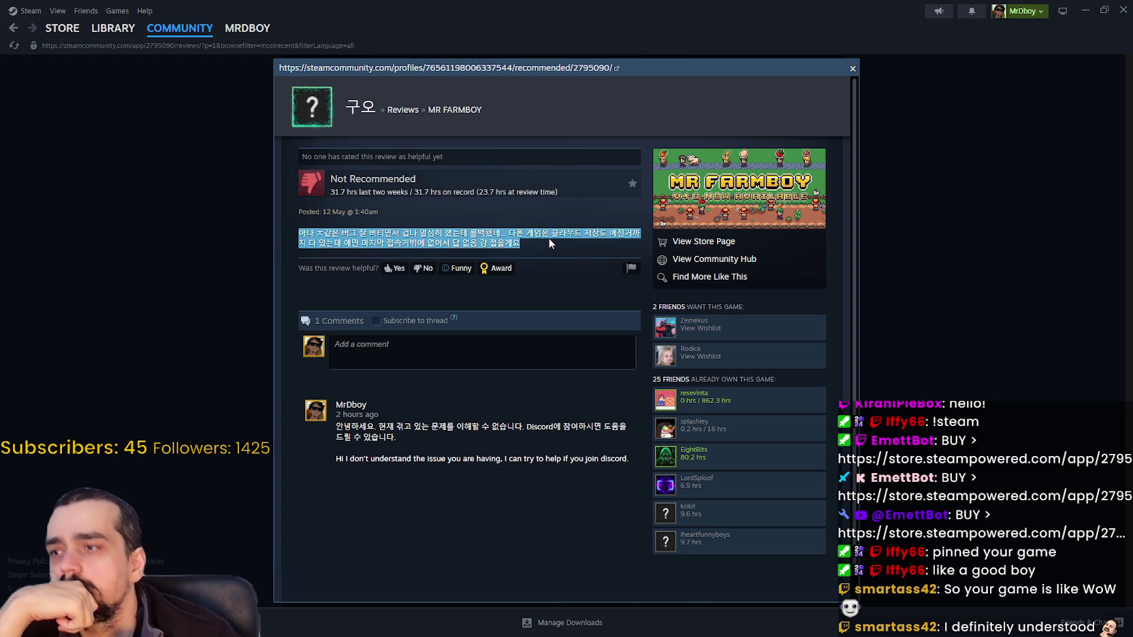
Step: View the Korean reviewer's Steam profile, then go back to the reviews page
click(327, 119)
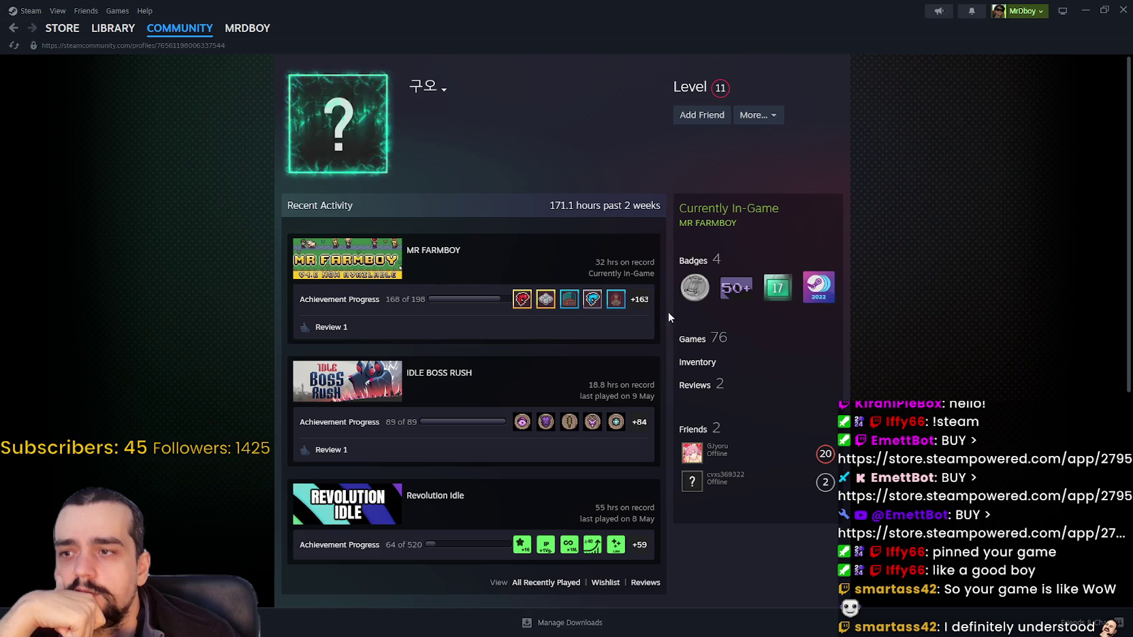
mouse_move(61, 30)
click(13, 28)
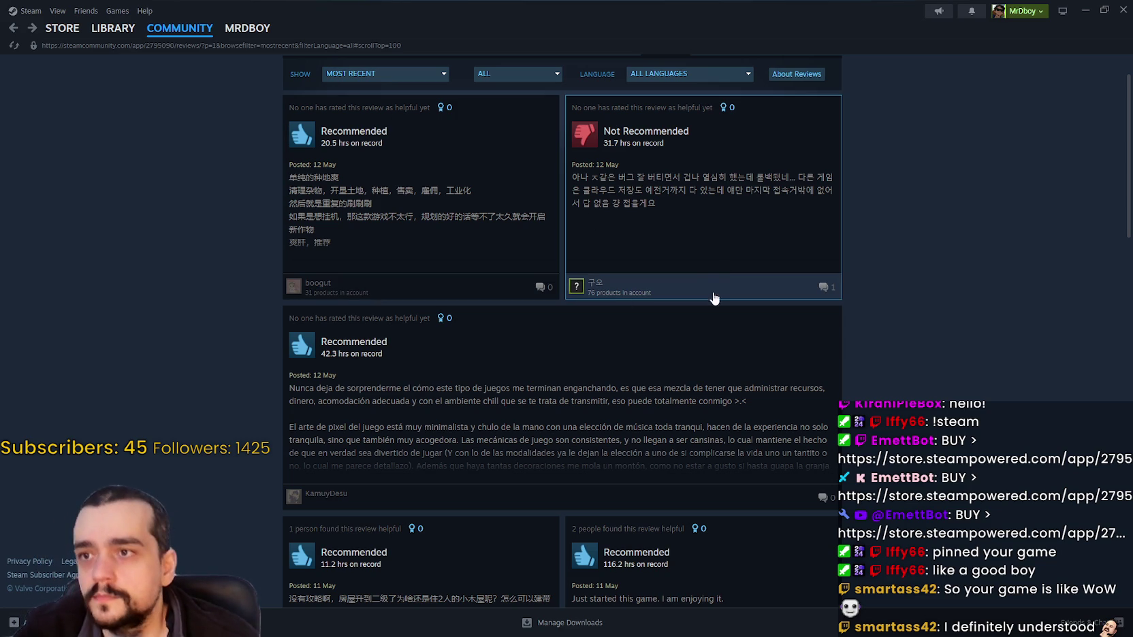
Step: Open the Spanish review, select its text, and start a Notepad note headed 'Feedback'
scroll(446, 305, down, 1)
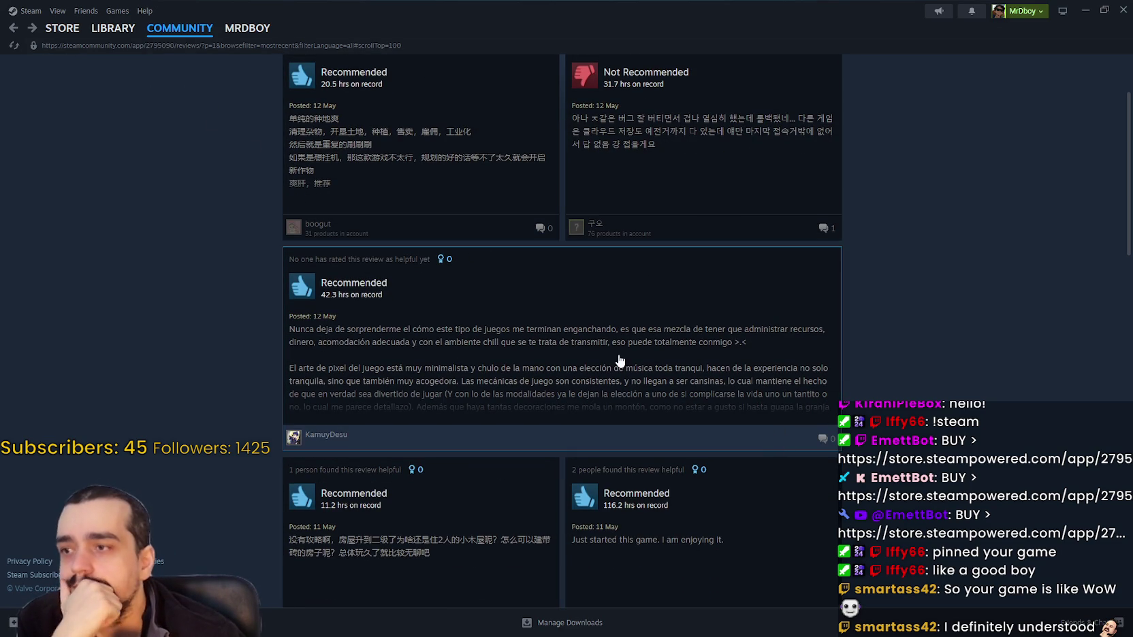
click(611, 354)
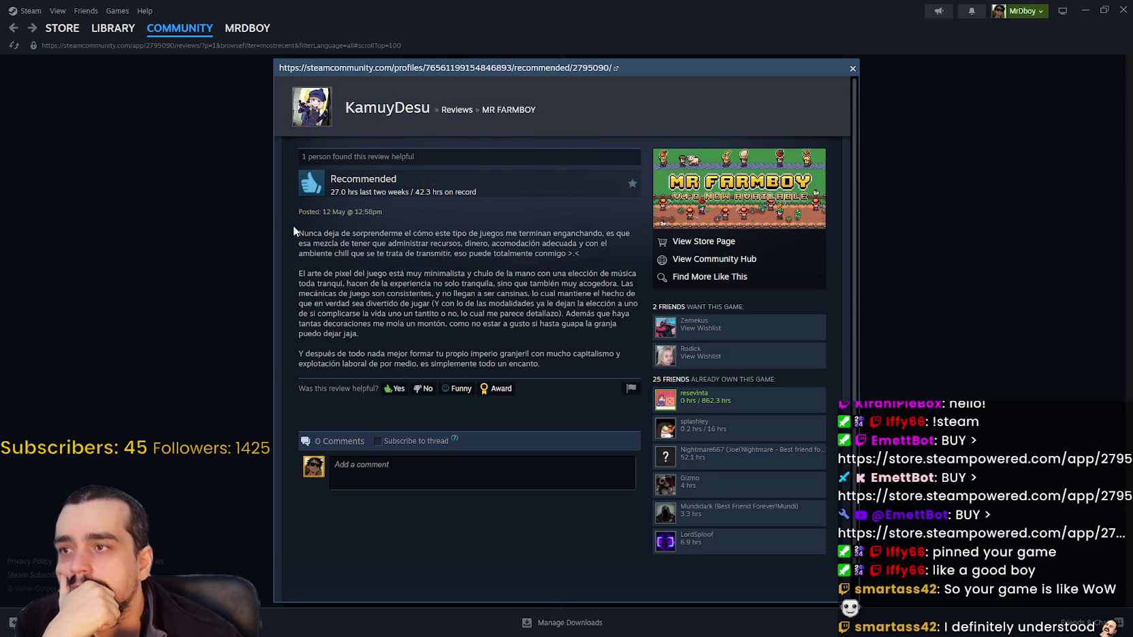
drag(302, 231, 599, 368)
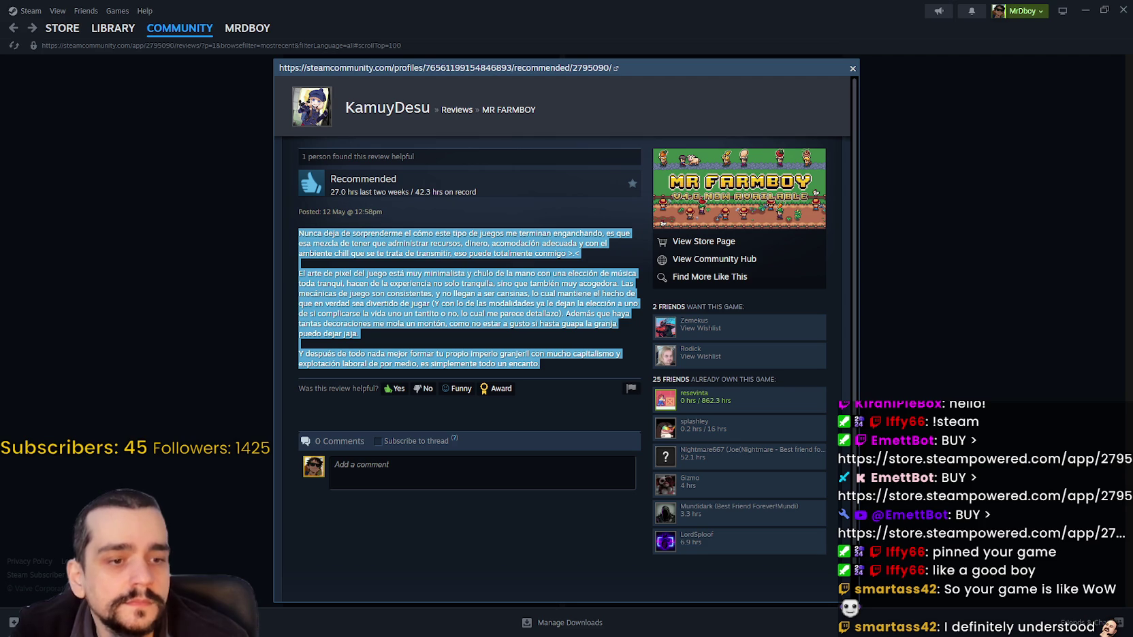
text(N)
text(eedba)
text(ck)
key(Return)
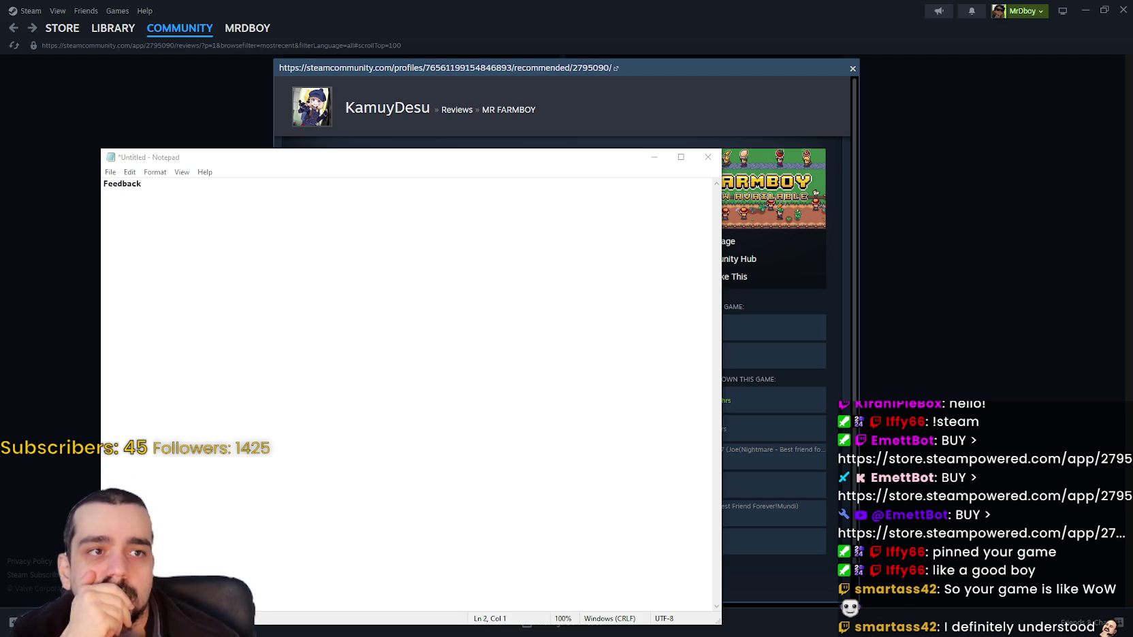
Step: Switch to the browser showing Google Translate's English version of the review
key(alt+Tab)
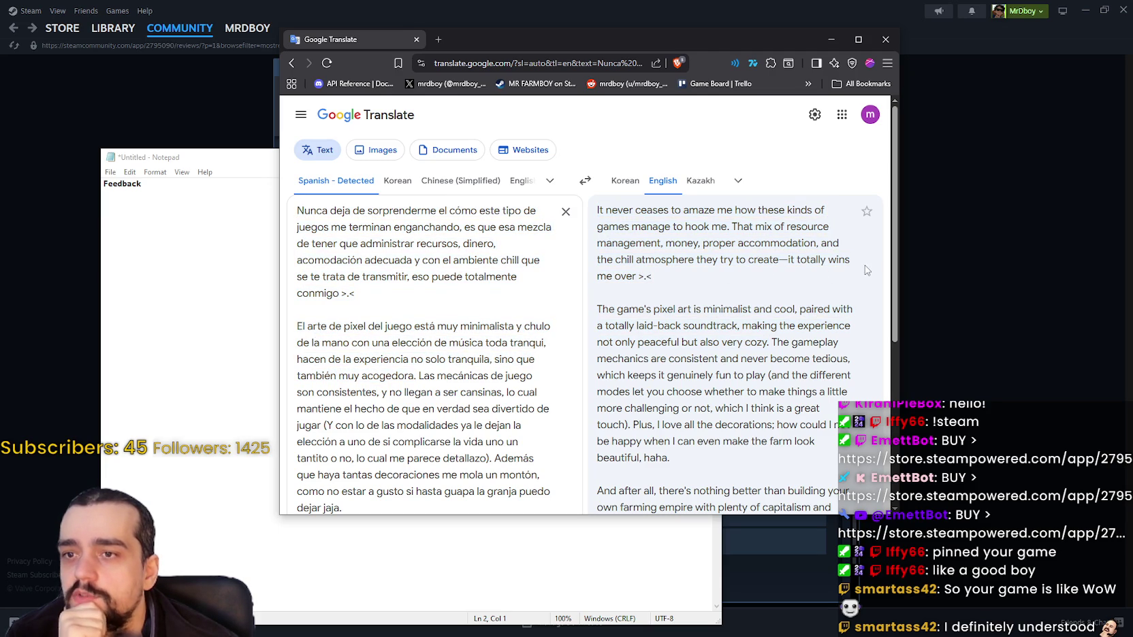
Step: Scroll through the review's English translation and move the browser window up and left
scroll(678, 281, down, 2)
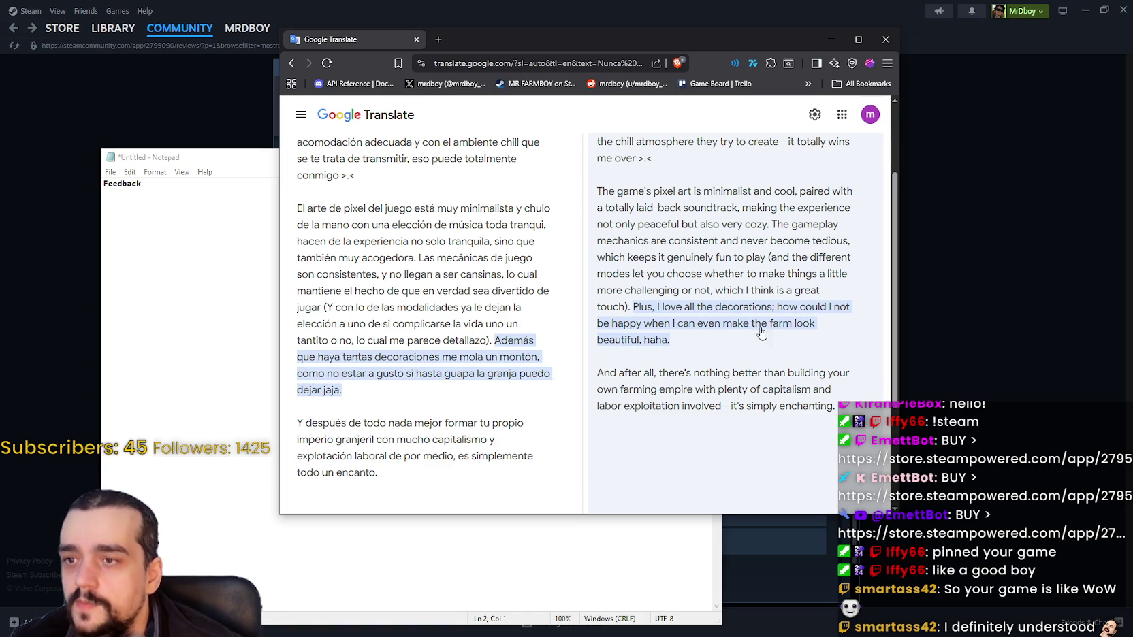
scroll(651, 367, down, 1)
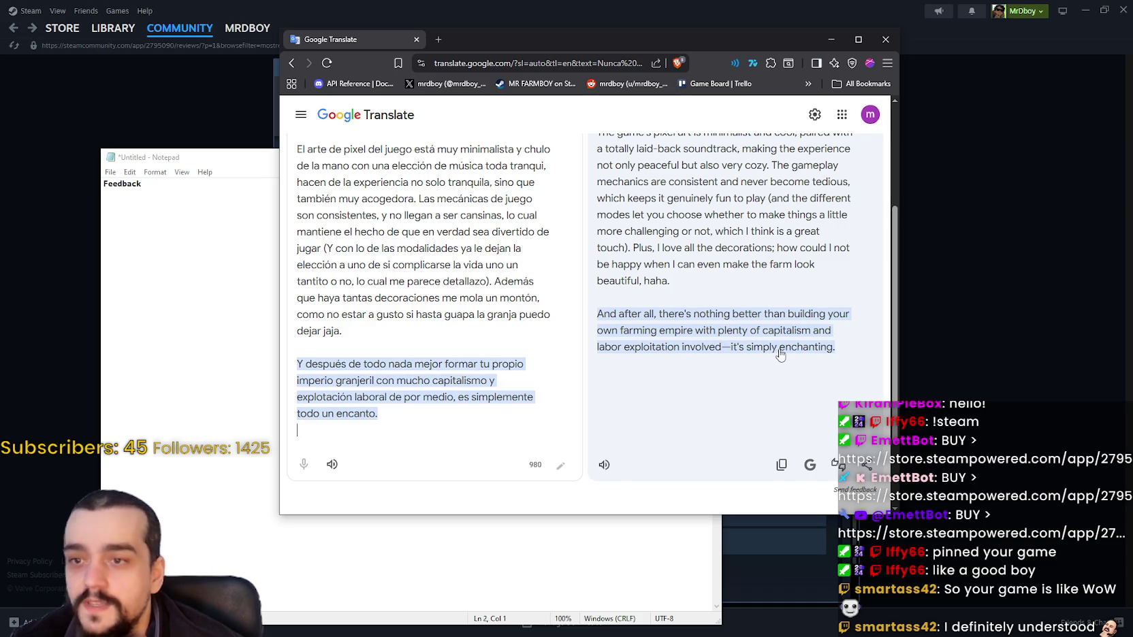
scroll(804, 403, up, 3)
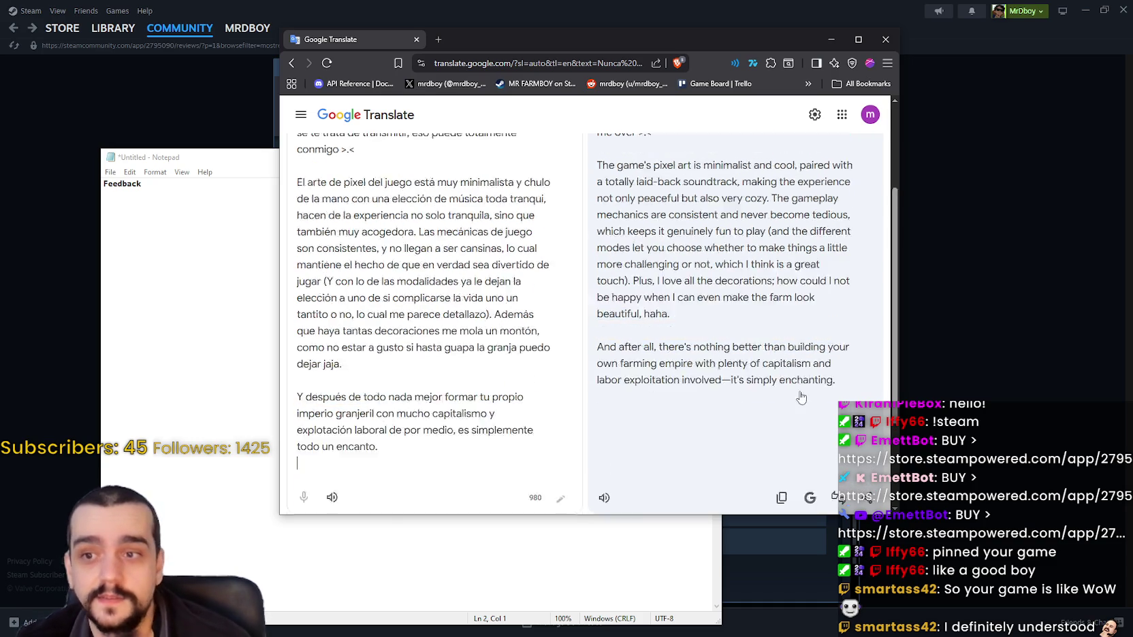
scroll(801, 315, down, 4)
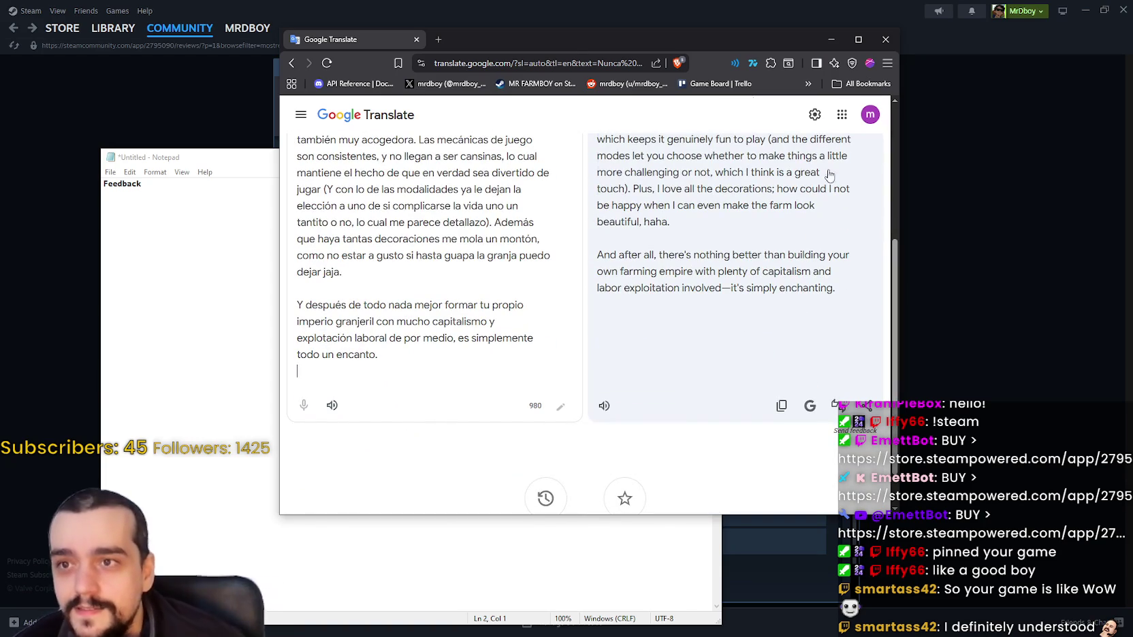
mouse_move(570, 43)
mouse_down()
mouse_move(416, 20)
mouse_move(419, 34)
mouse_up()
Step: Grant the Spanish MR FARMBOY review a 500-point Beautiful award, then close the popups
click(781, 292)
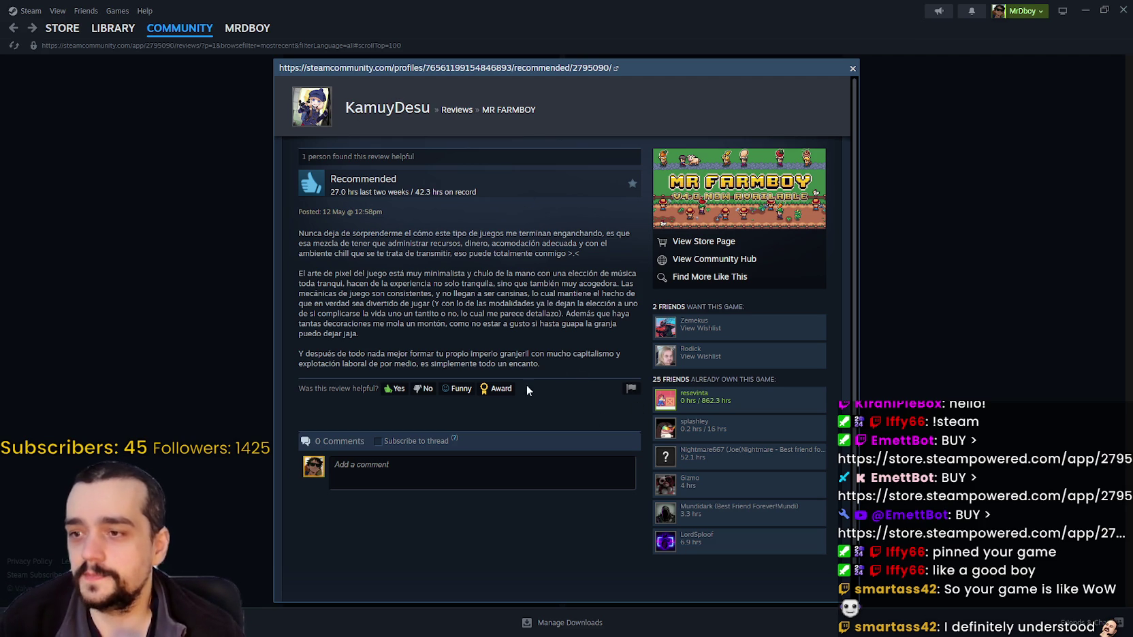
click(490, 390)
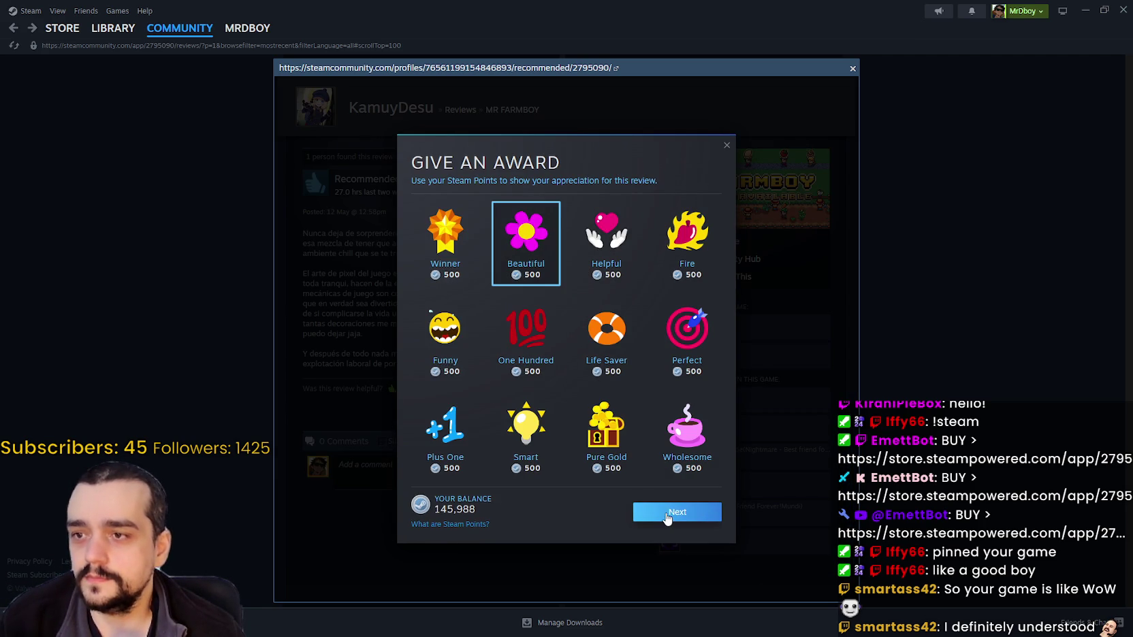
click(666, 514)
click(699, 438)
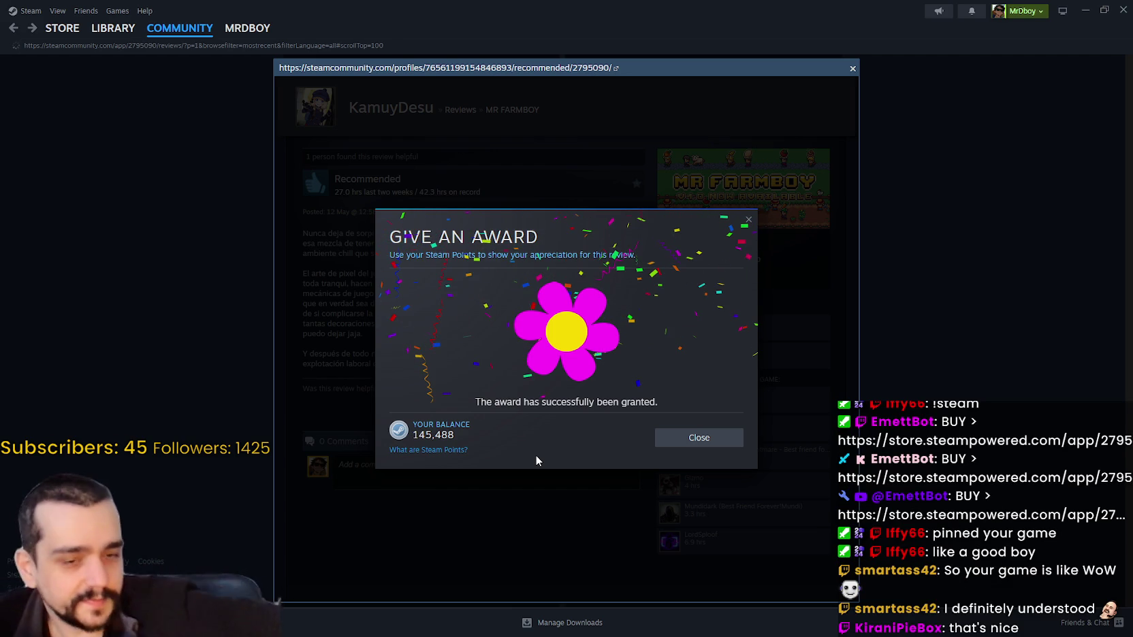
key(Escape)
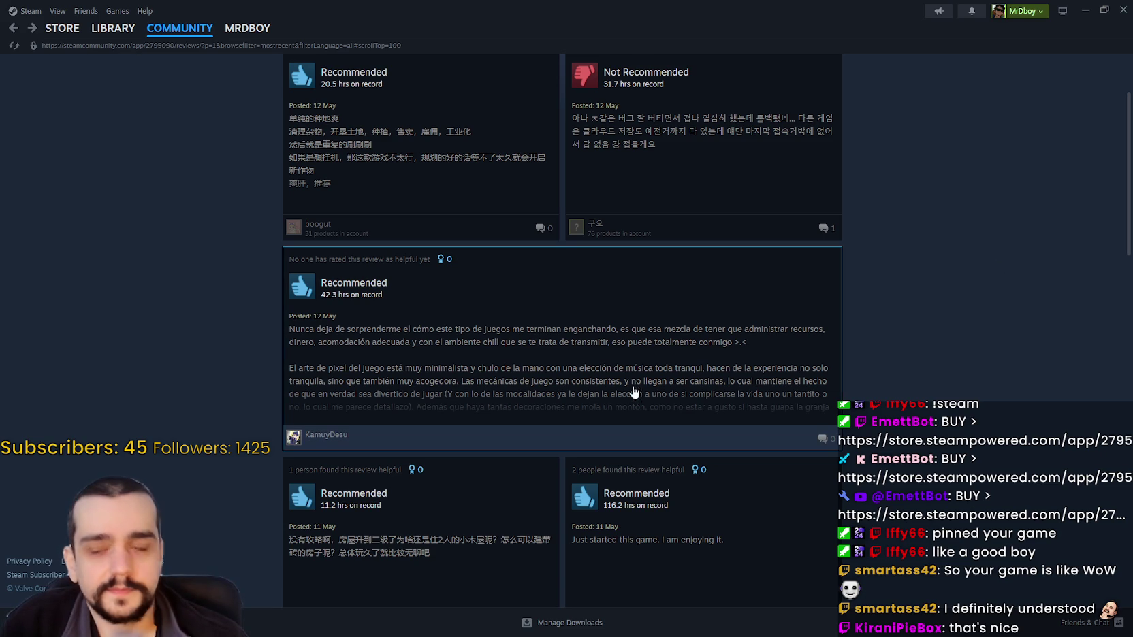
Step: Reopen the Spanish review to confirm it now carries the Beautiful award
scroll(537, 405, down, 2)
scroll(566, 354, up, 2)
scroll(566, 353, down, 1)
scroll(584, 212, up, 2)
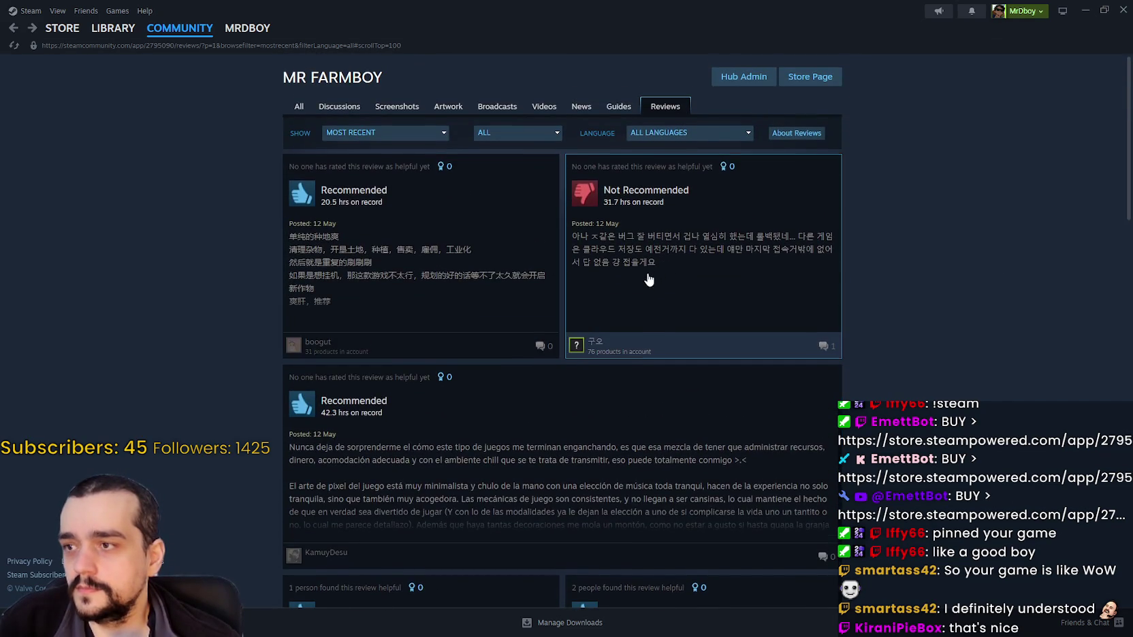
scroll(488, 329, down, 4)
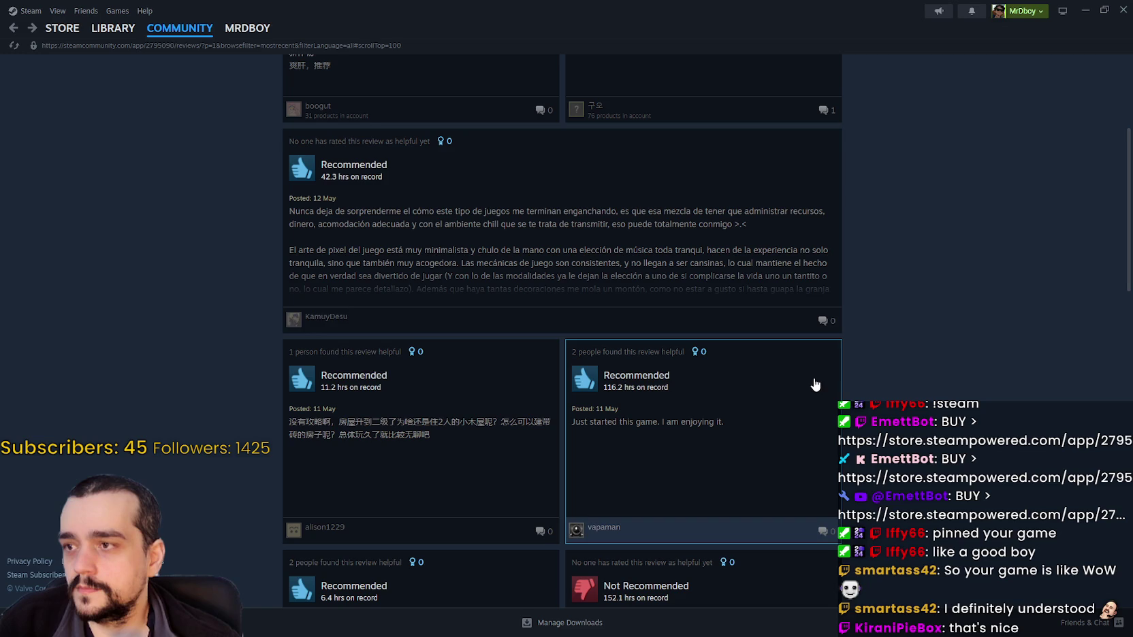
click(473, 216)
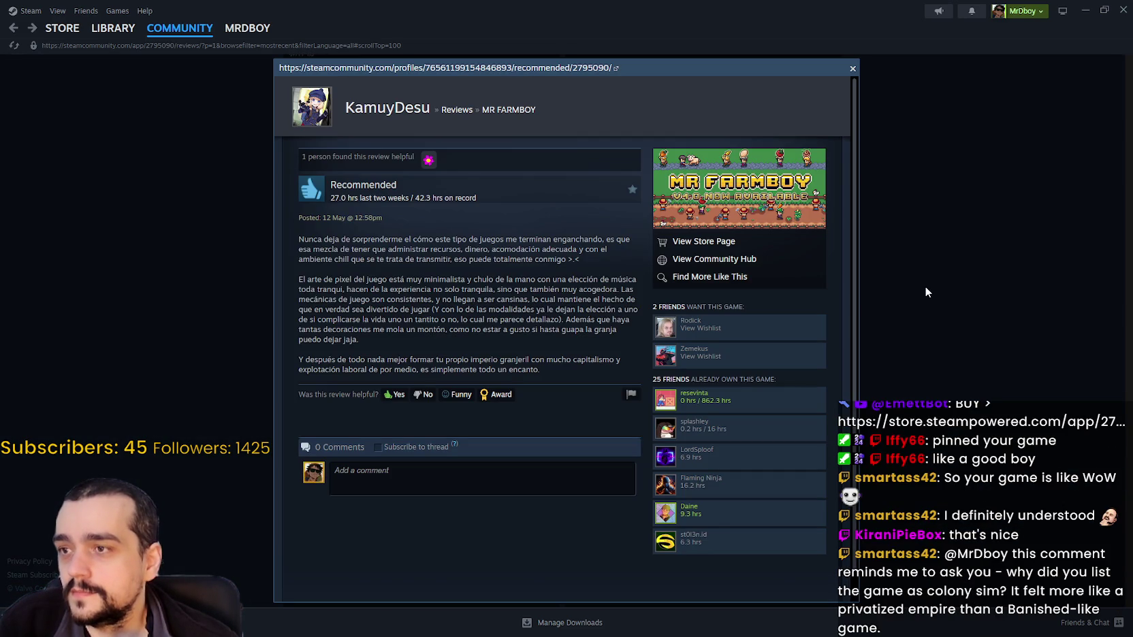
click(924, 292)
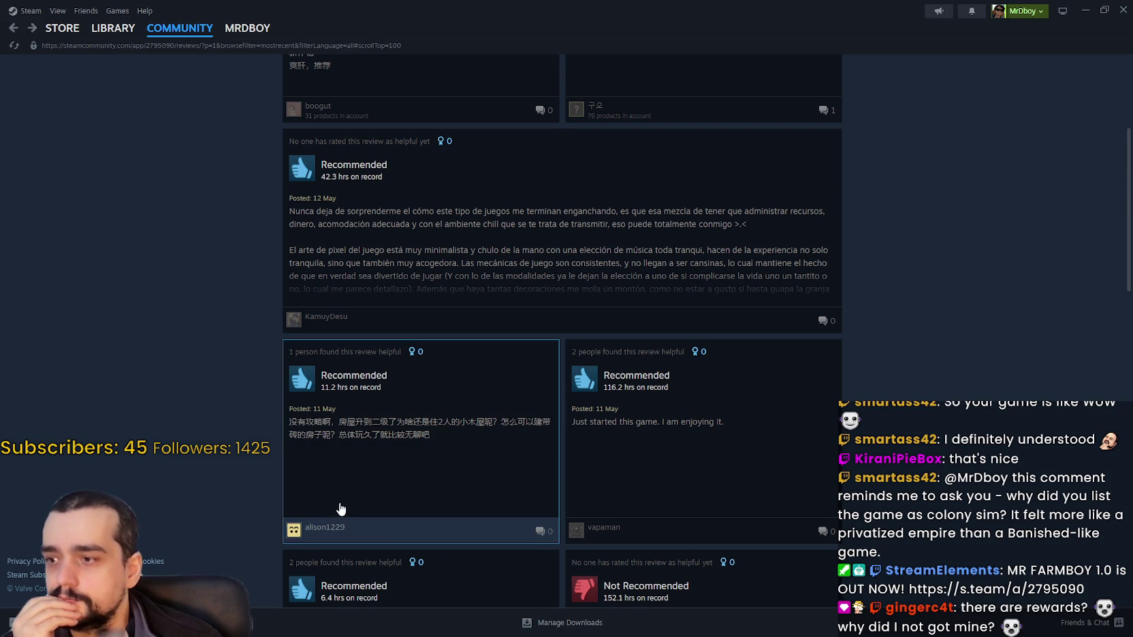
scroll(708, 430, down, 2)
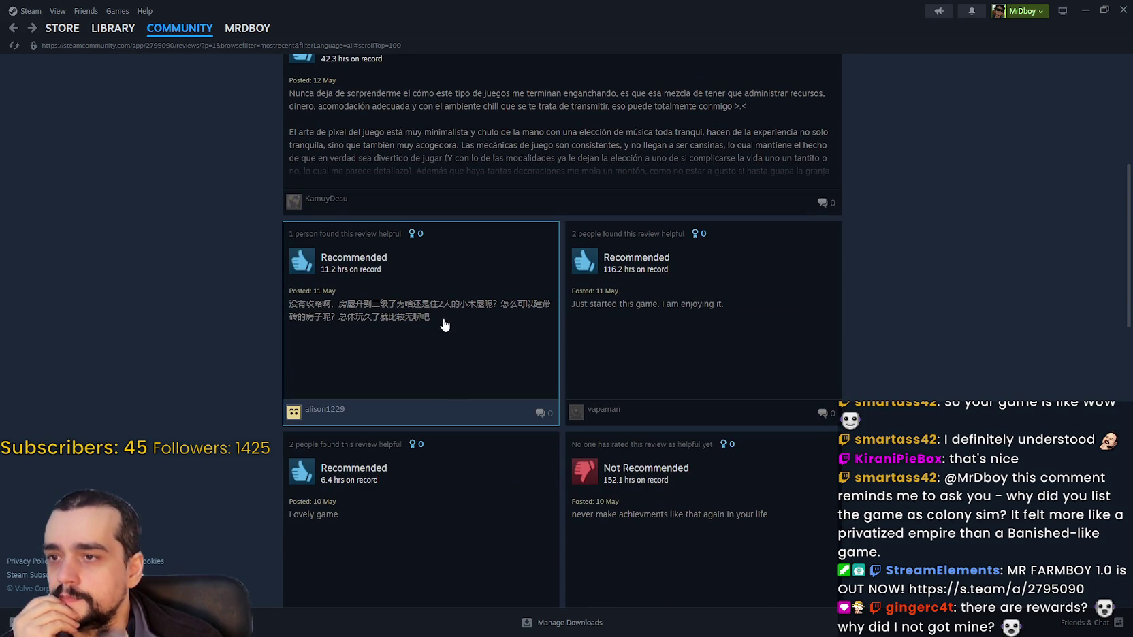
scroll(445, 326, up, 3)
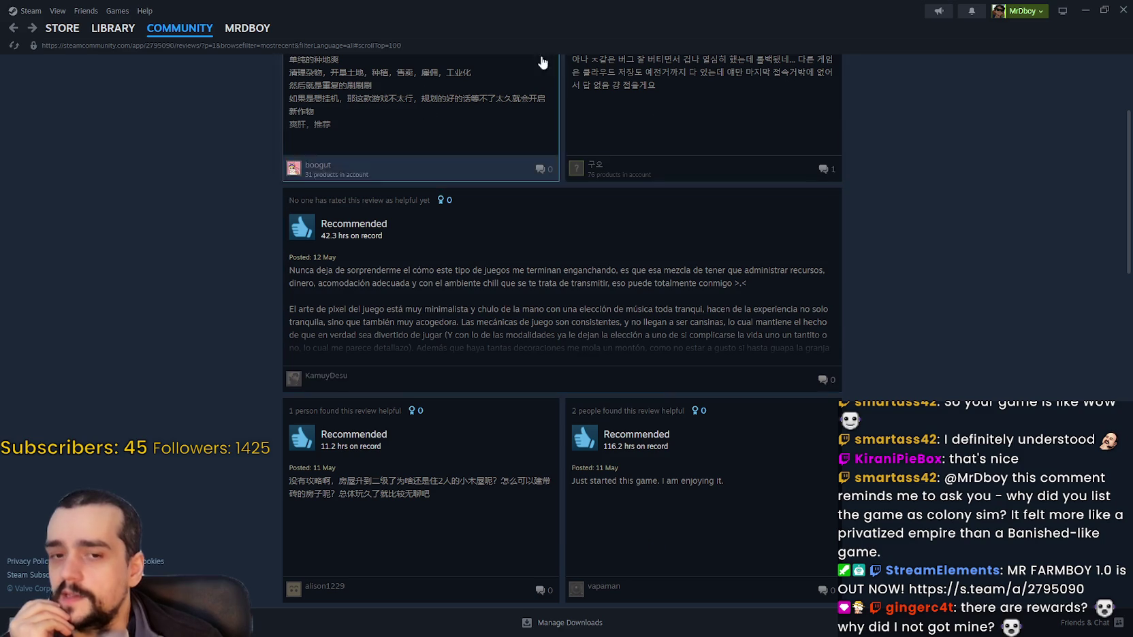
click(542, 302)
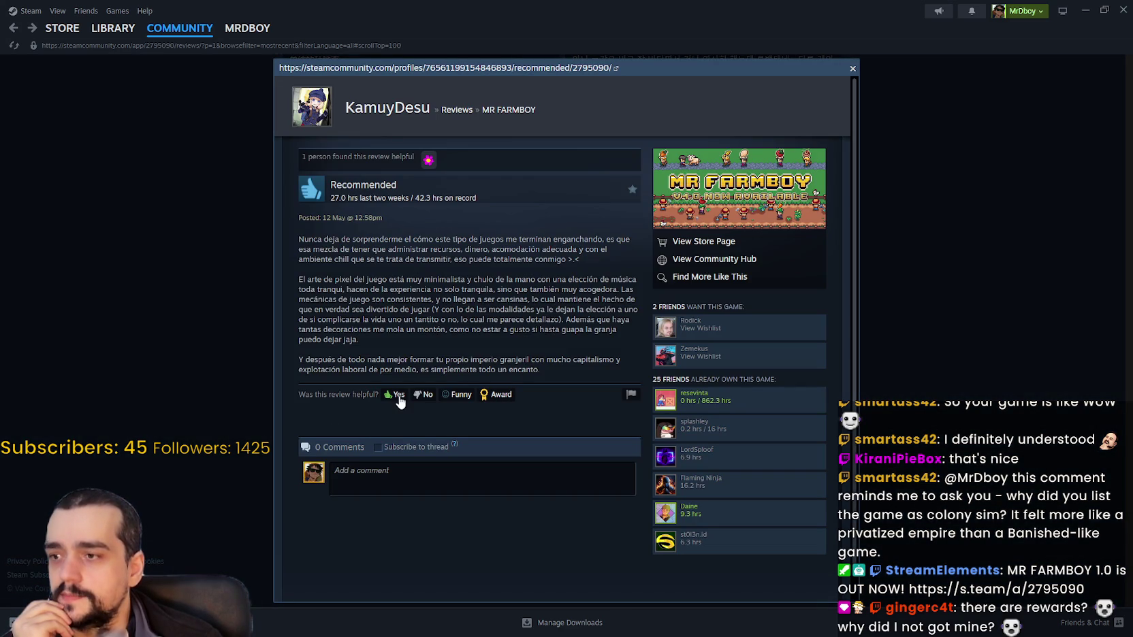
click(870, 339)
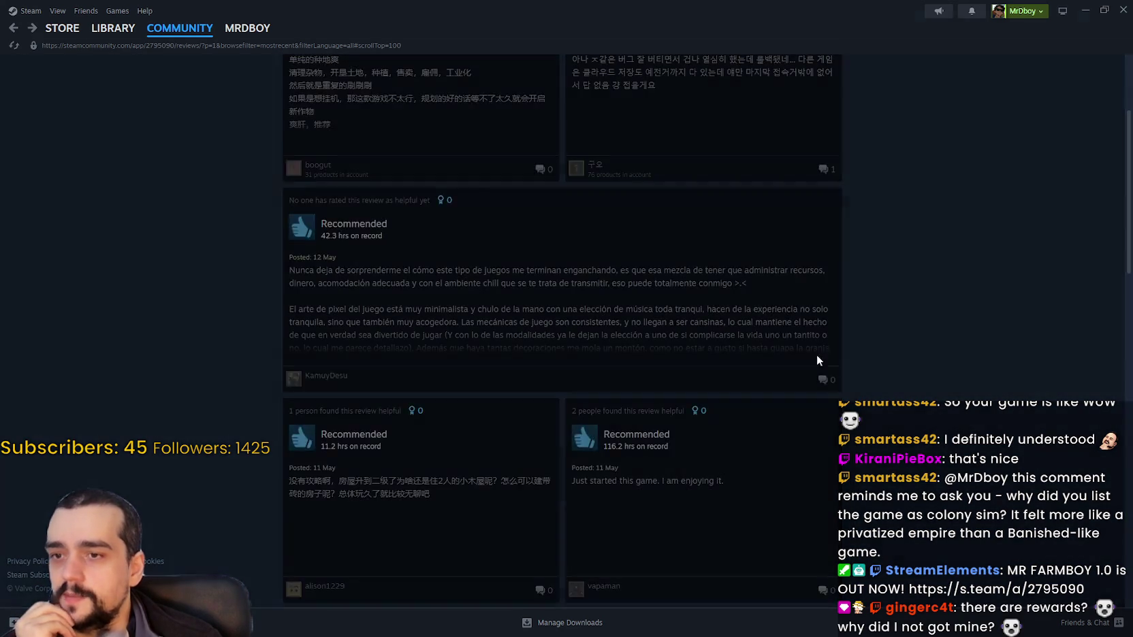
Step: Scroll further down the reviews and open the 144.9-hour, 100%-completion review in full
scroll(531, 316, down, 5)
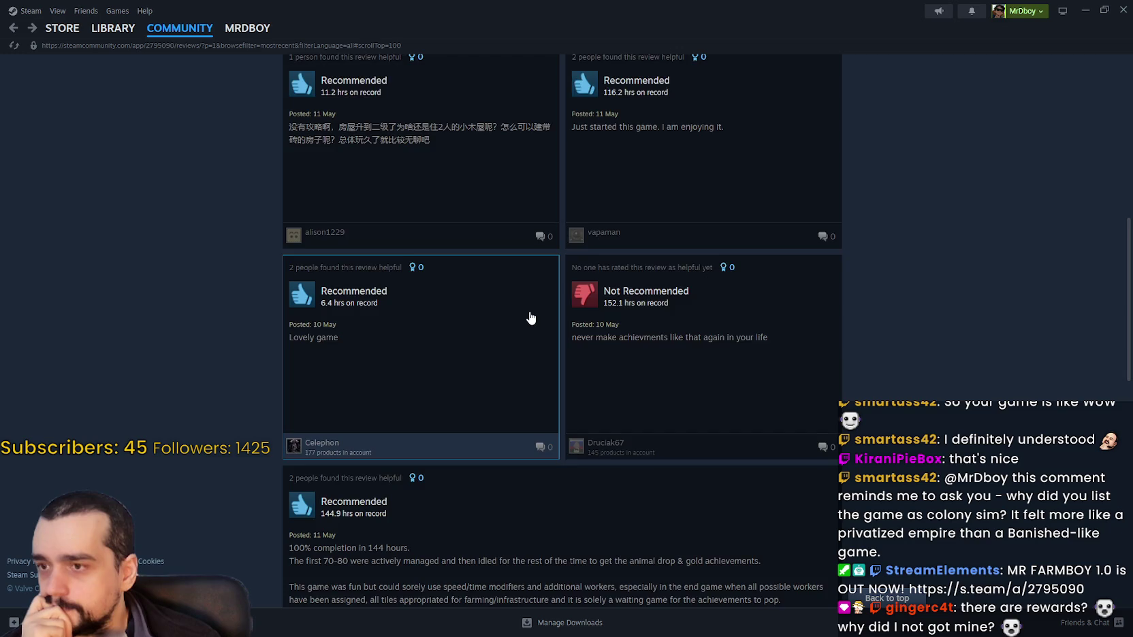
scroll(531, 316, down, 1)
scroll(432, 306, down, 1)
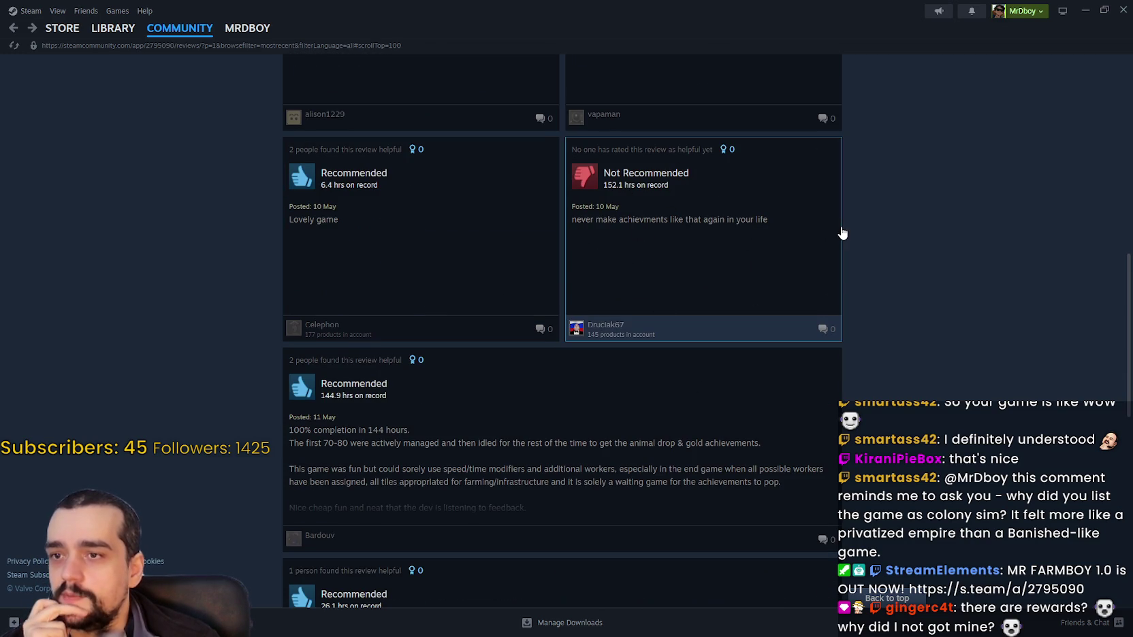
scroll(342, 332, down, 1)
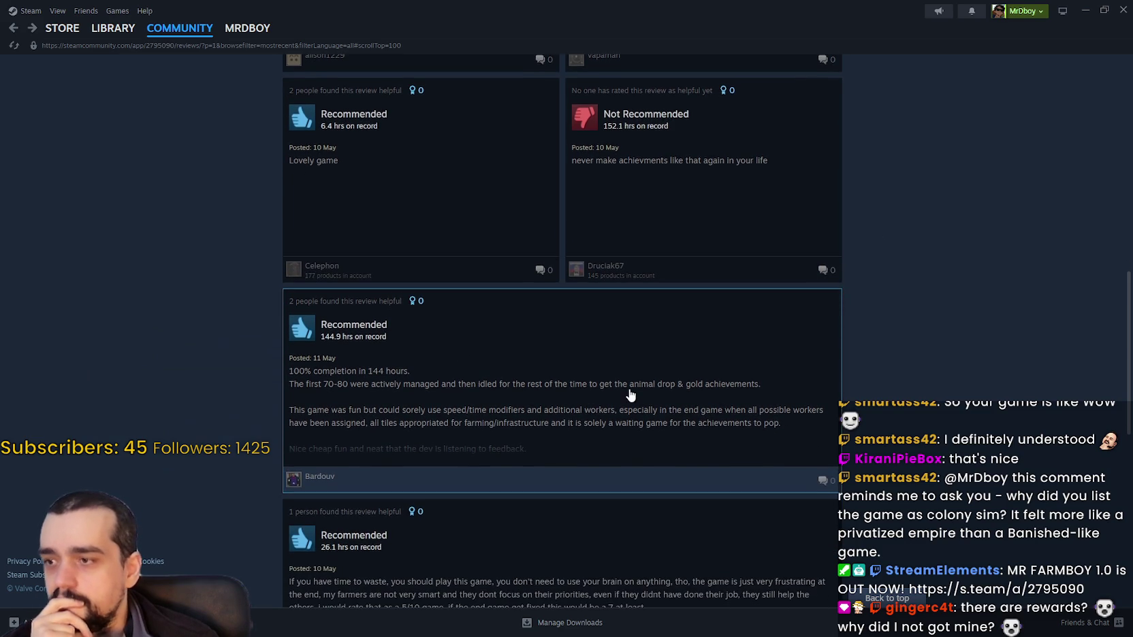
scroll(661, 312, down, 2)
click(660, 312)
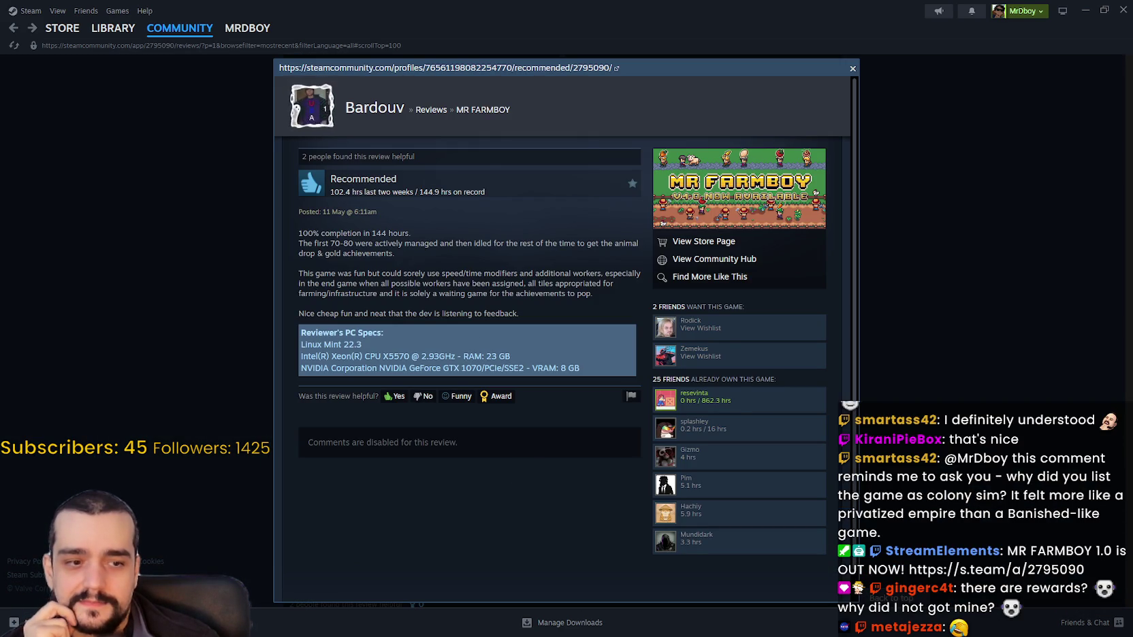
Step: Move and shrink the Feedback note into the top-right corner beside the review
key(alt+Tab)
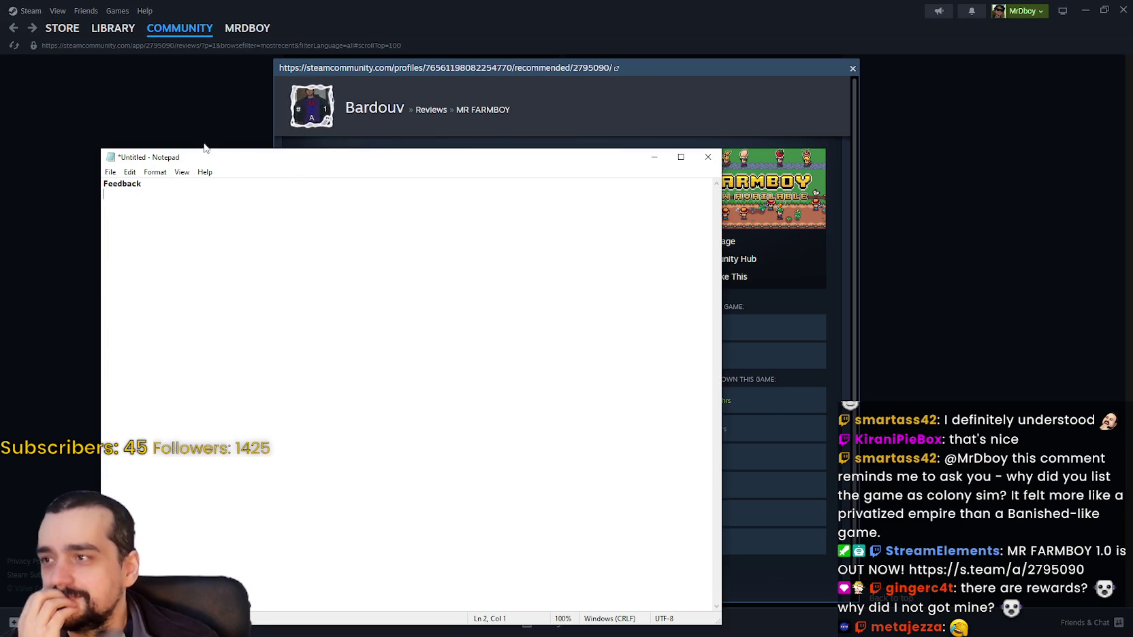
mouse_move(201, 154)
mouse_down()
mouse_move(202, 394)
mouse_move(705, 70)
mouse_move(776, 71)
mouse_move(706, 52)
mouse_up()
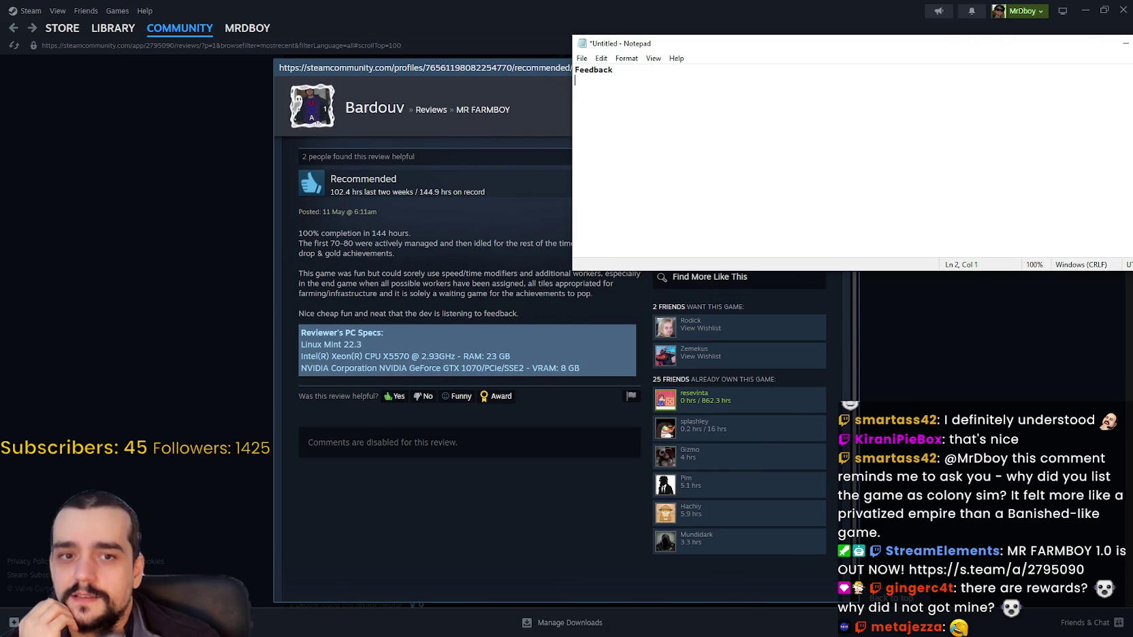
drag(1130, 270, 999, 235)
drag(650, 49, 757, 52)
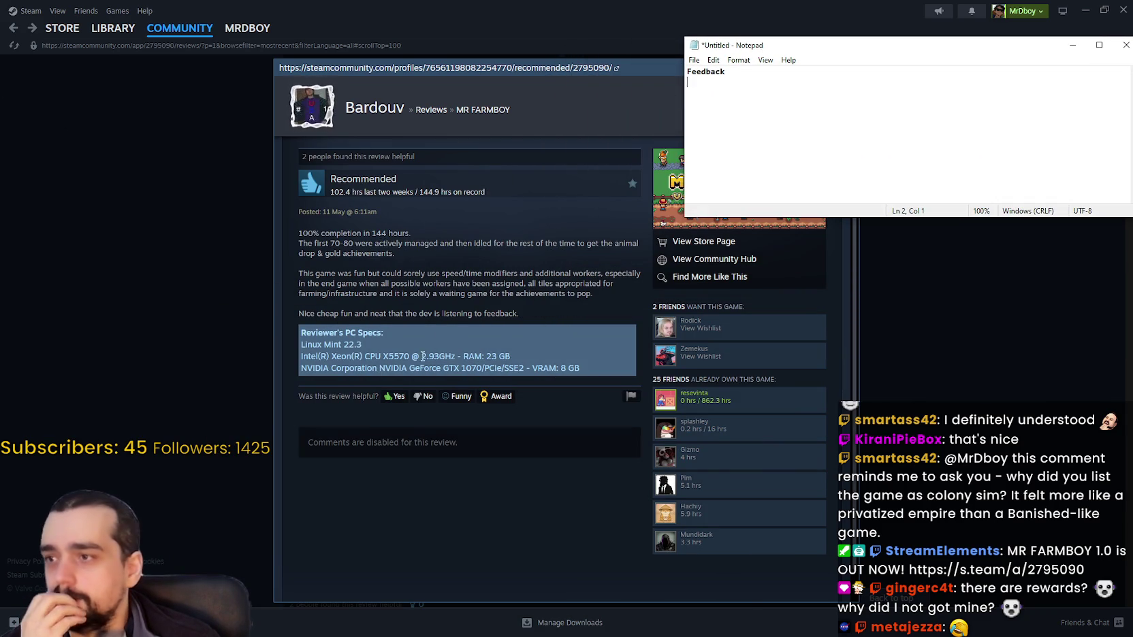
scroll(436, 341, down, 1)
scroll(473, 320, up, 1)
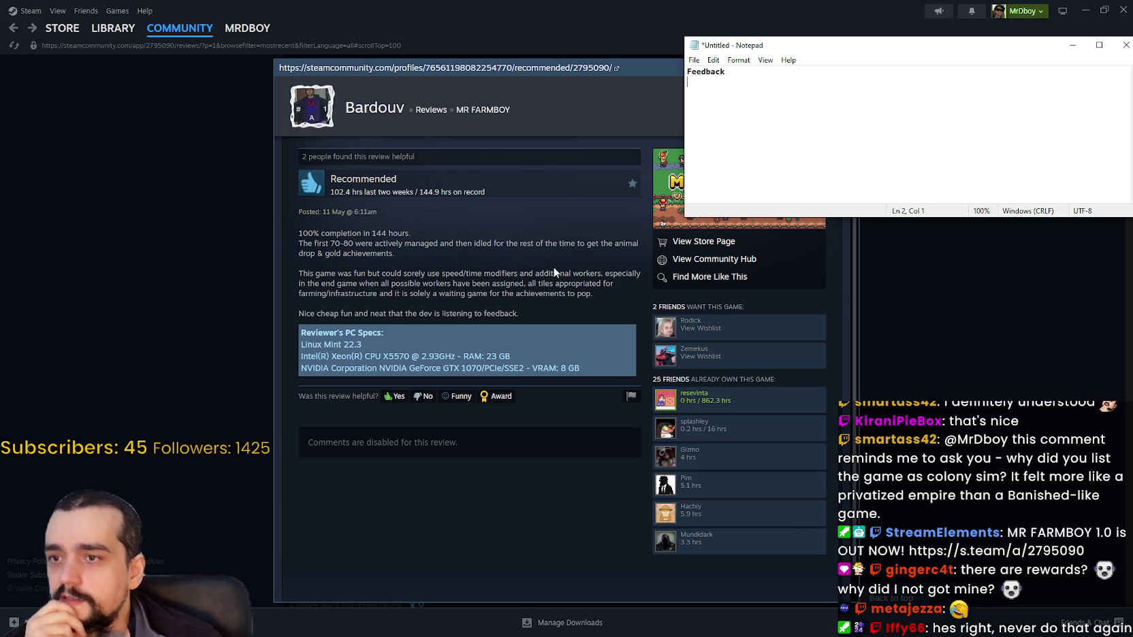
click(554, 269)
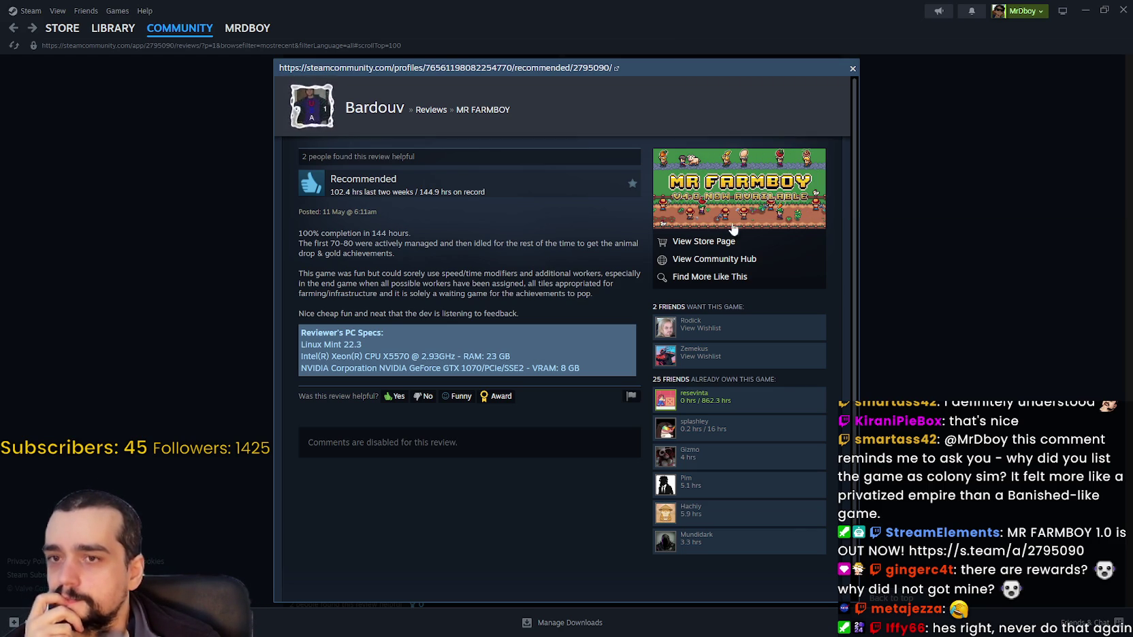
key(alt+Tab)
Step: Add the line 'Endgame Achivements too Grindy.' under Feedback, fixing the stray capital C
key(Return)
text(A)
key(BackSpace)
key(BackSpace)
key(BackSpace)
text(Endgame AChivements too )
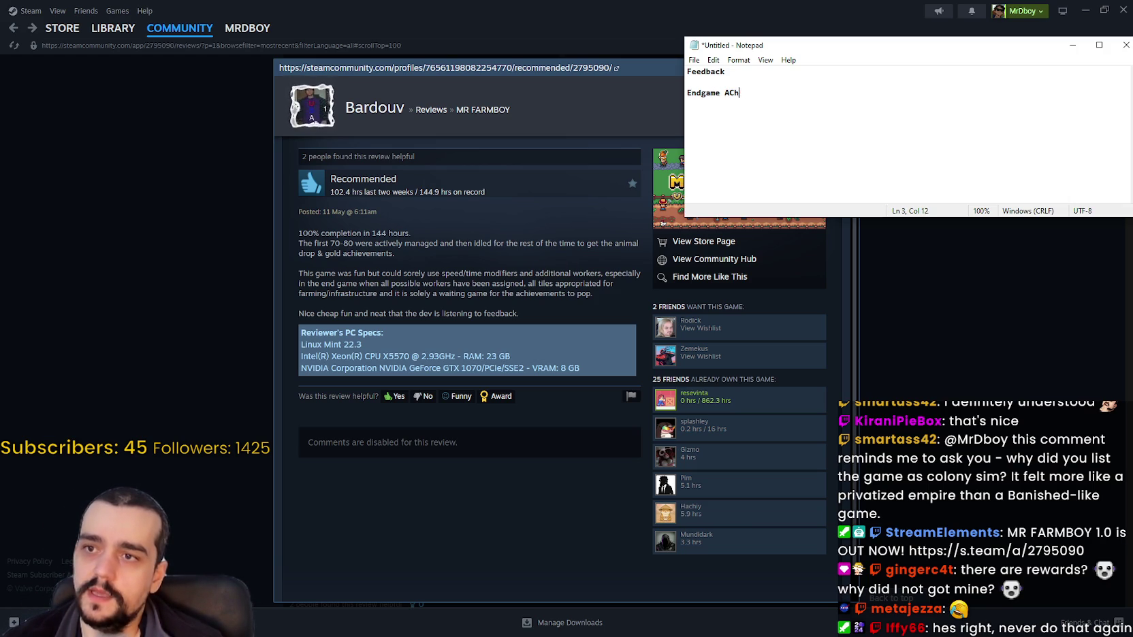
text(Grindty.)
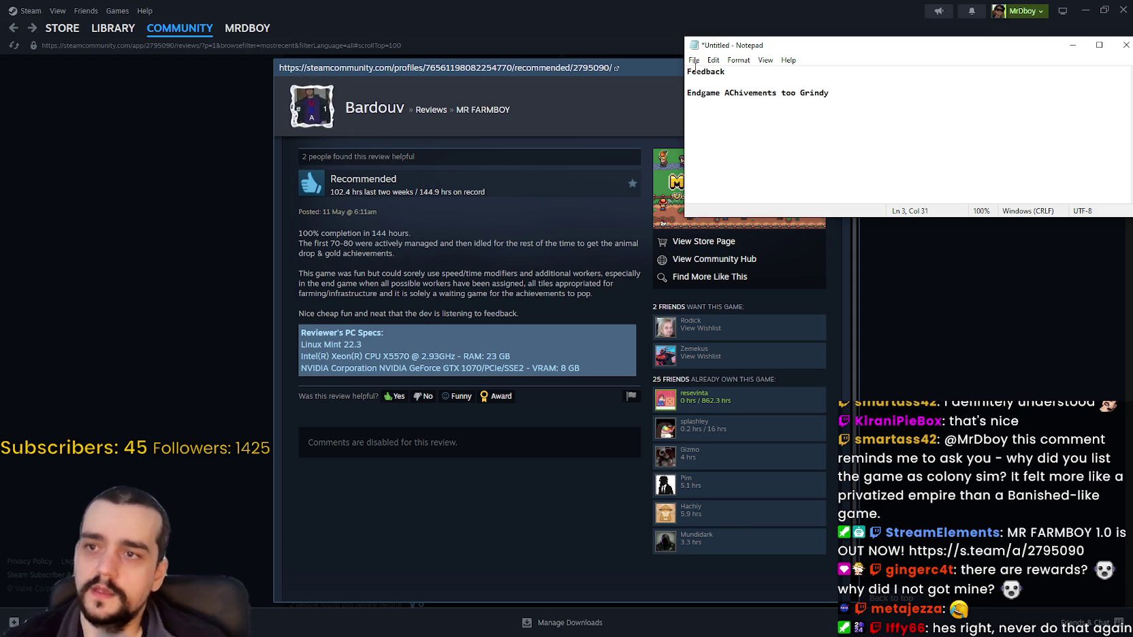
click(730, 93)
text(c)
click(894, 107)
text(.)
key(Return)
click(500, 214)
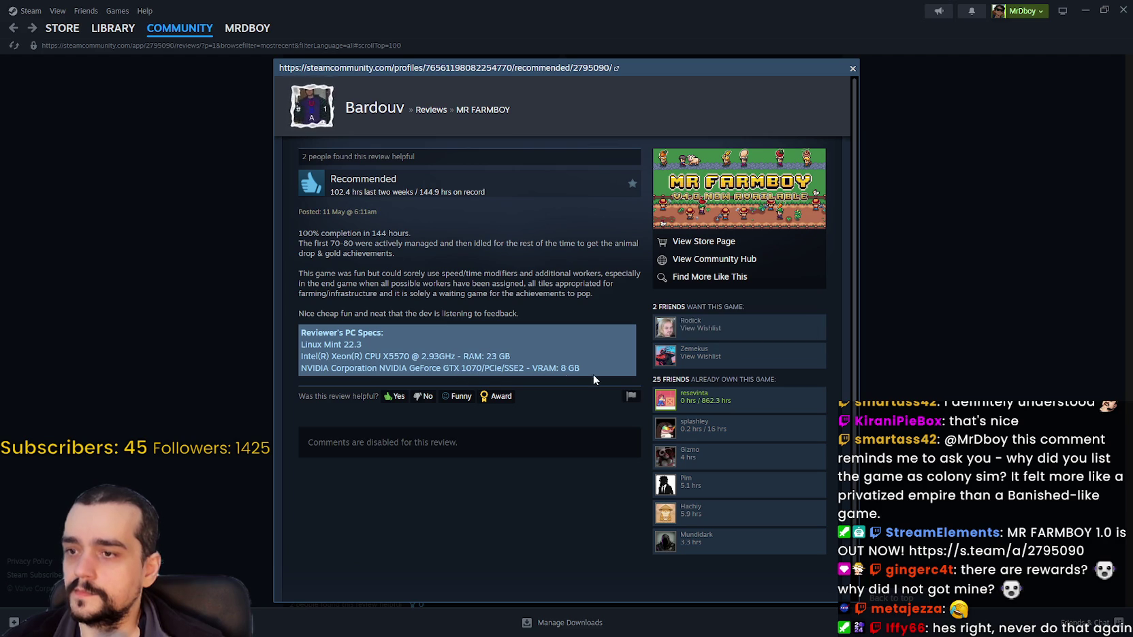
Step: Open the review about the frustrating endgame and read its opening lines
click(937, 355)
scroll(686, 316, down, 2)
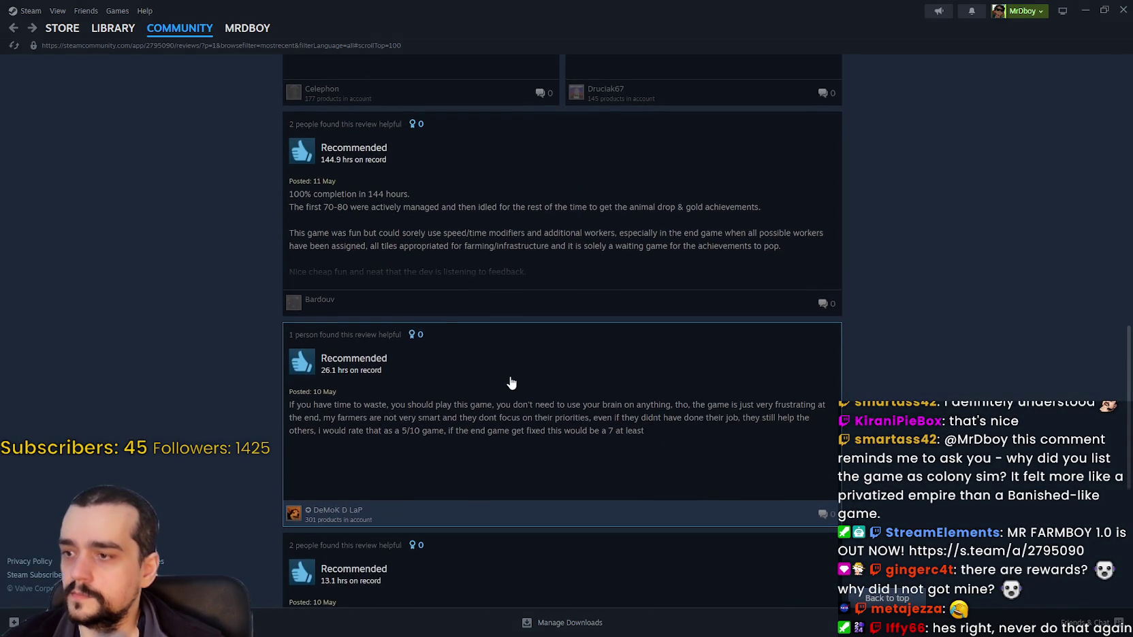
scroll(517, 387, down, 2)
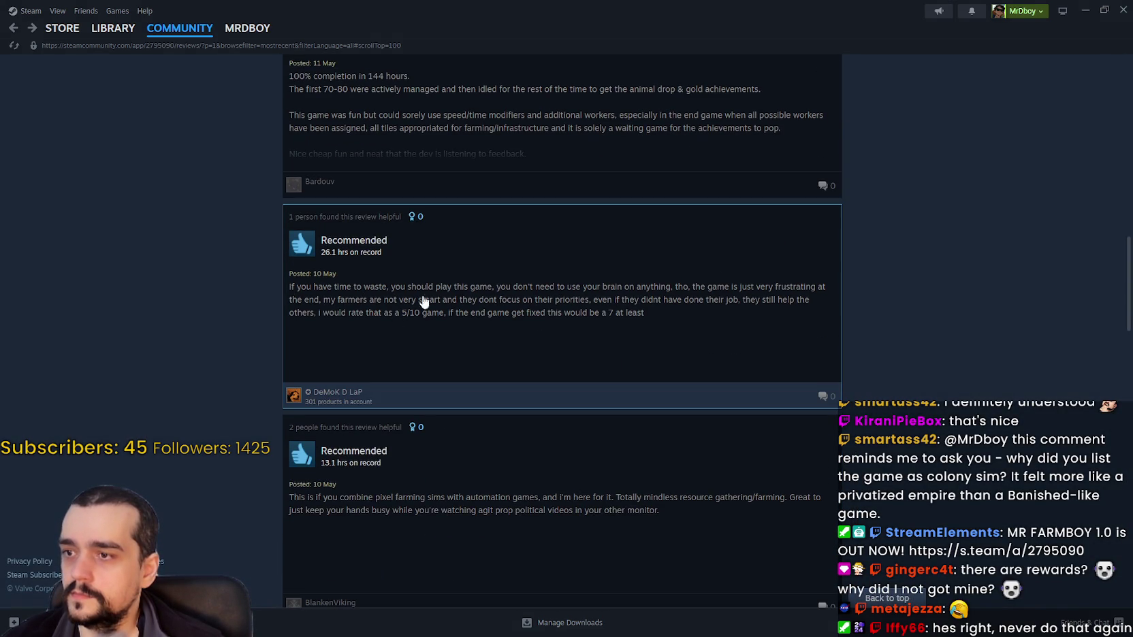
click(528, 299)
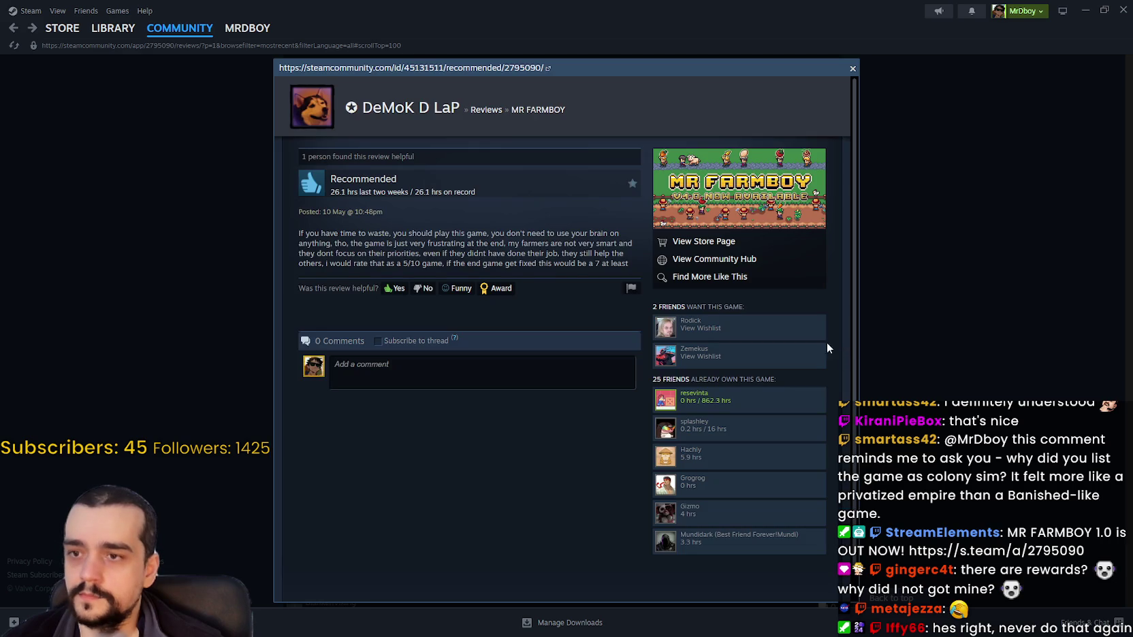
mouse_move(291, 233)
mouse_down()
mouse_move(572, 243)
mouse_move(623, 233)
mouse_move(297, 250)
mouse_move(633, 245)
mouse_move(277, 256)
mouse_move(613, 255)
mouse_move(616, 265)
mouse_up()
click(605, 247)
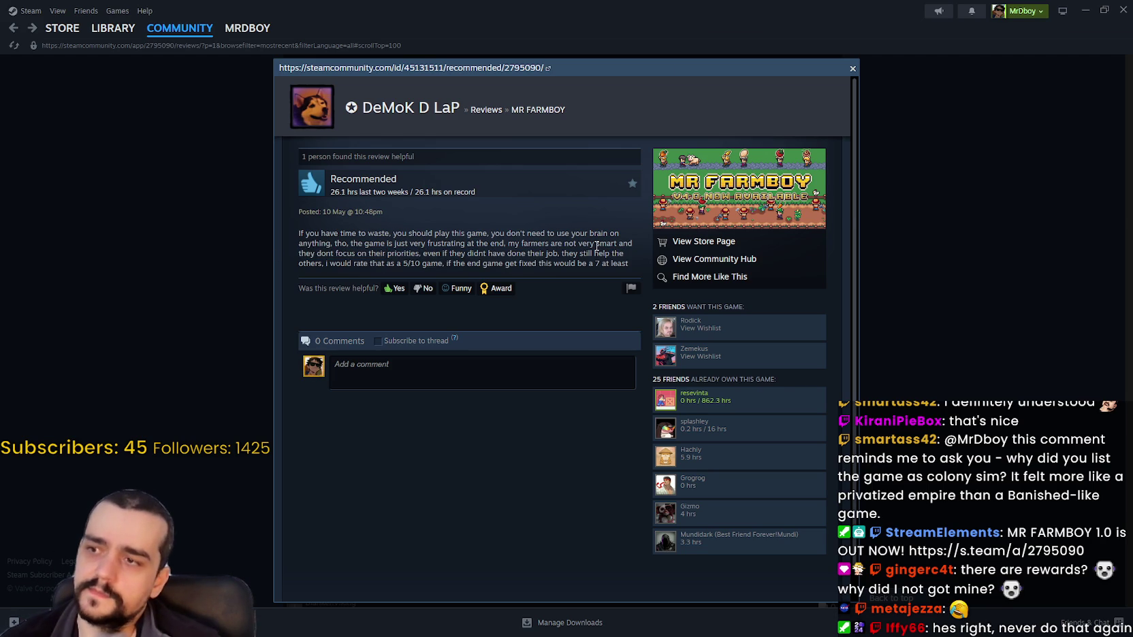
Step: Note in Feedback that Enchanced Tiles have an issue with priorities
key(alt+Tab)
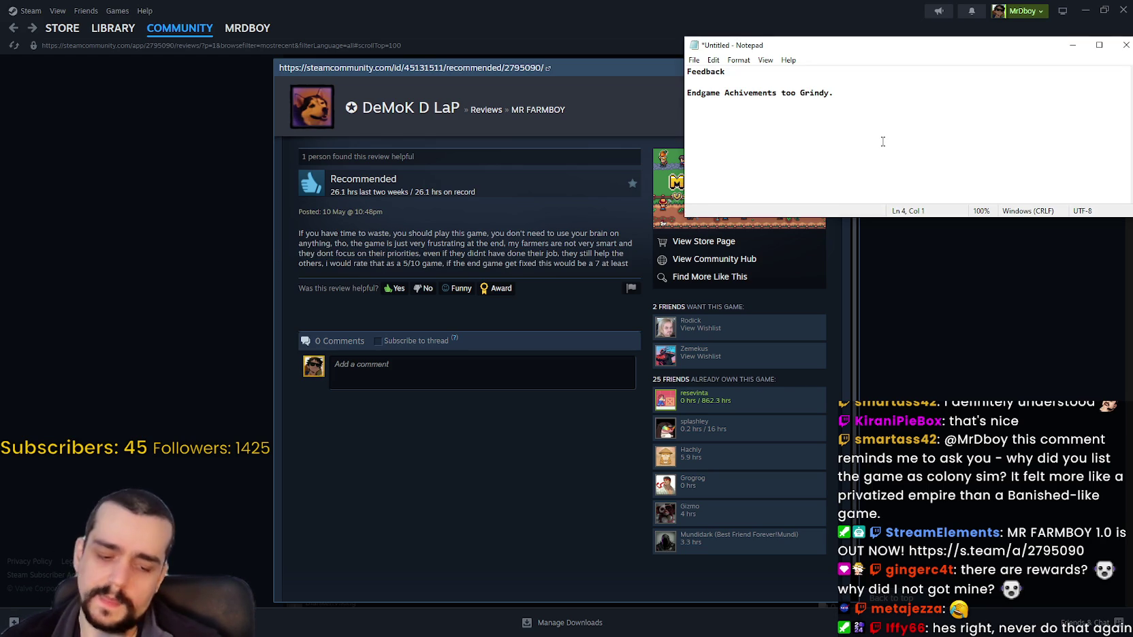
text(Endgame)
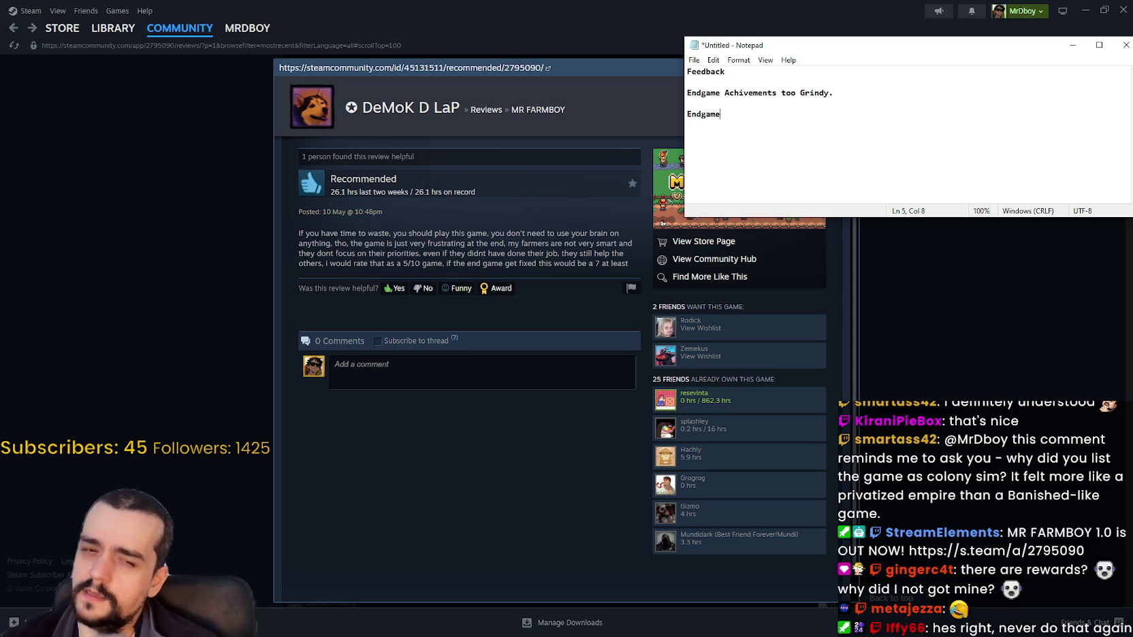
key(BackSpace)
key(BackSpace)
key(BackSpace)
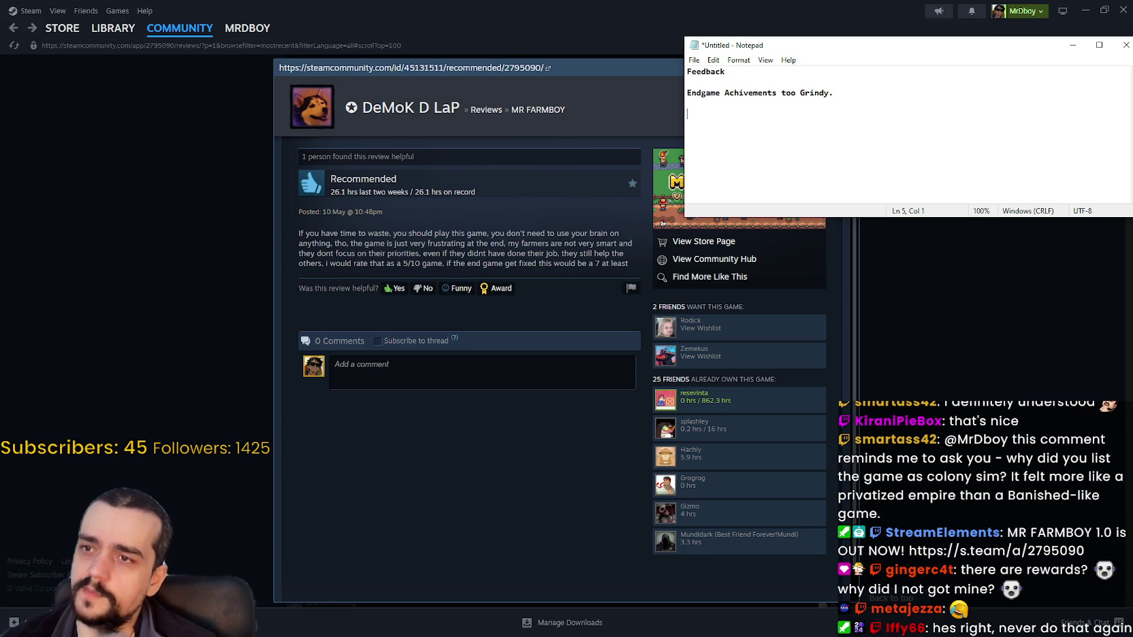
text(Enchance)
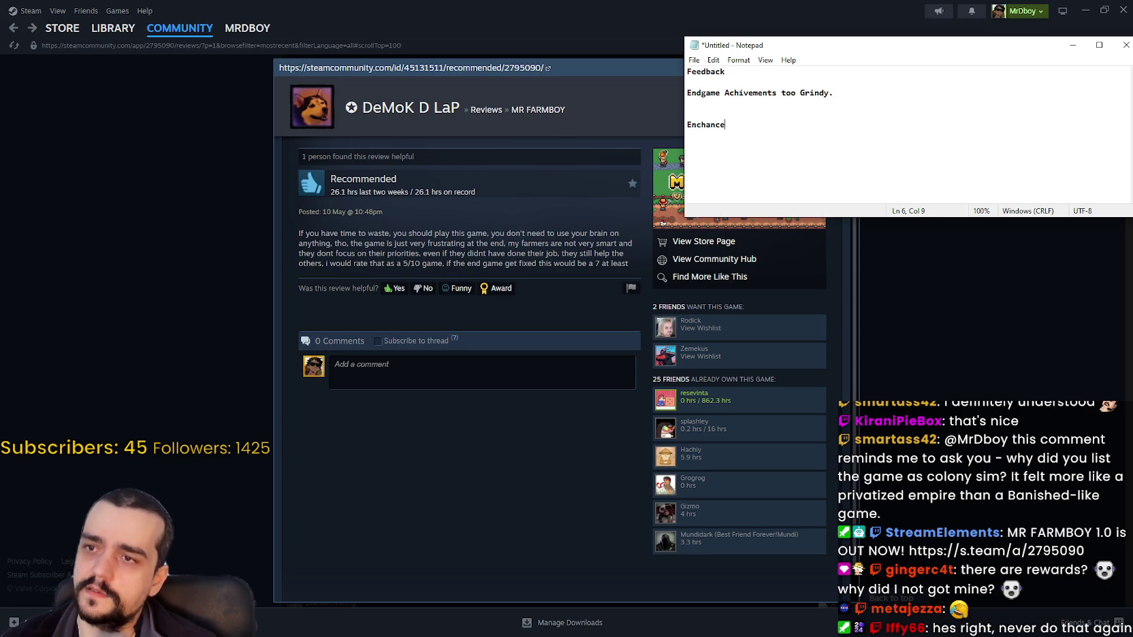
text(d Tiles being )
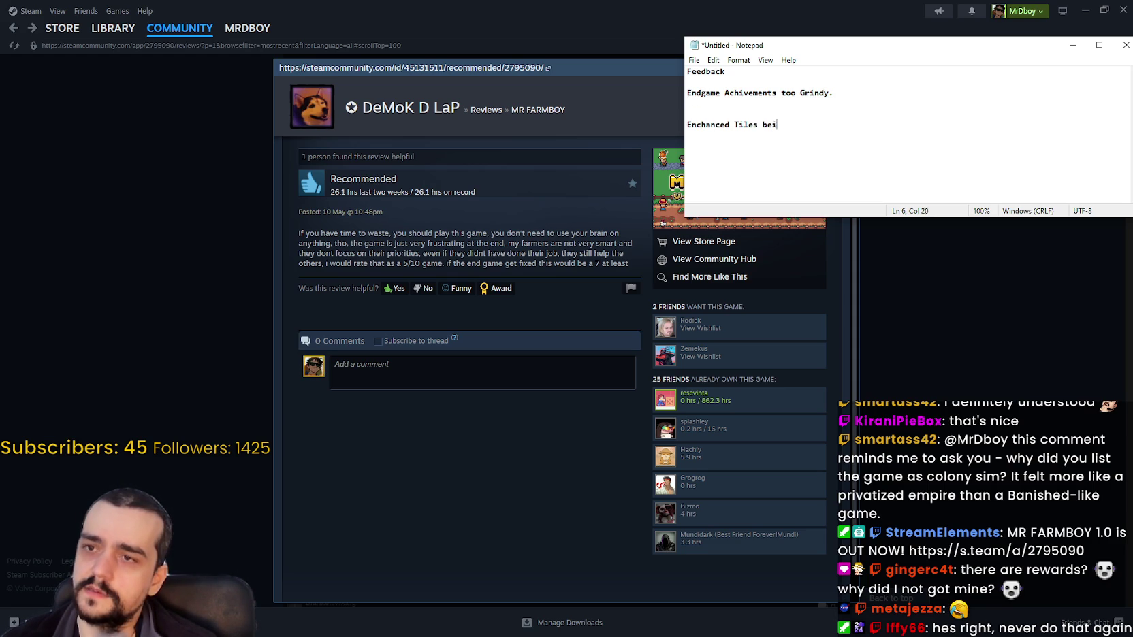
text(an issue wit)
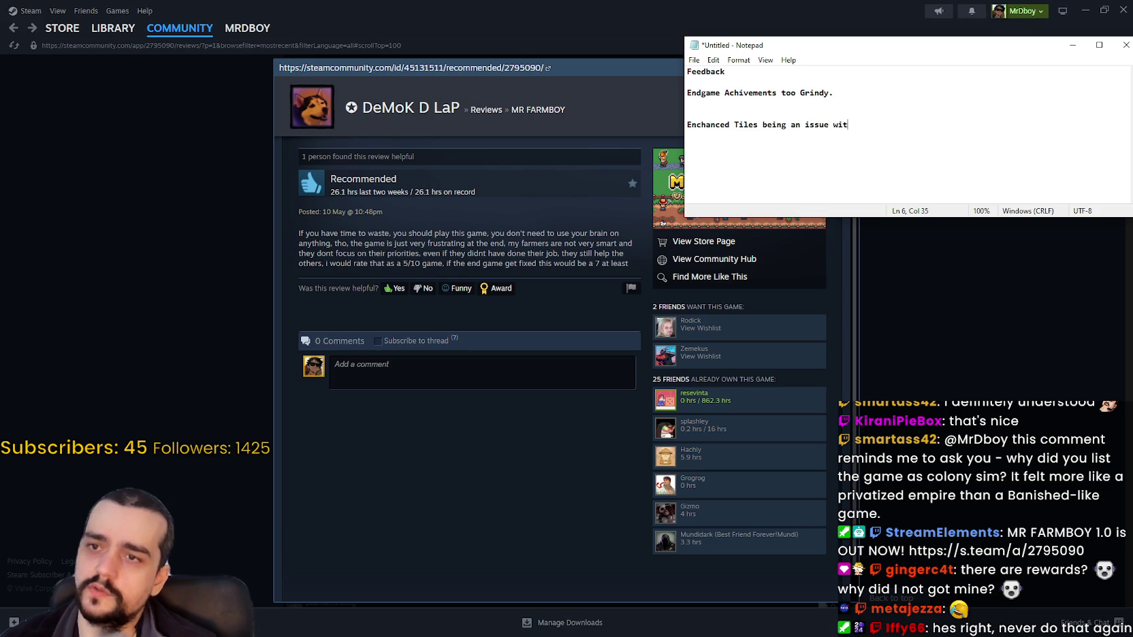
text(h prio)
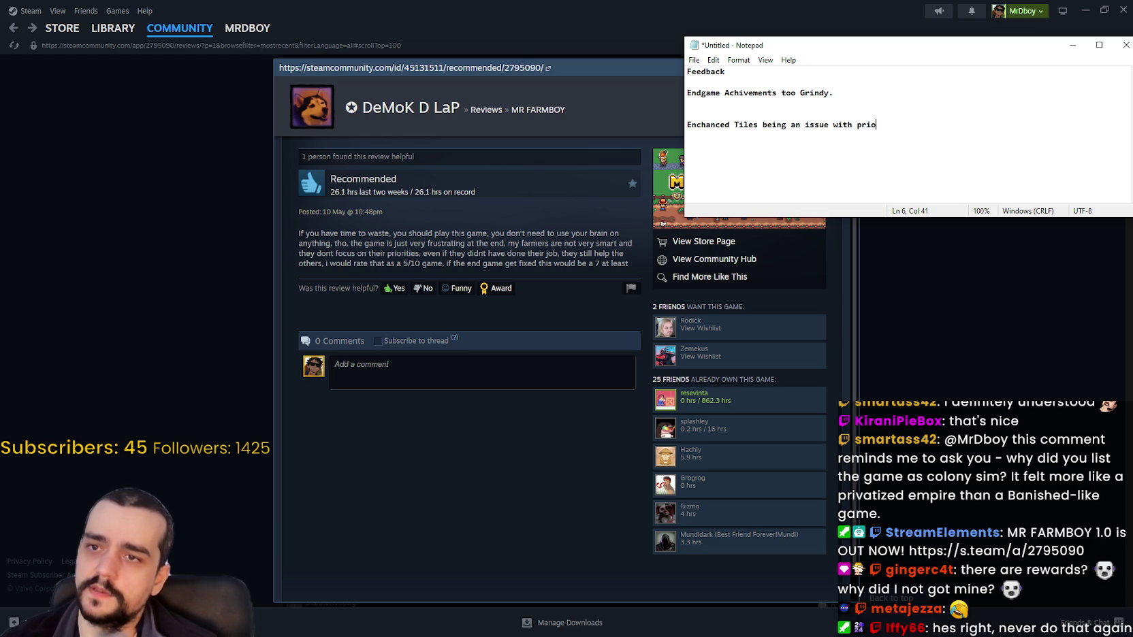
text(prities)
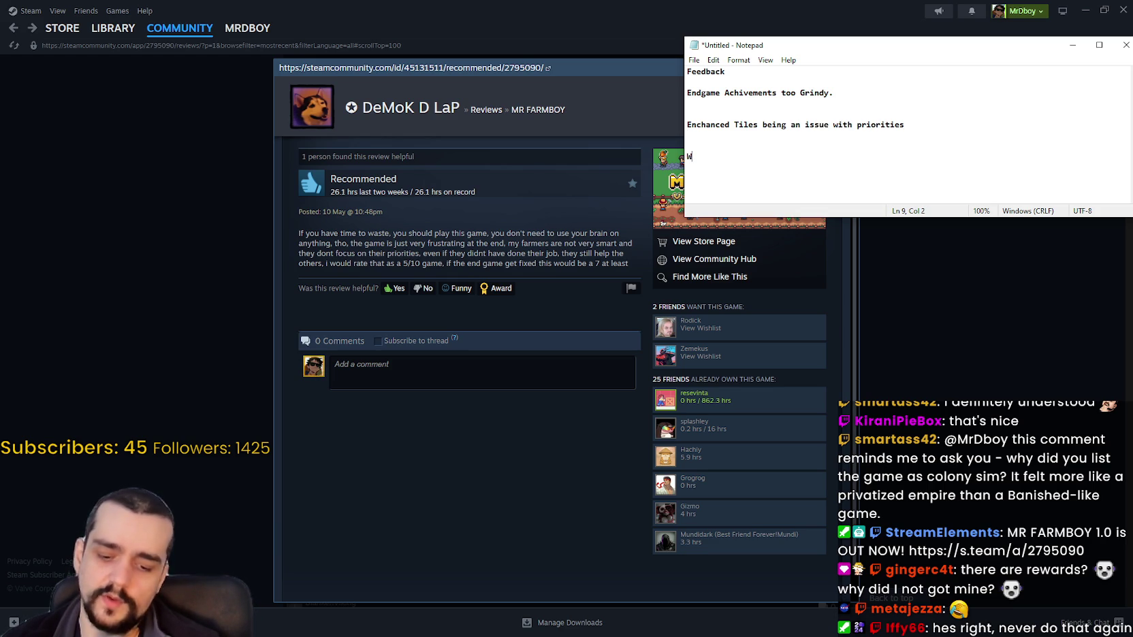
text(hea)
key(BackSpace)
key(BackSpace)
key(BackSpace)
Step: Add wheat placement notes: Normal Wheat top right, Enchanced Wheat bottom left, Enchaned Wheat > Normal Wheat
text(ormal )
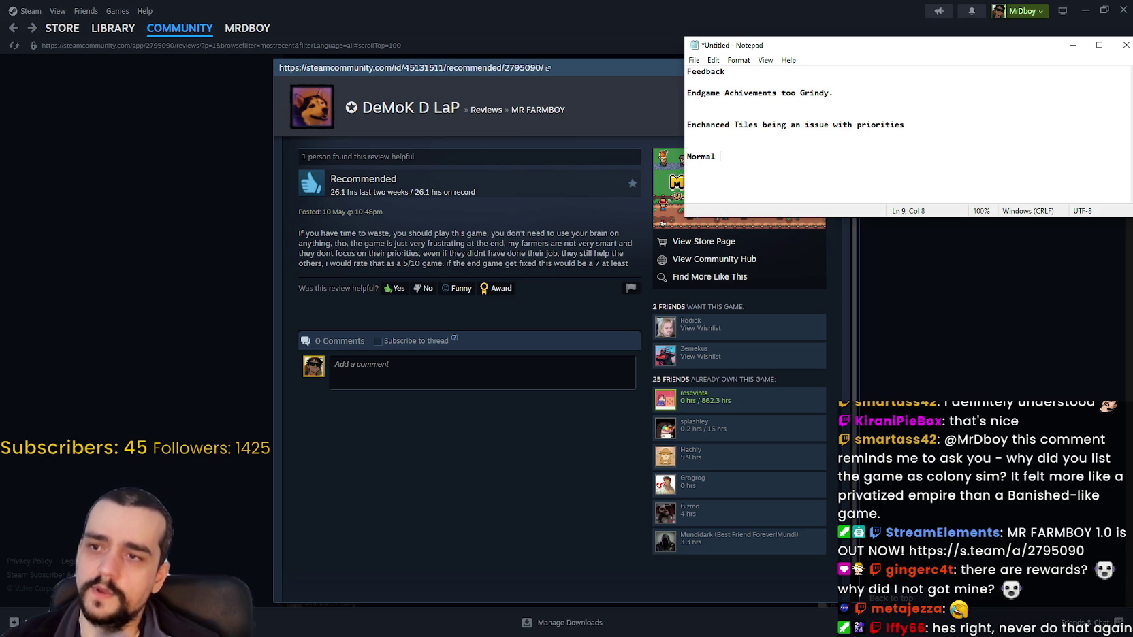
text(Wheat)
key(BackSpace)
text(top Right  )
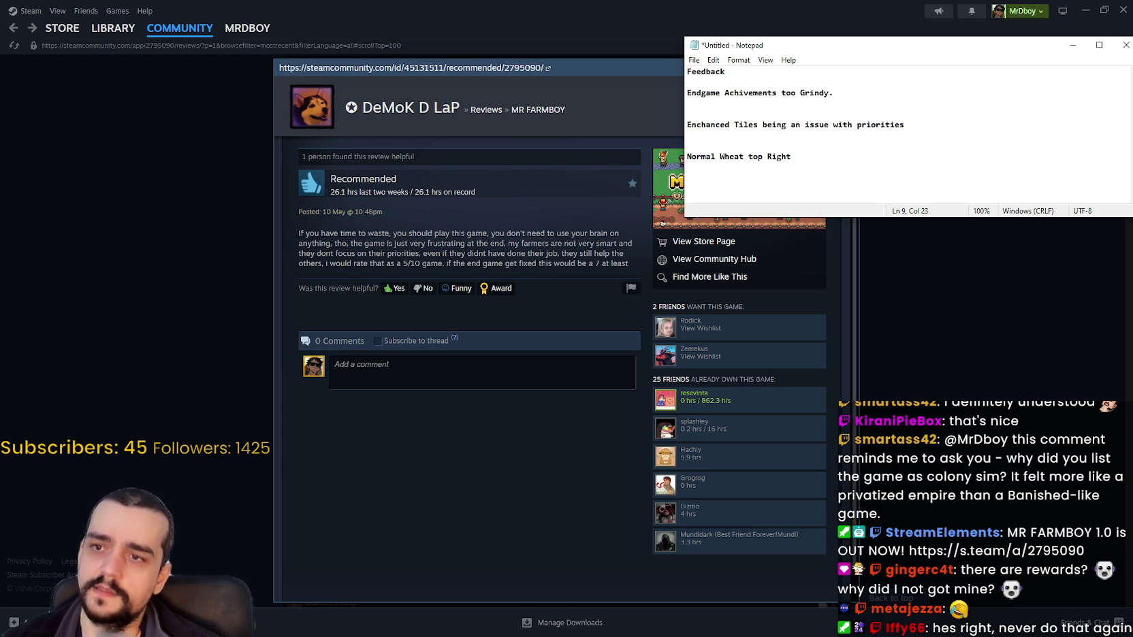
text(Enc)
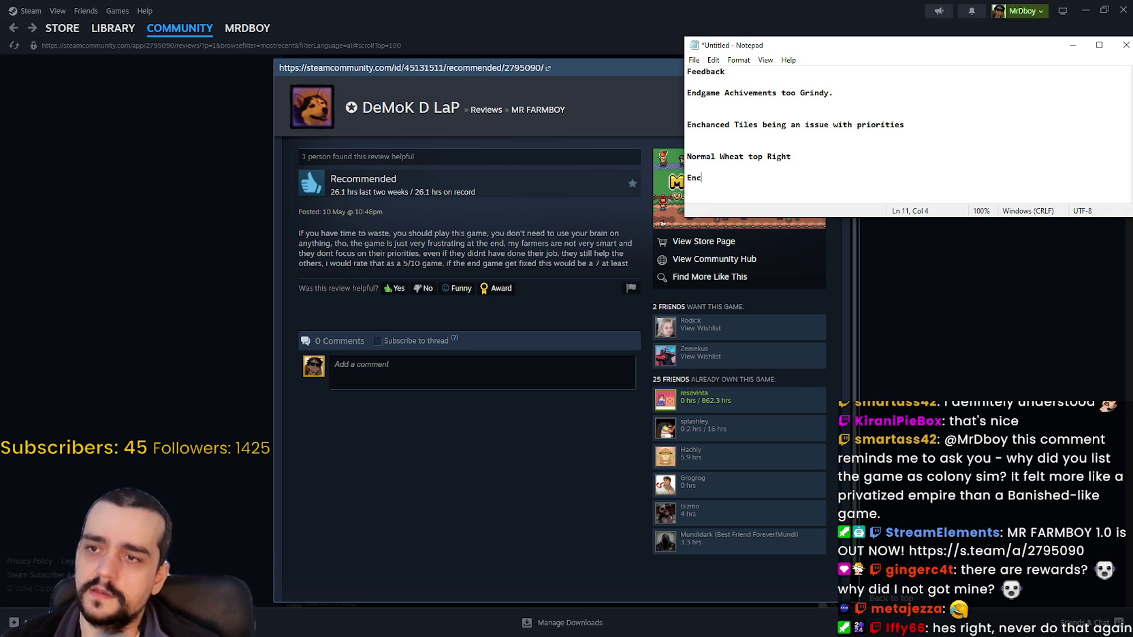
text(hanced Wheat bottom left)
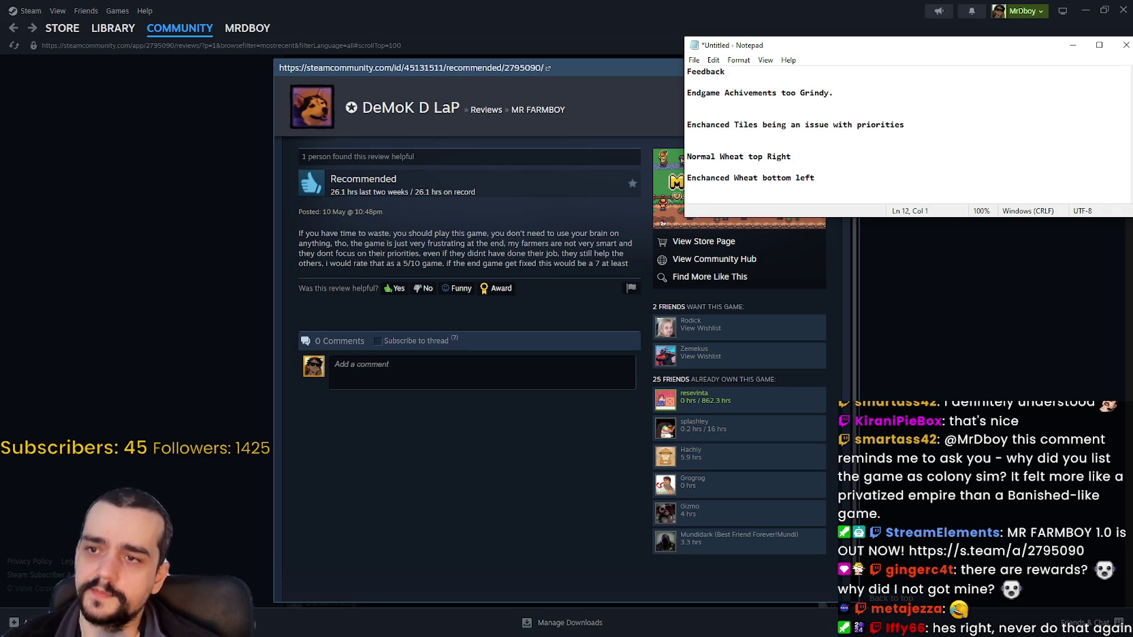
key(Return)
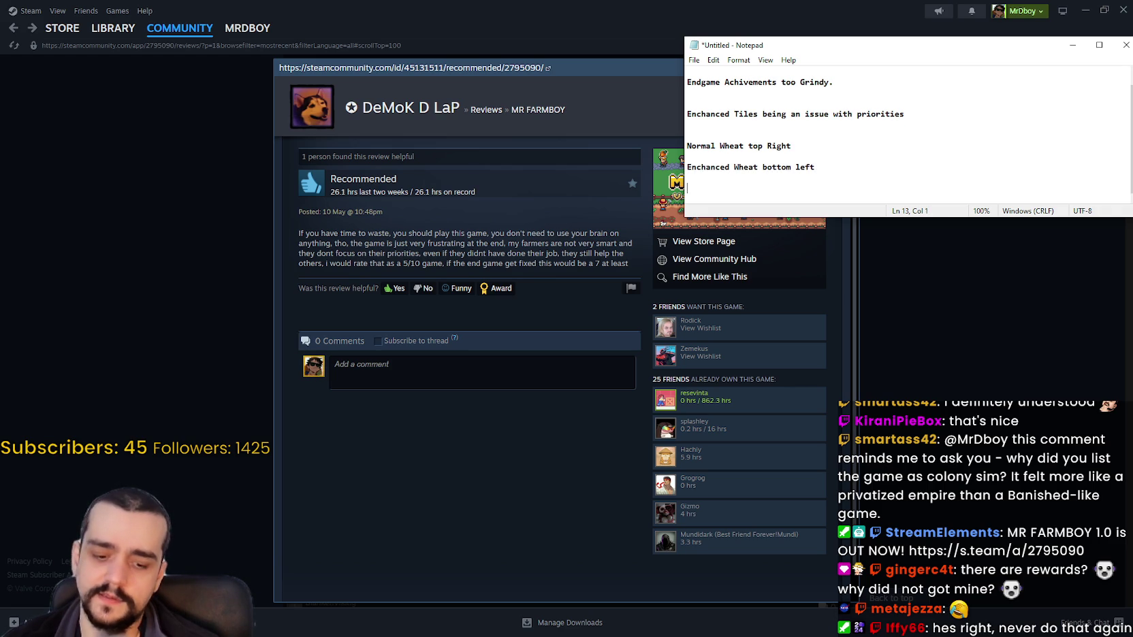
text(Echanced Wheat > N)
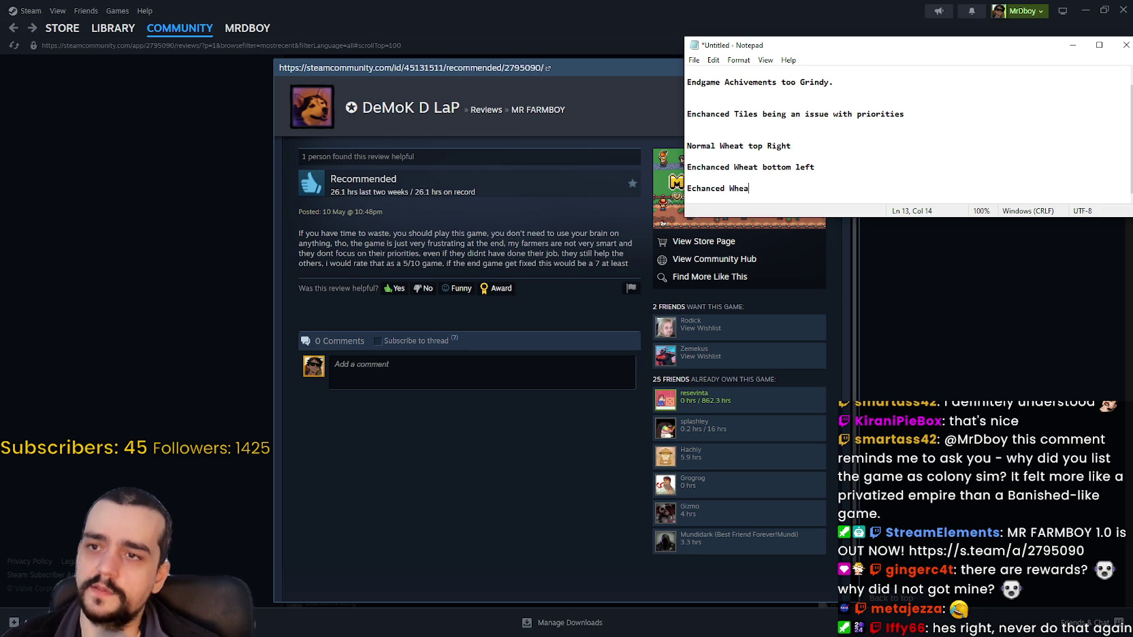
text(ormal Wheat.)
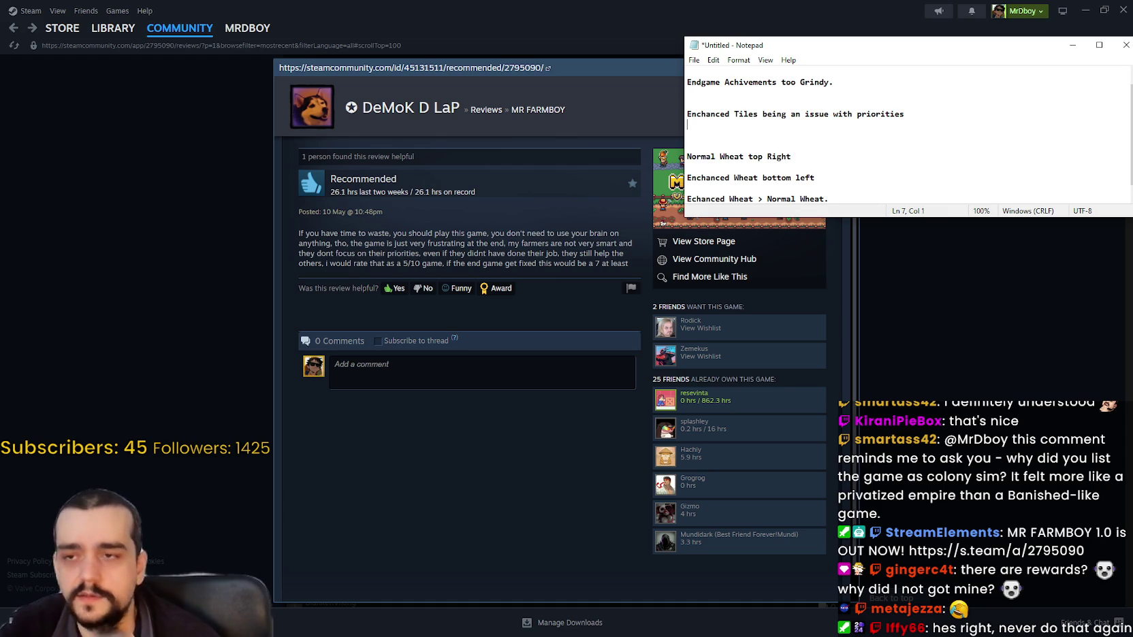
scroll(956, 118, down, 1)
click(930, 115)
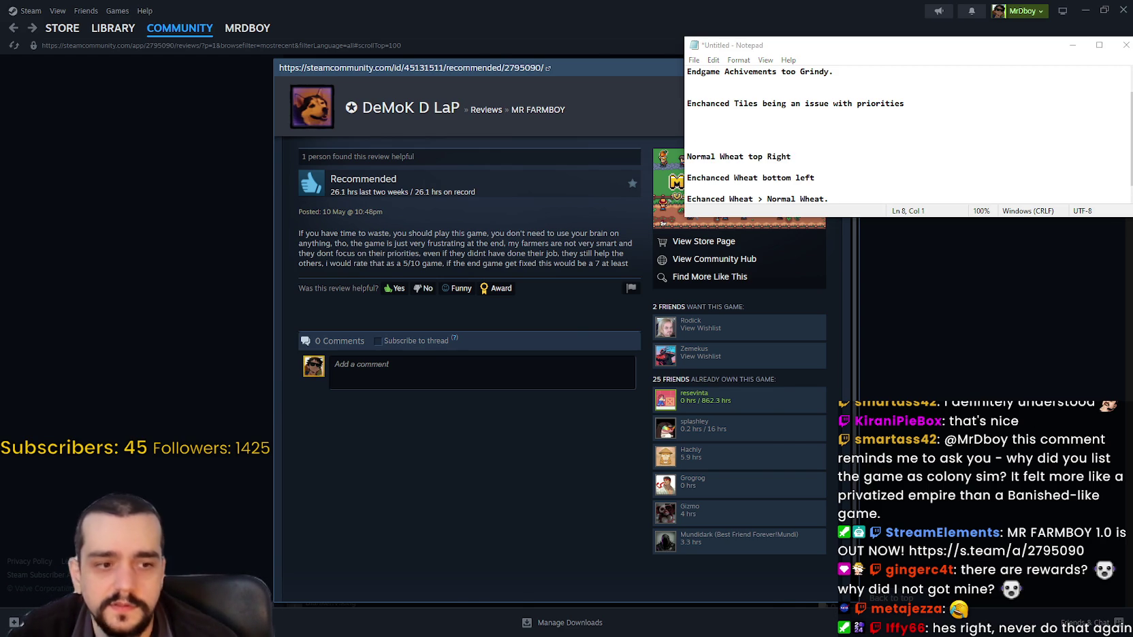
key(alt+Tab)
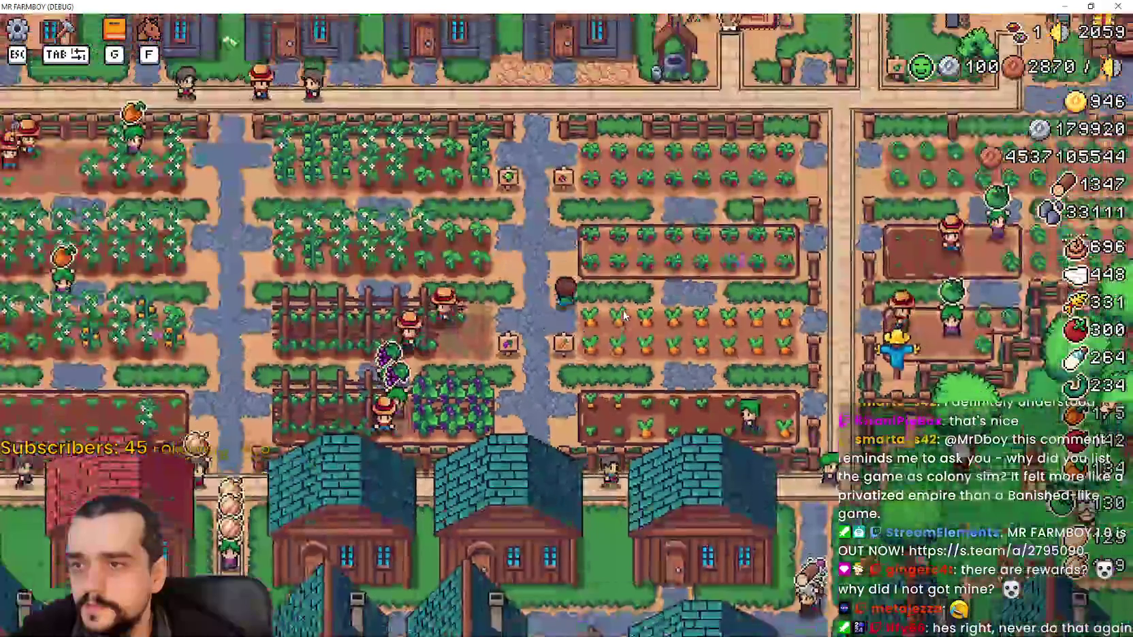
Step: Inspect a house's workers and item priorities in the game
click(609, 294)
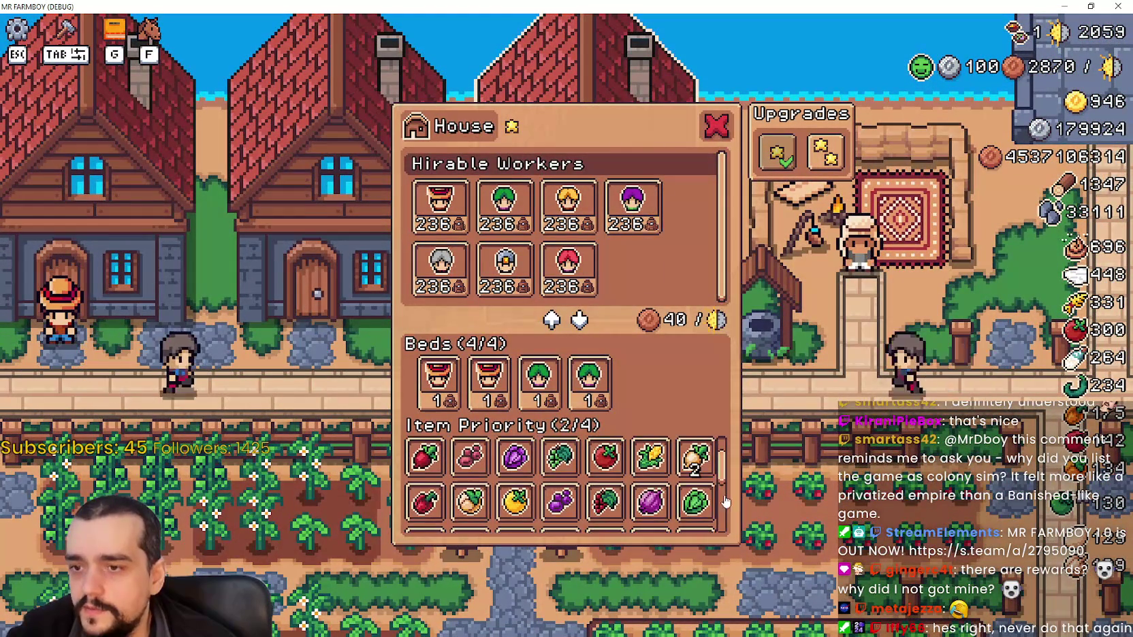
scroll(723, 502, down, 3)
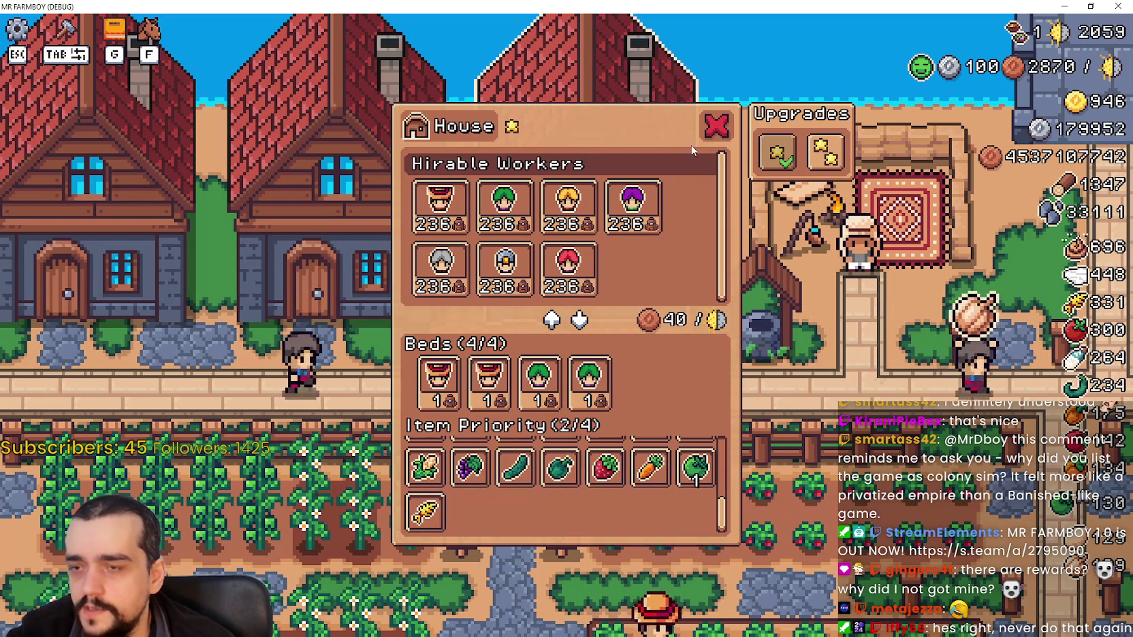
click(715, 125)
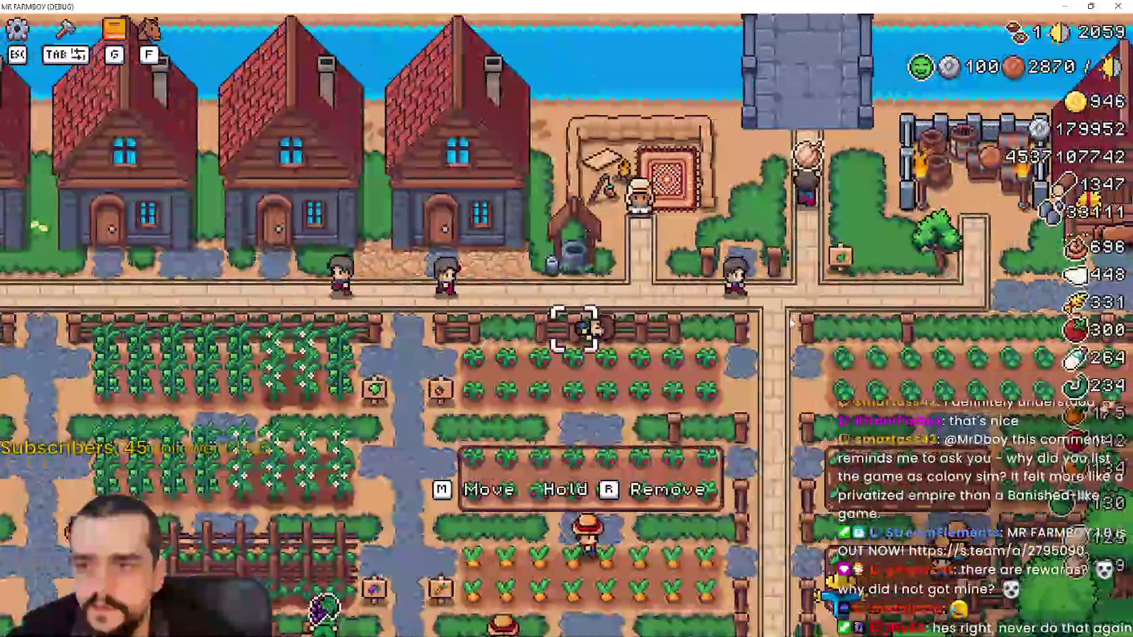
key(s)
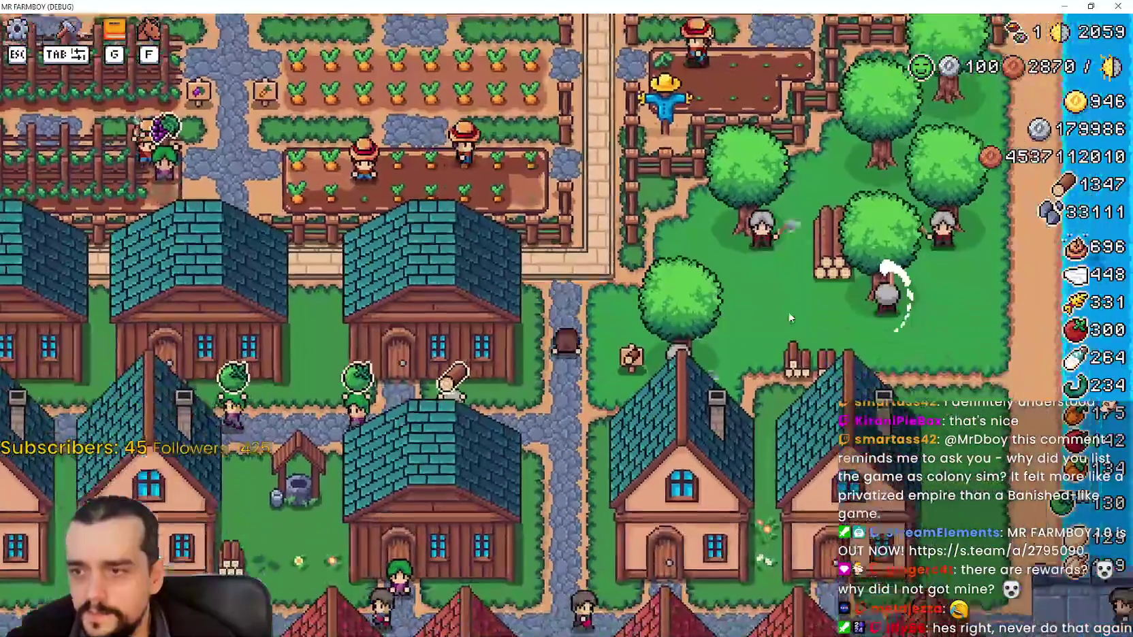
Step: Check the warehouse stock, then bring the Feedback note back over the game
click(776, 290)
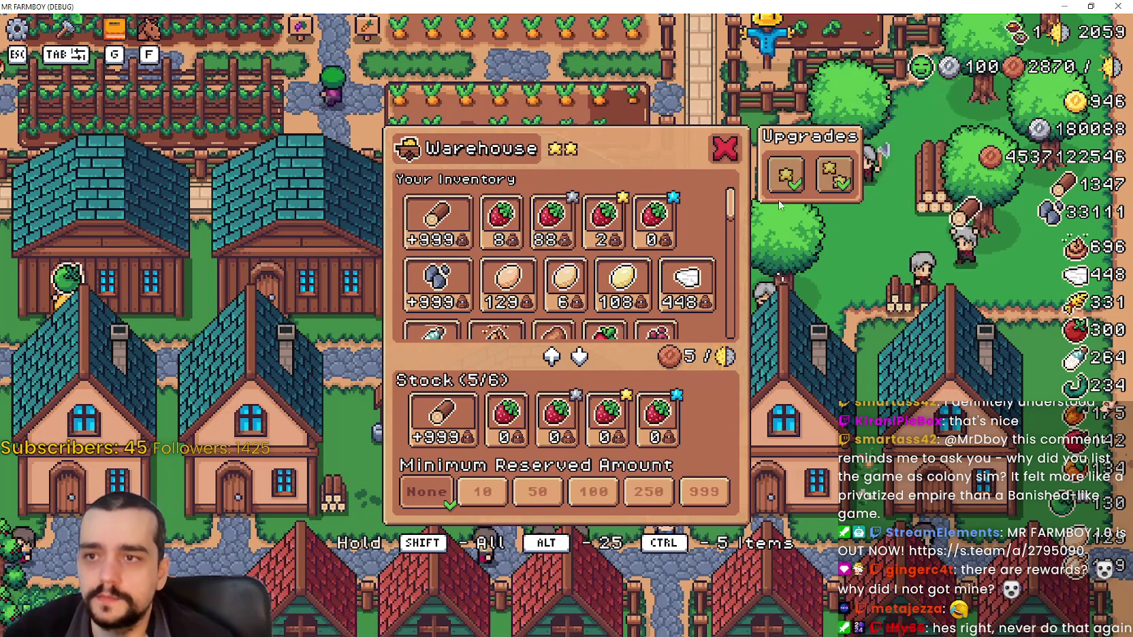
key(Escape)
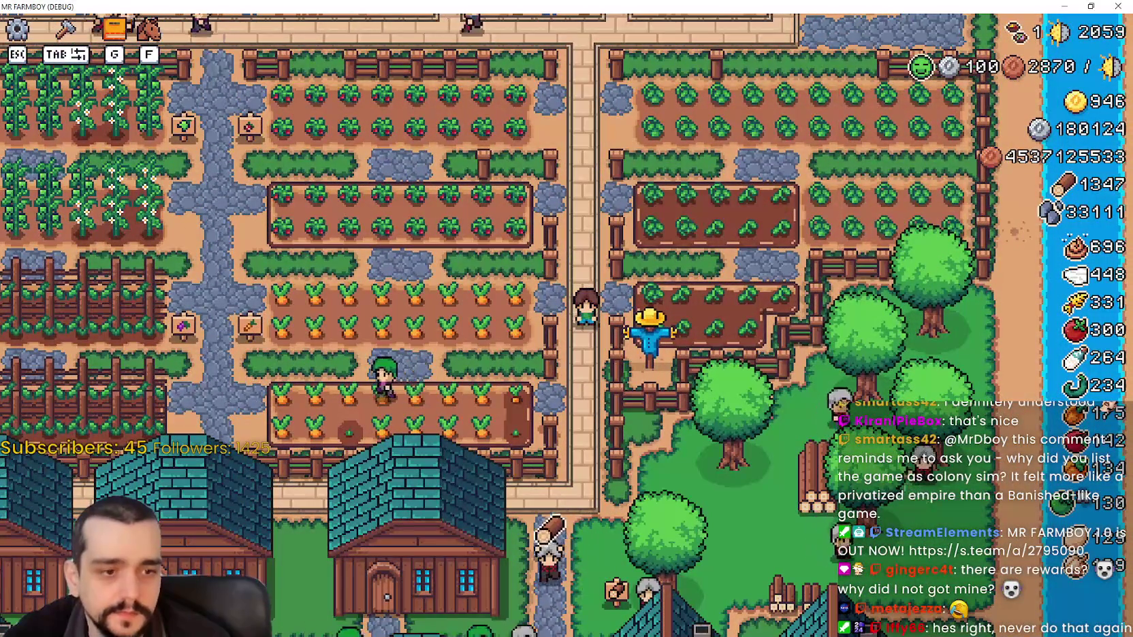
key(alt+Tab)
click(933, 105)
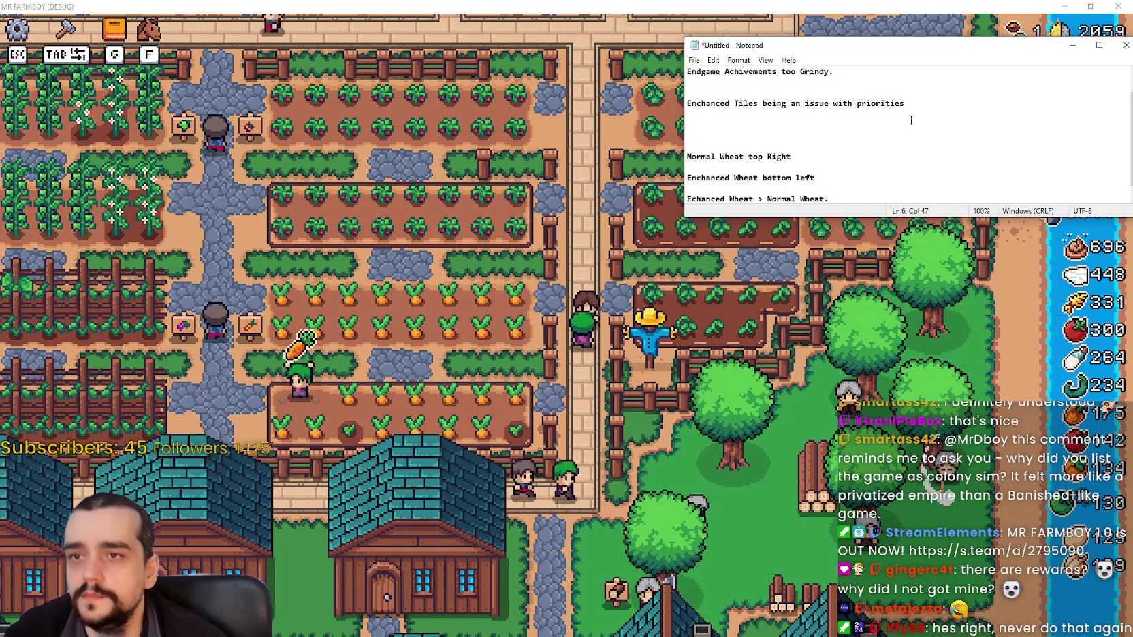
Step: Add 'Remove the Enchanced Crops from Normal Crops for priority' and 'Make its own Priority' below the priorities line
key(Return)
text(Re)
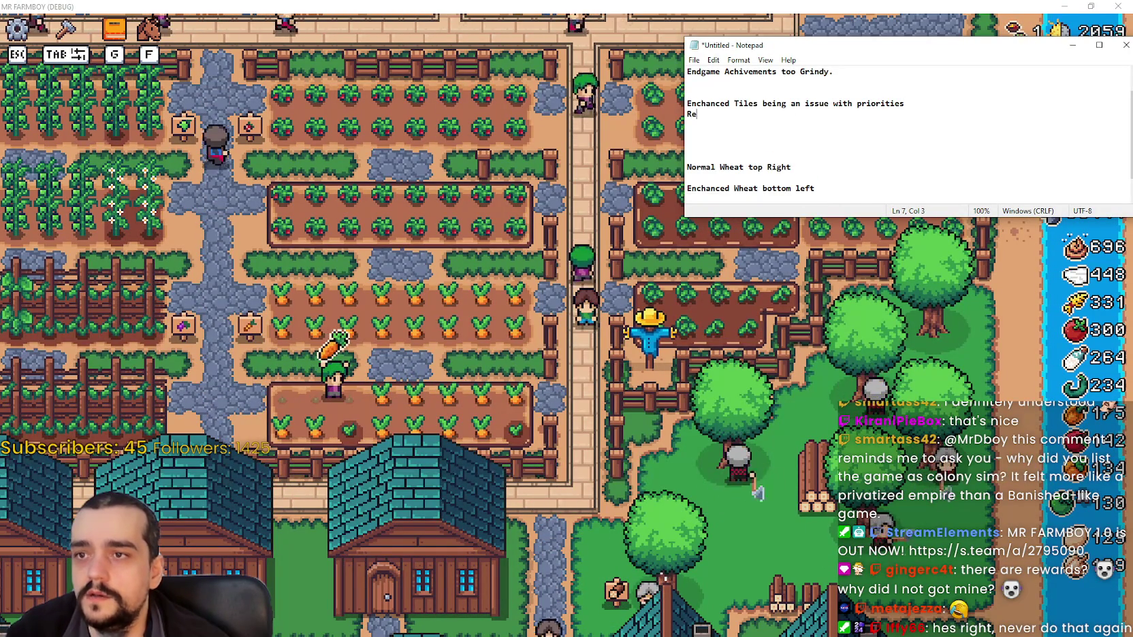
text(move the)
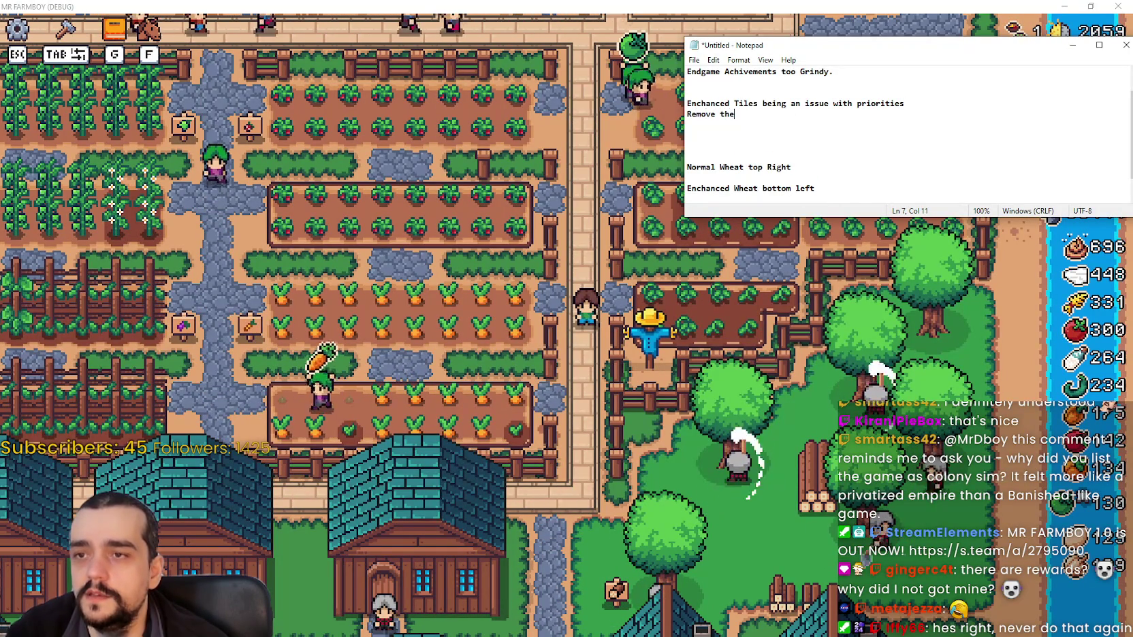
text( Enchanced )
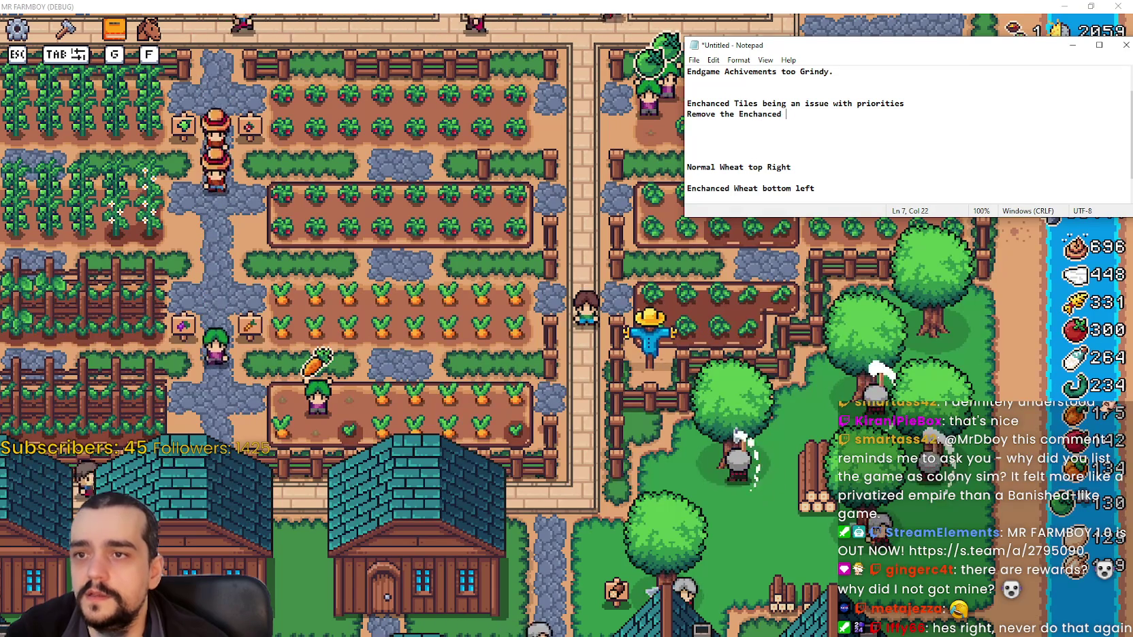
text(Crops from Normal Crops wh)
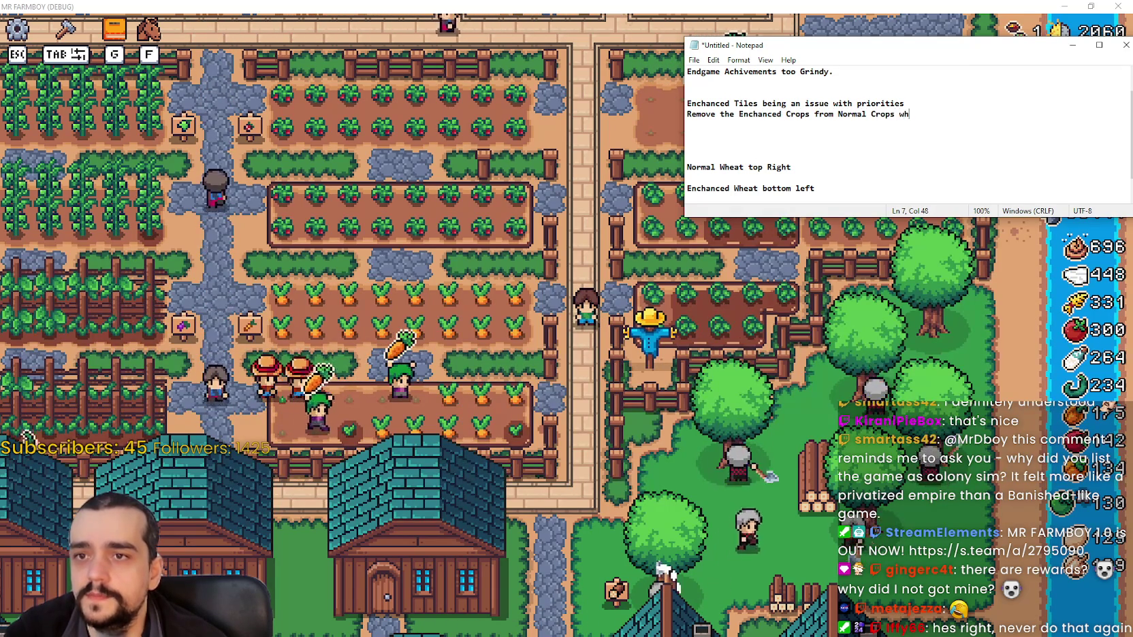
key(BackSpace)
key(BackSpace)
text(fo)
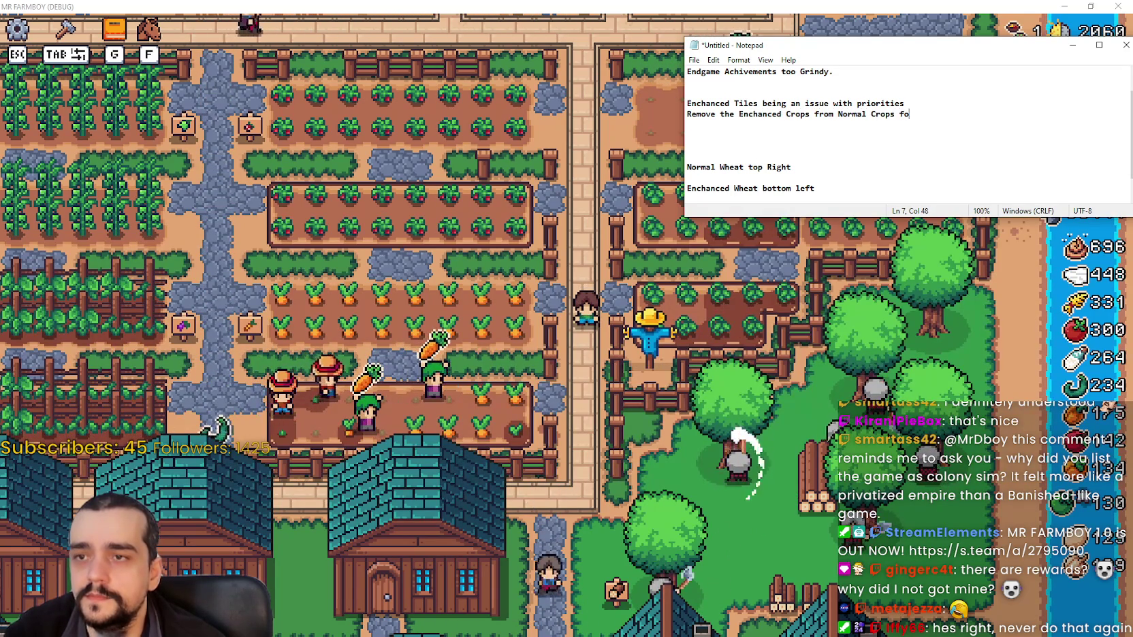
text(r priority)
key(Return)
text(Mak)
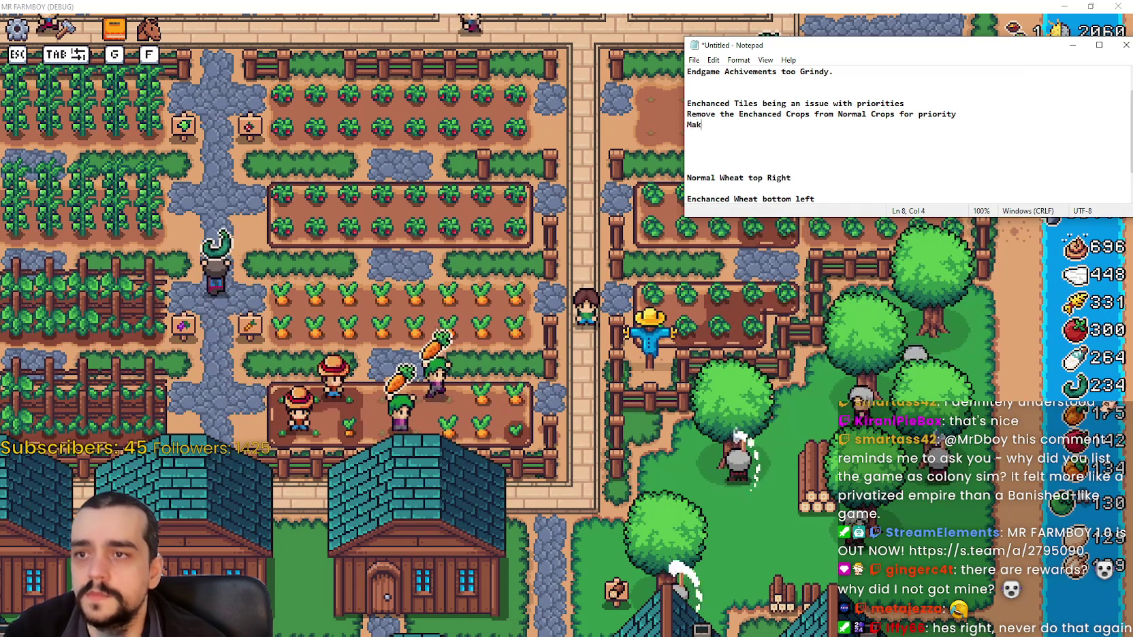
text(e its own Priority)
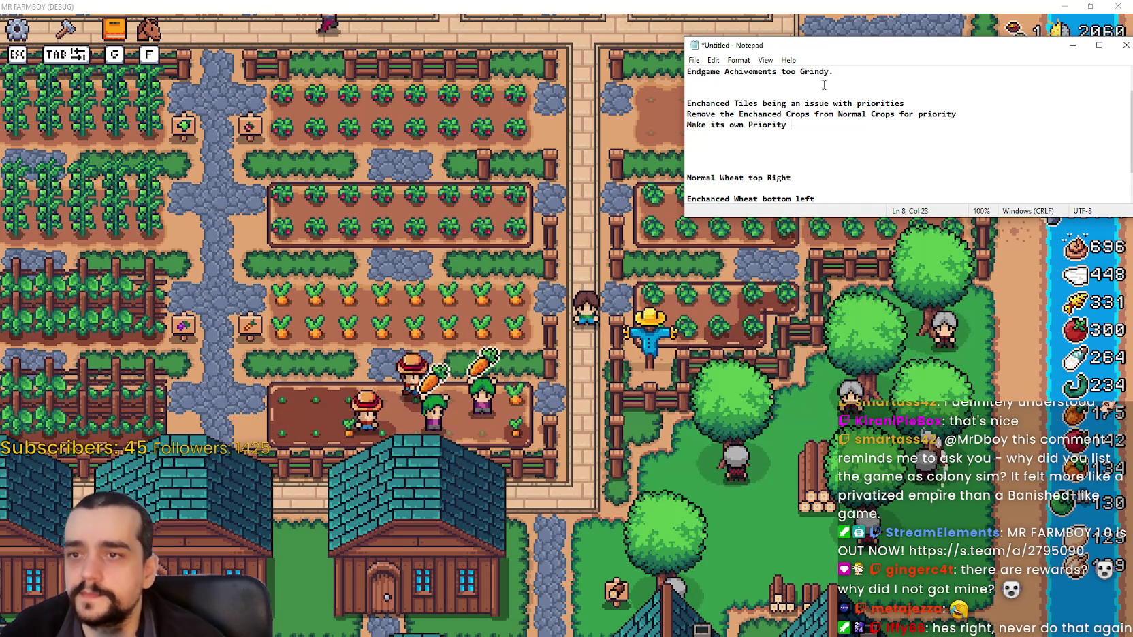
click(610, 213)
Step: Open the third house's panel and scroll through its workers, beds and Item Priority grid
key(w)
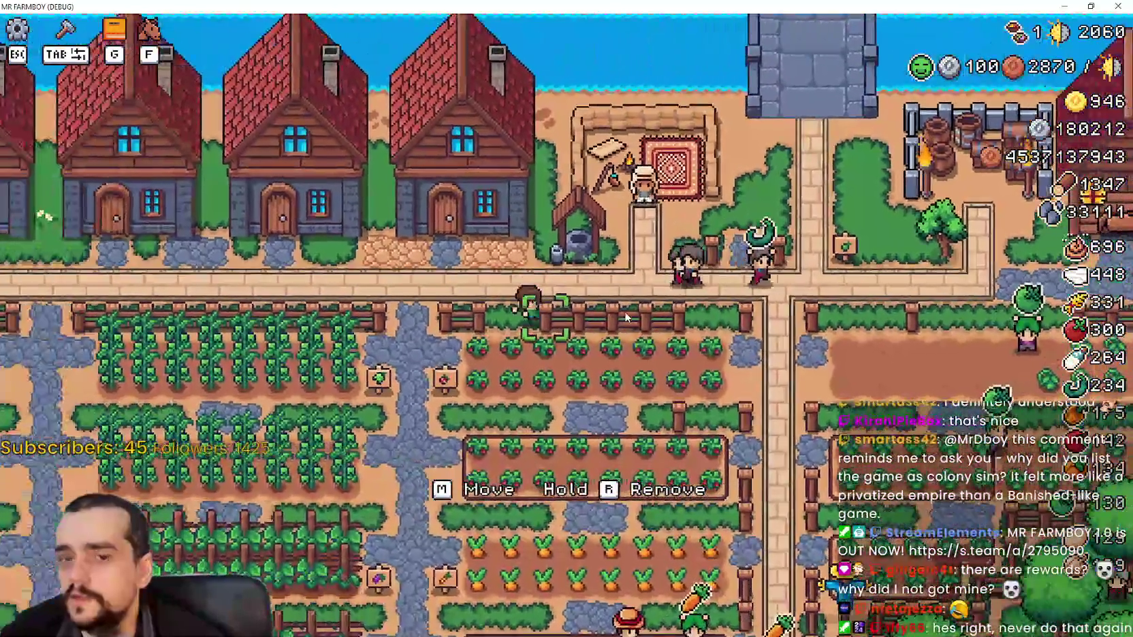
click(463, 170)
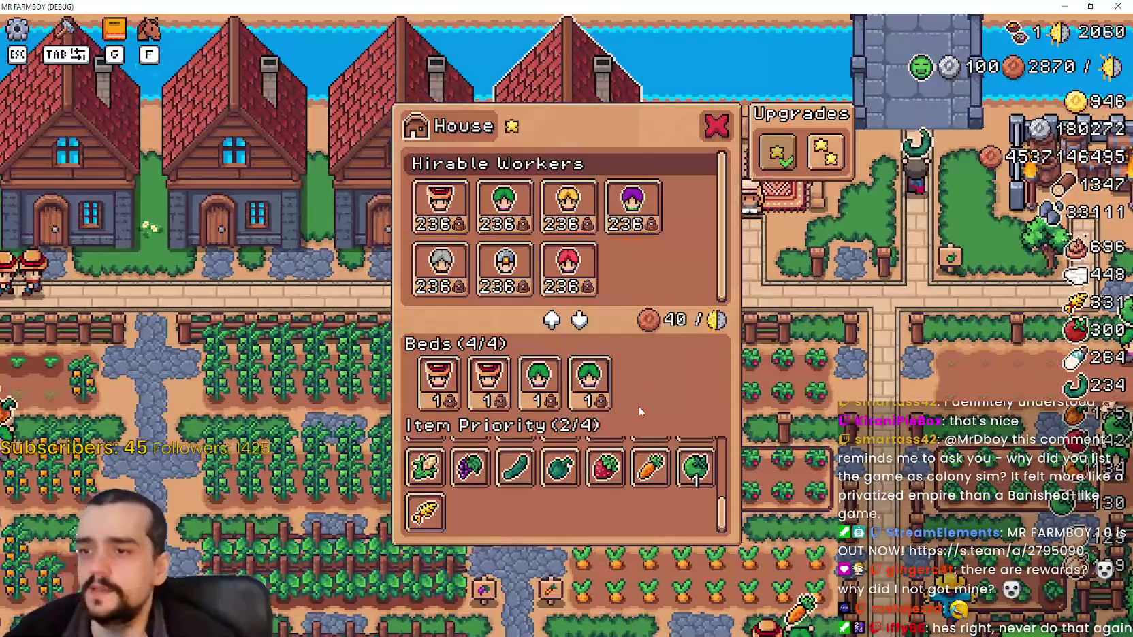
scroll(733, 449, up, 5)
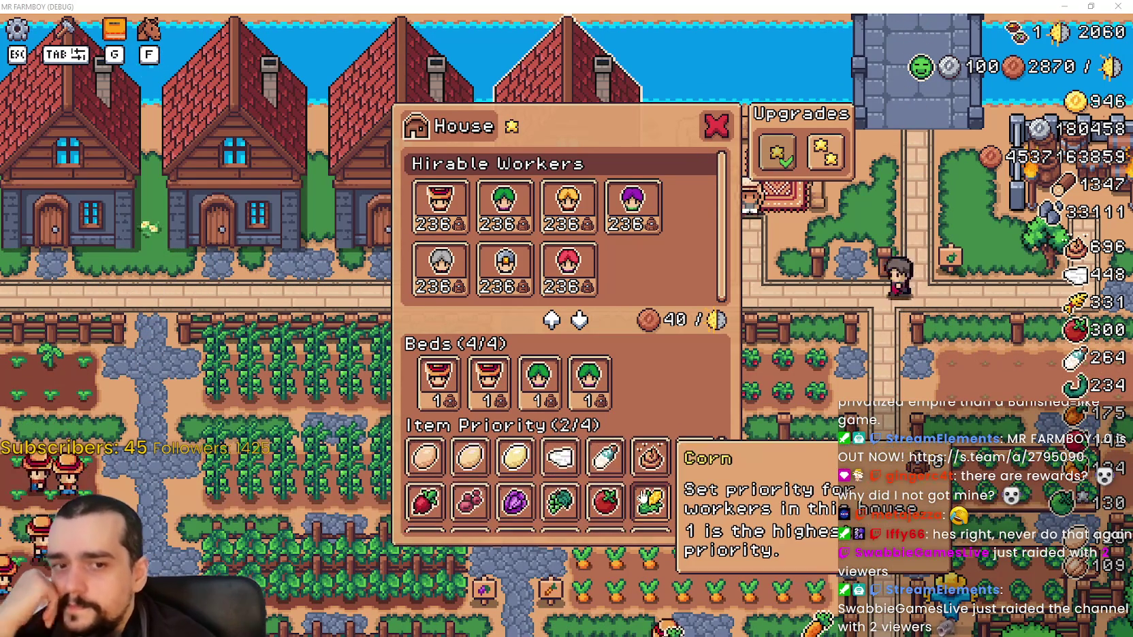
scroll(640, 502, down, 5)
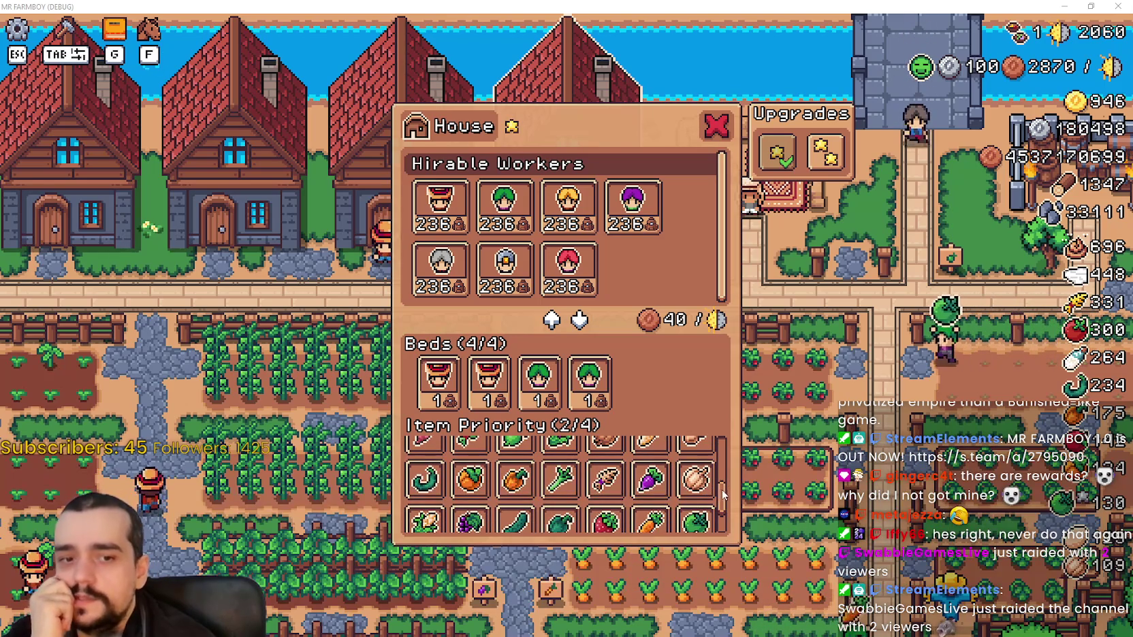
scroll(723, 495, down, 2)
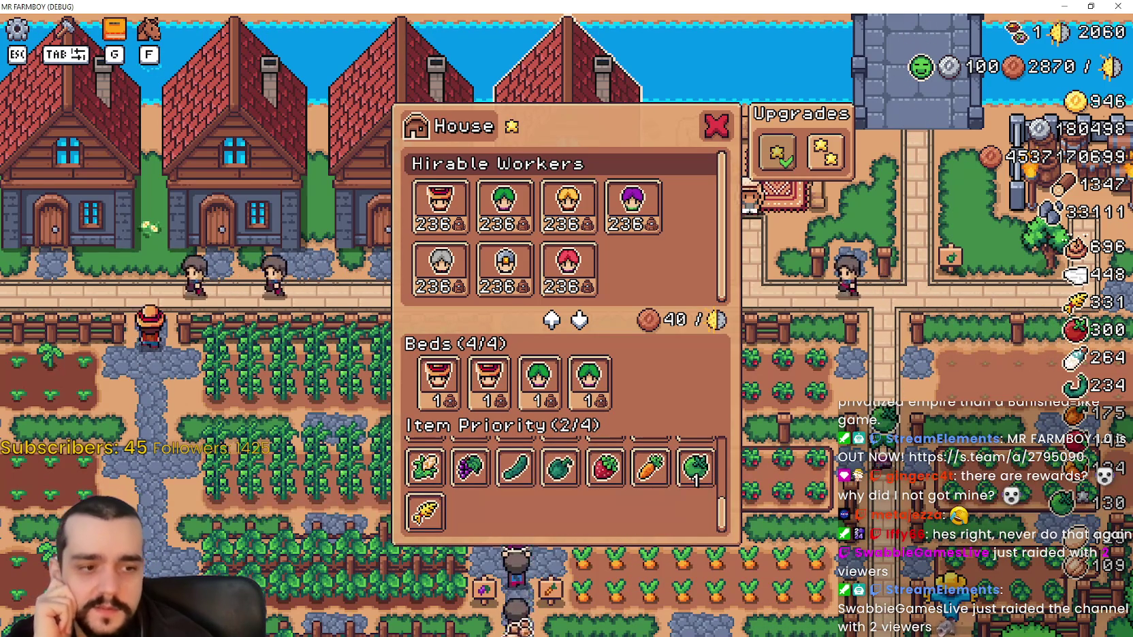
key(alt+Tab)
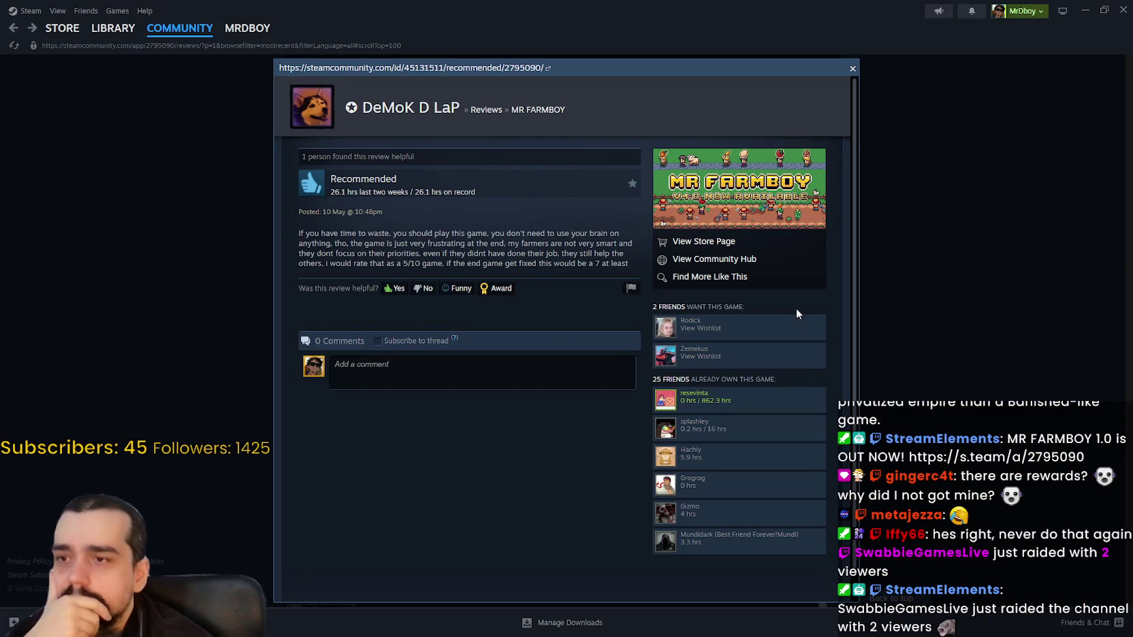
Step: Search the store for 'capy' and copy the Capyvarias store page URL
click(974, 349)
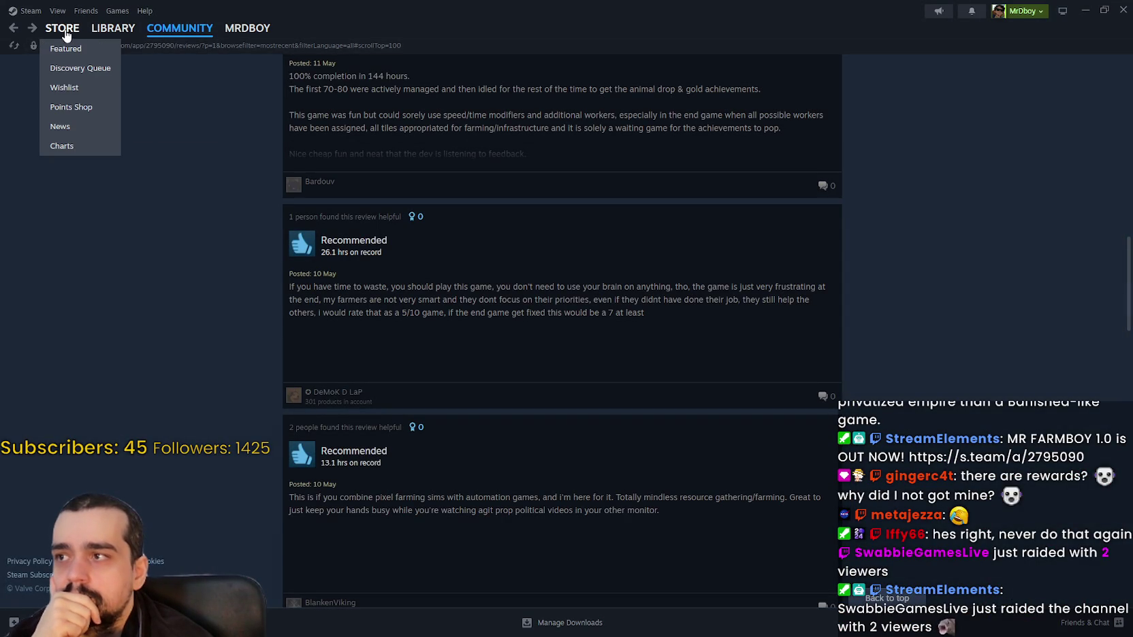
click(55, 30)
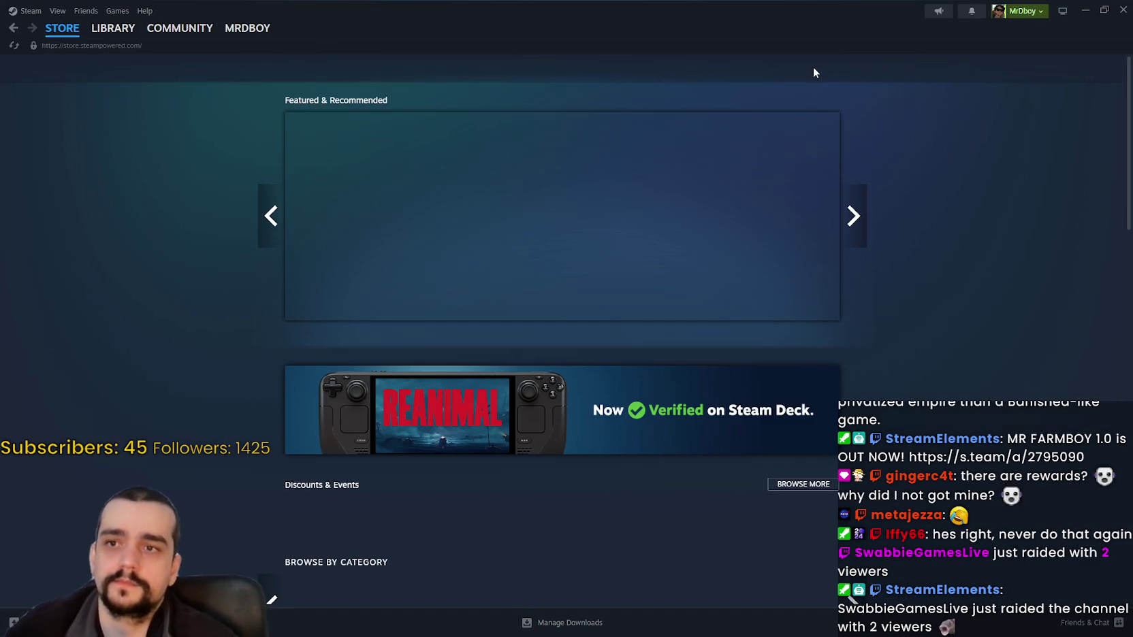
click(804, 68)
text(capyv)
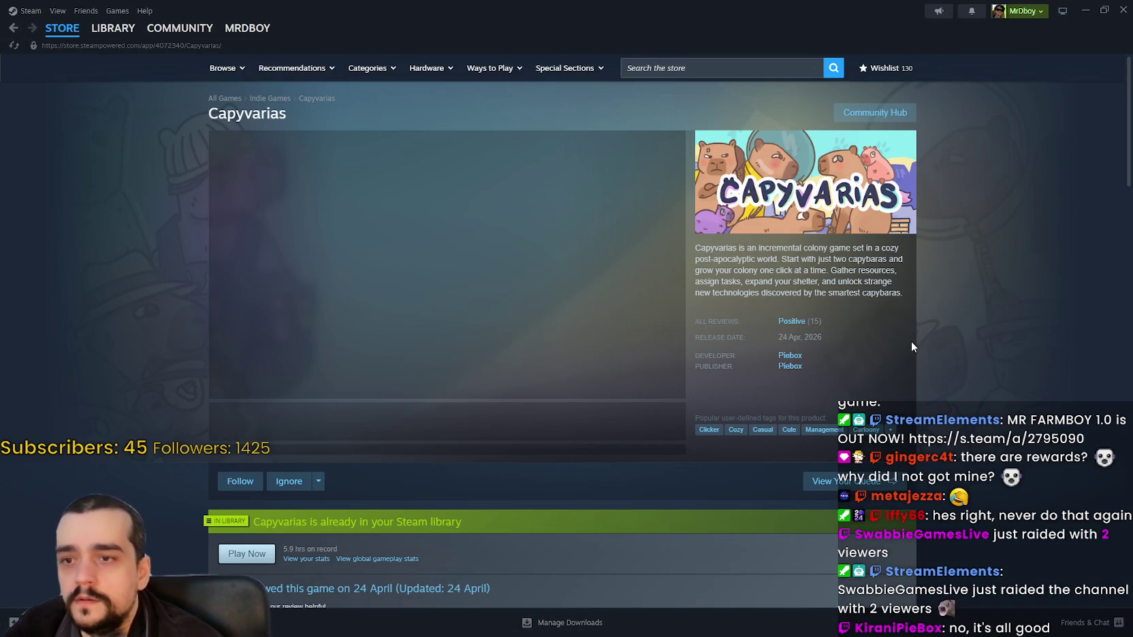
right_click(910, 343)
click(946, 413)
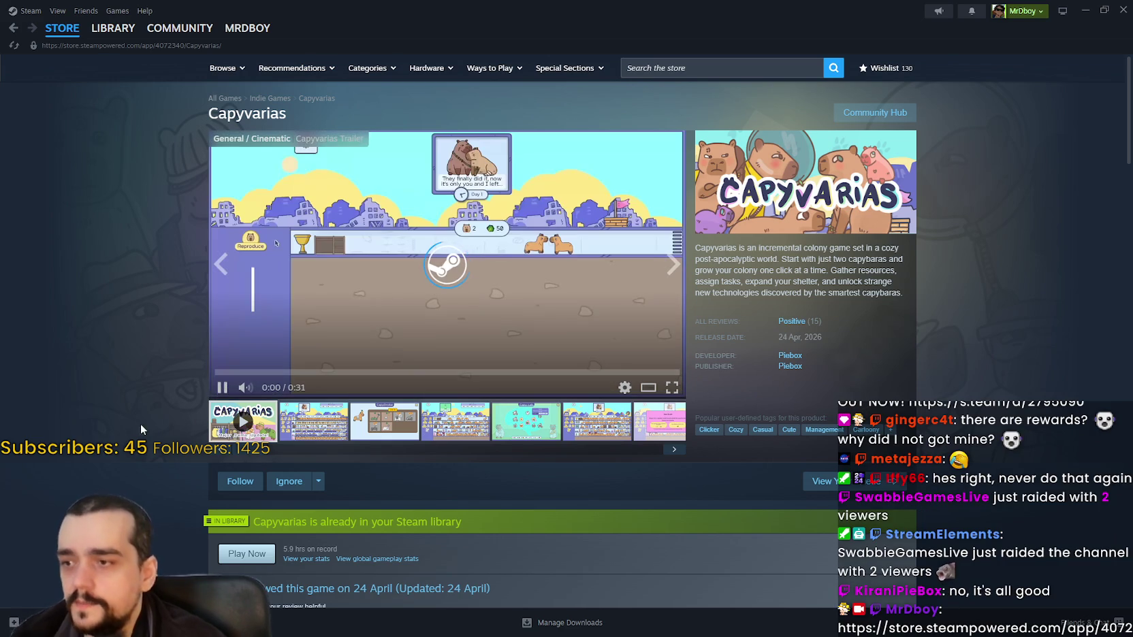
Step: Browse the Capyvarias screenshots at full size and scroll through the store page
click(327, 422)
scroll(371, 363, down, 1)
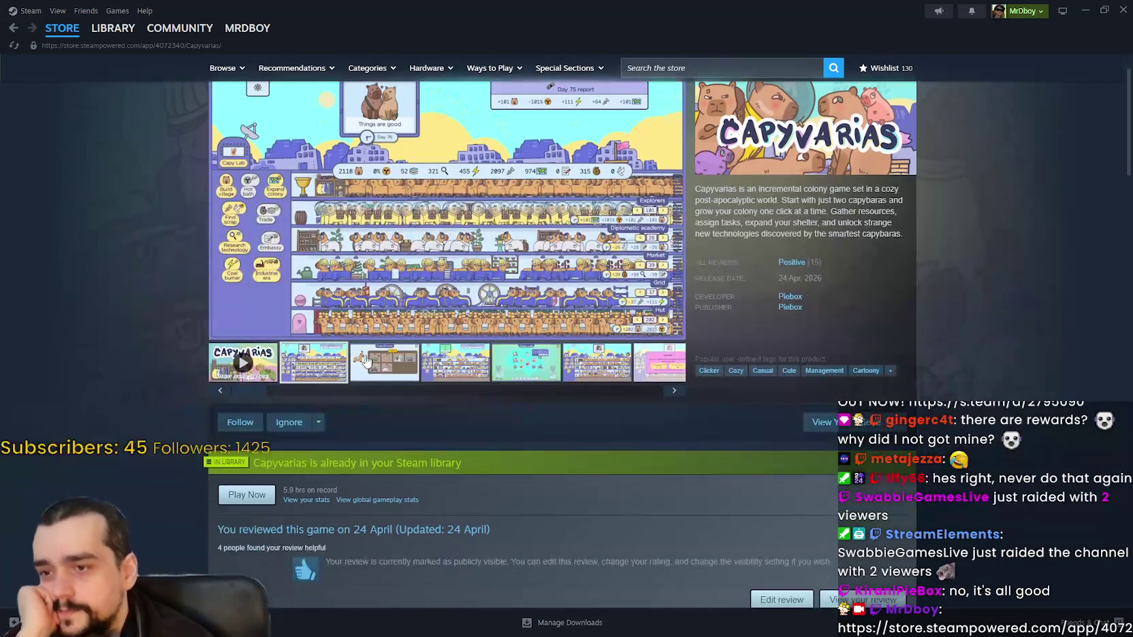
scroll(450, 391, up, 1)
click(412, 321)
key(Escape)
scroll(938, 442, down, 8)
scroll(682, 389, down, 4)
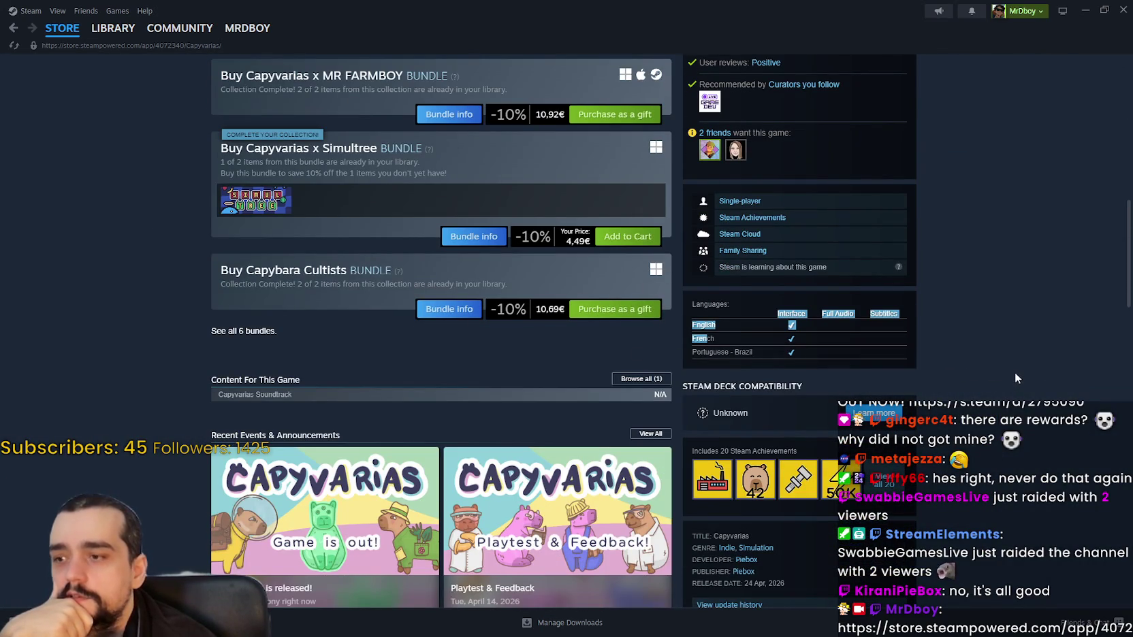
scroll(1011, 378, up, 5)
scroll(1000, 385, up, 2)
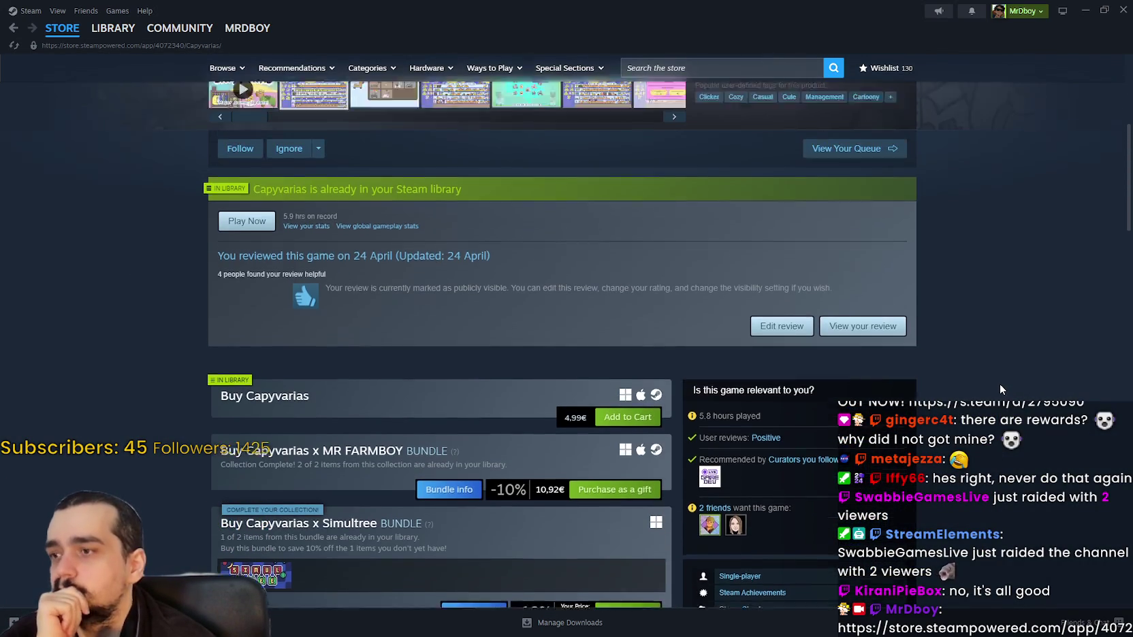
scroll(999, 388, up, 1)
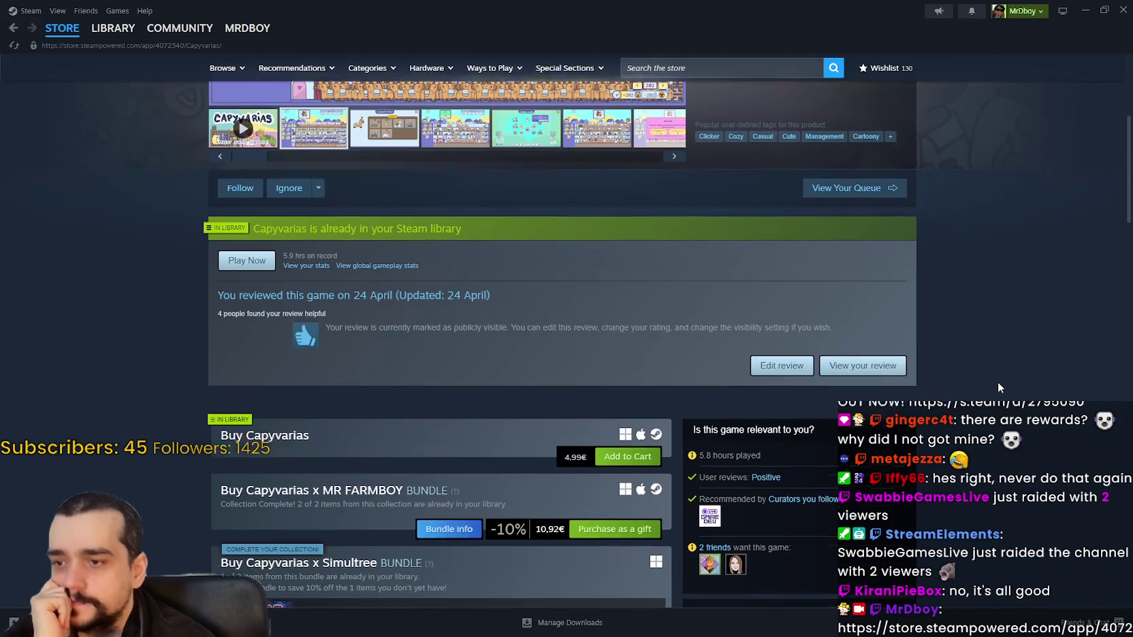
scroll(998, 387, down, 5)
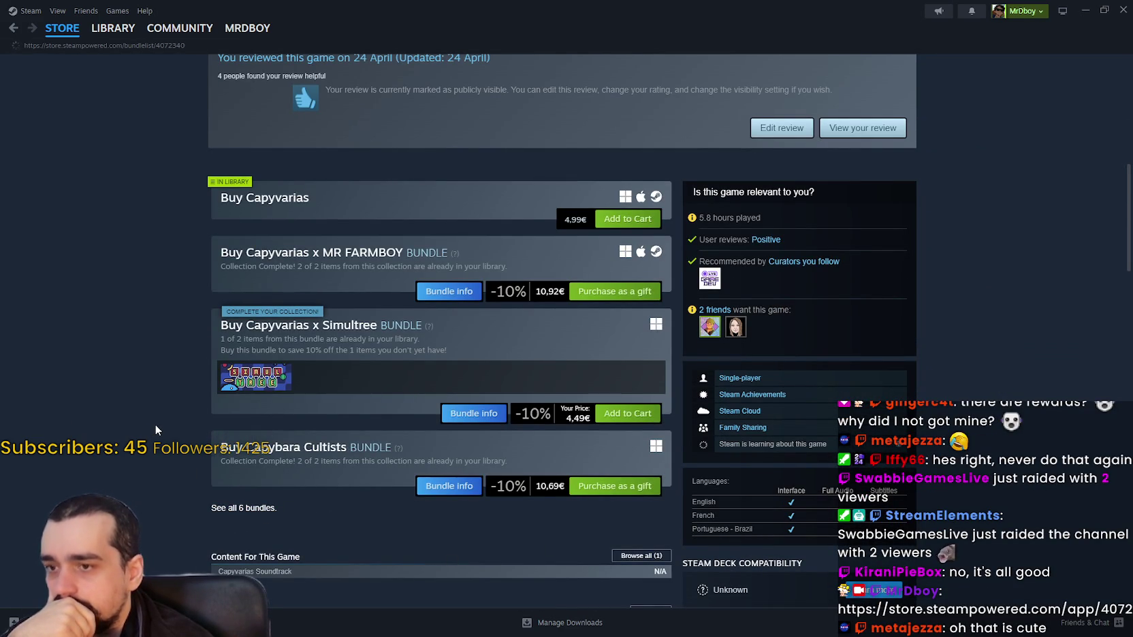
scroll(157, 423, down, 3)
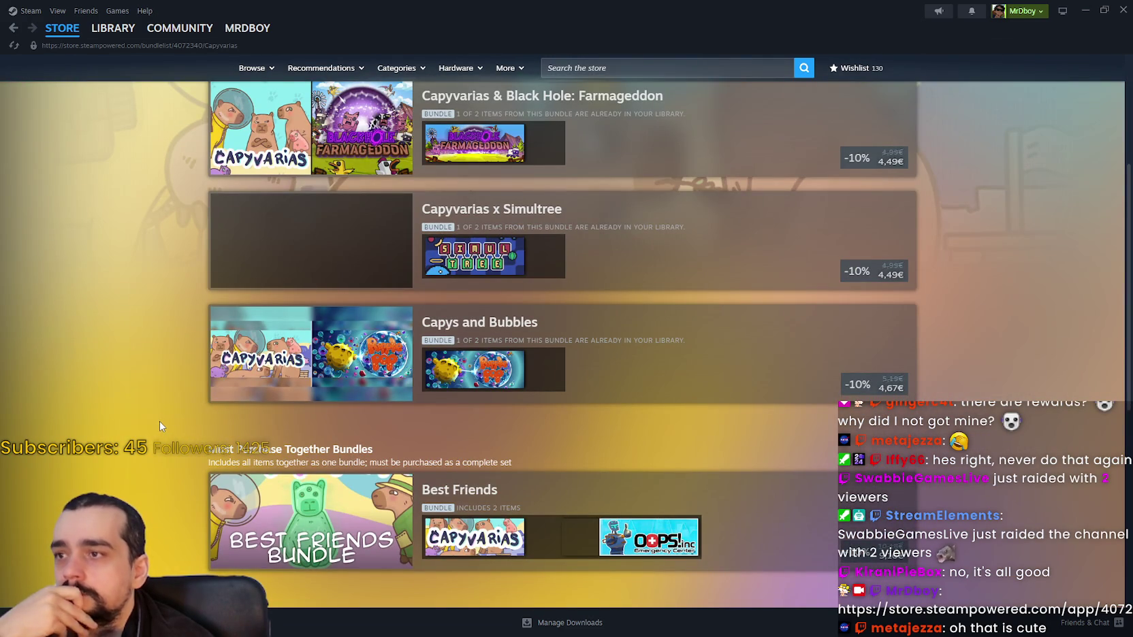
scroll(160, 422, down, 5)
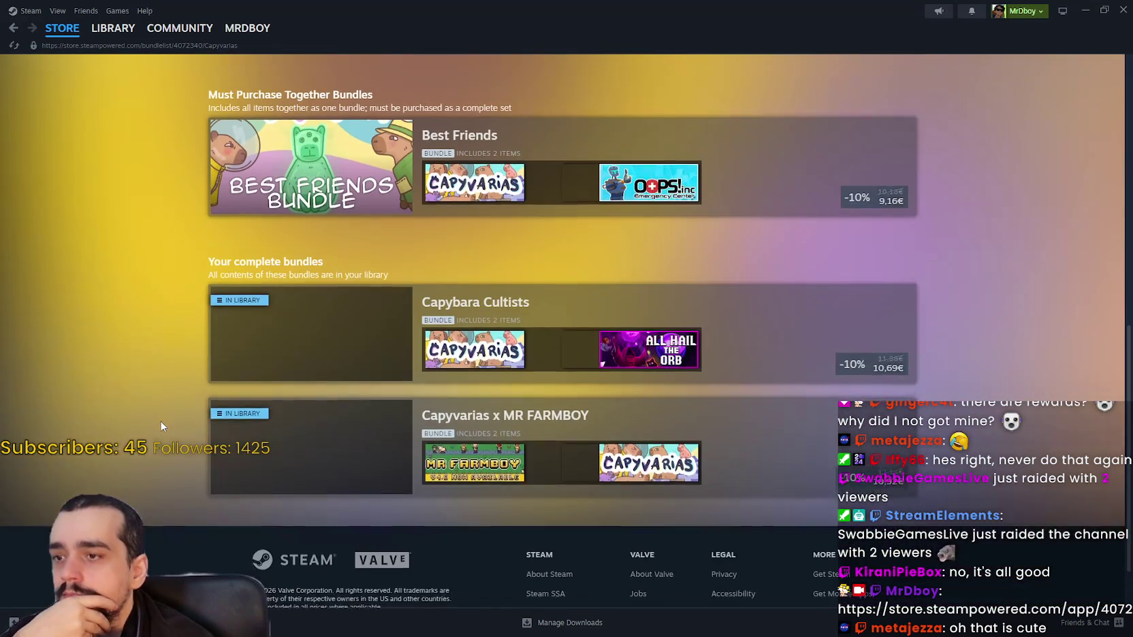
scroll(161, 426, up, 3)
mouse_move(669, 438)
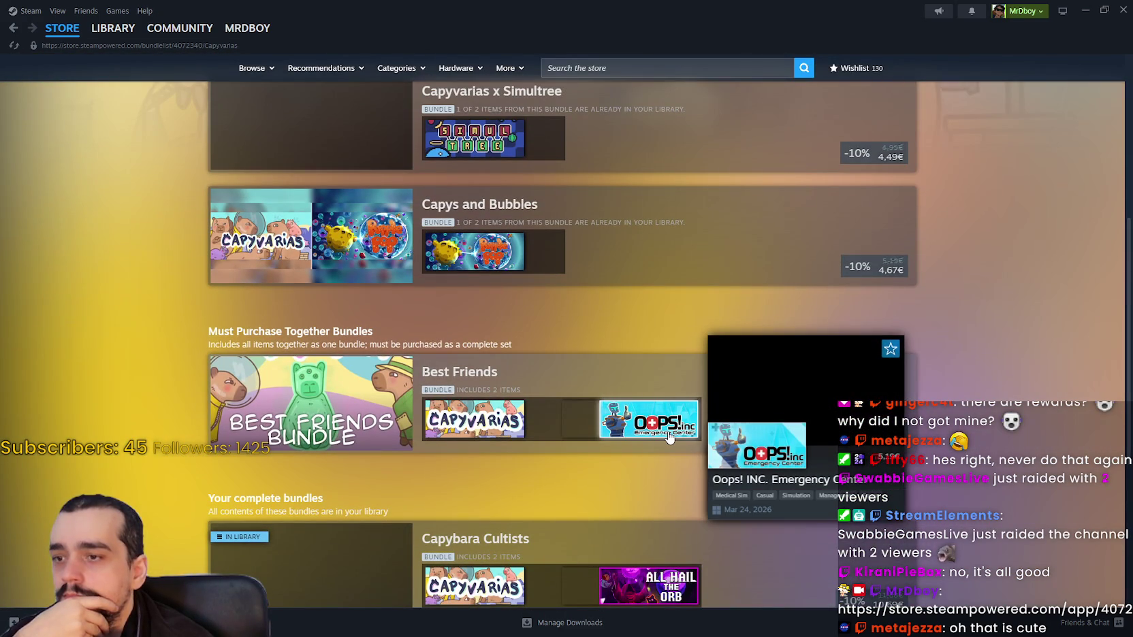
scroll(538, 375, up, 2)
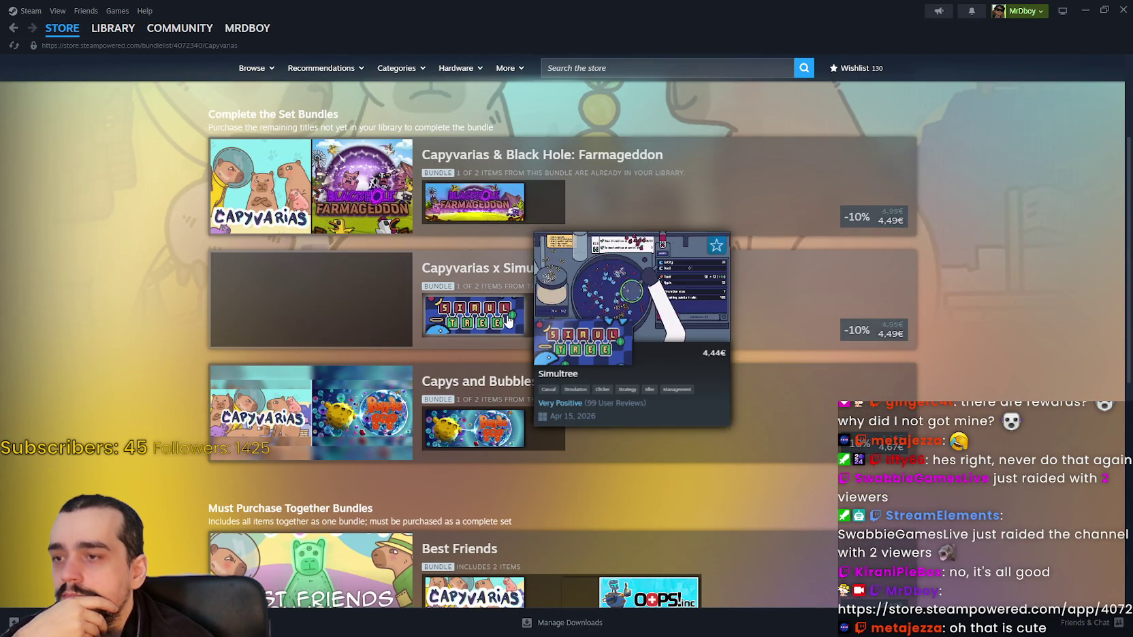
scroll(477, 354, up, 2)
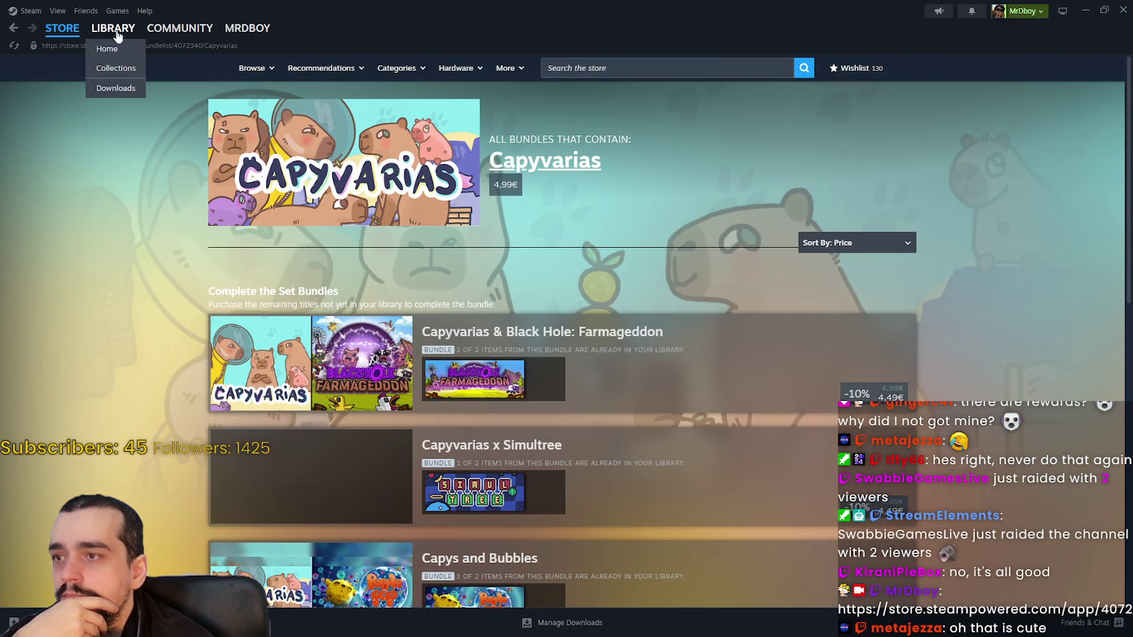
Step: Reach the Capyvarias page via the Capyvarias & Black Hole: Farmageddon bundle and scroll to its Buy section
click(66, 32)
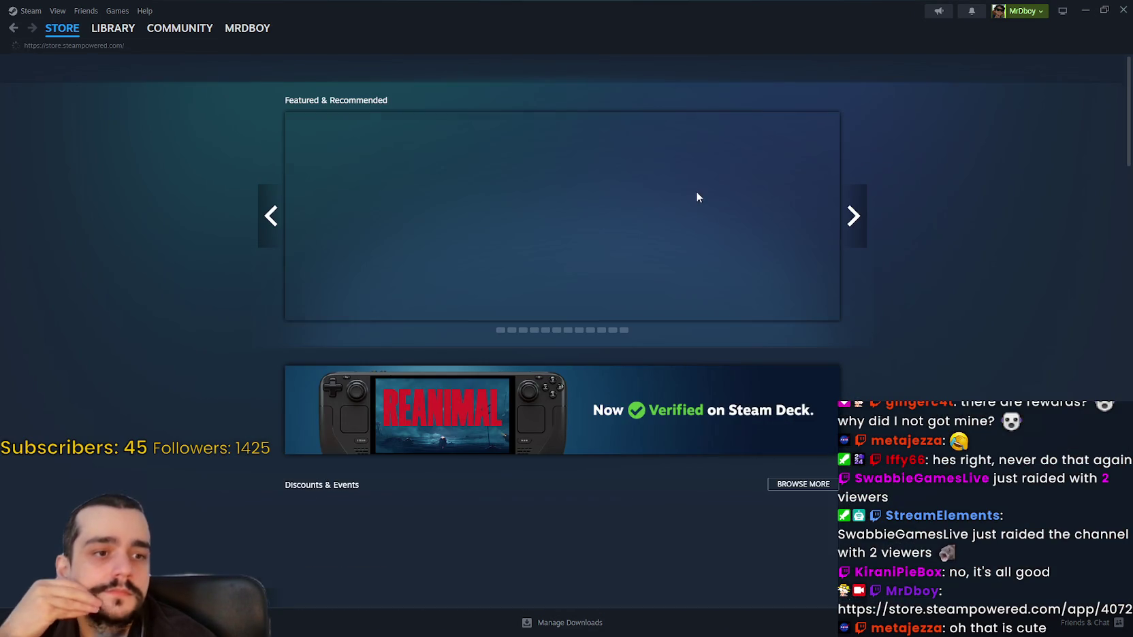
mouse_move(698, 197)
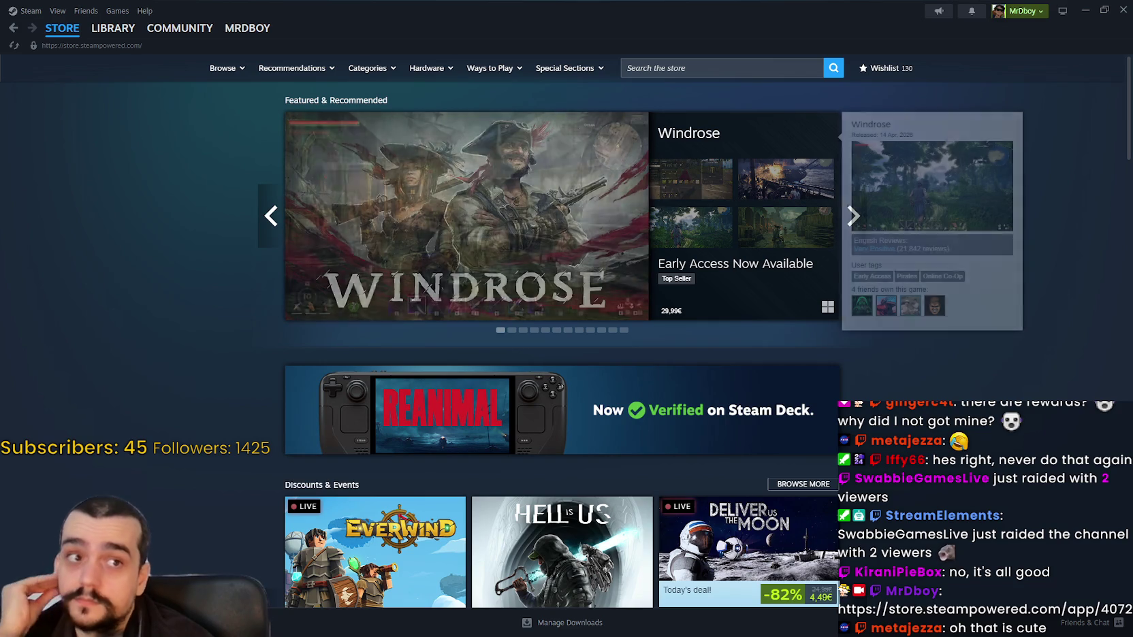
click(13, 32)
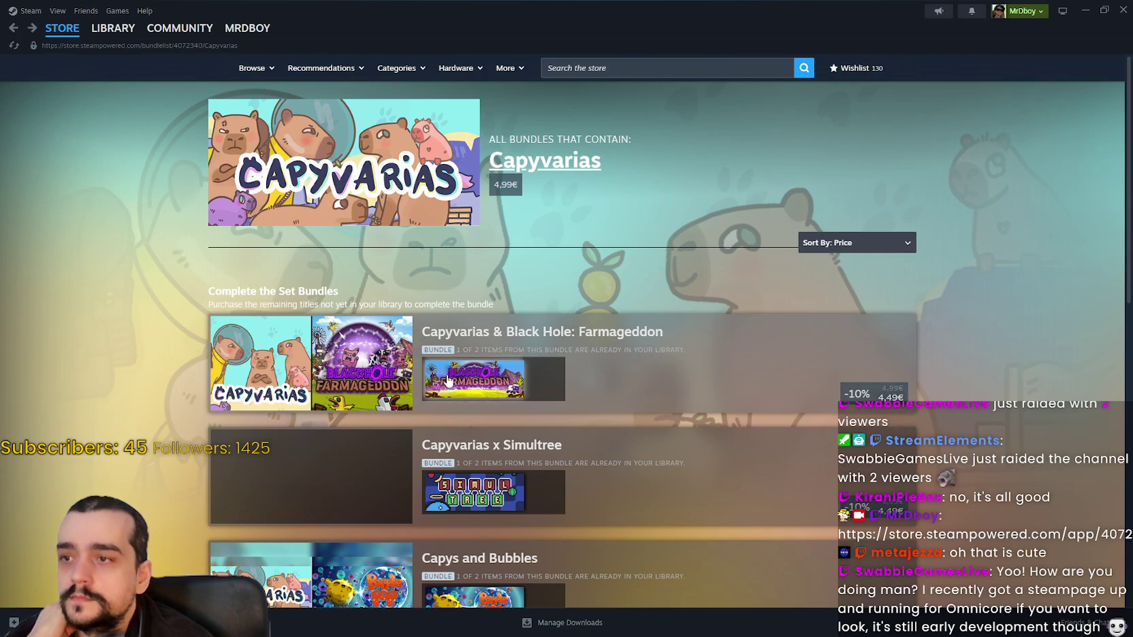
click(693, 375)
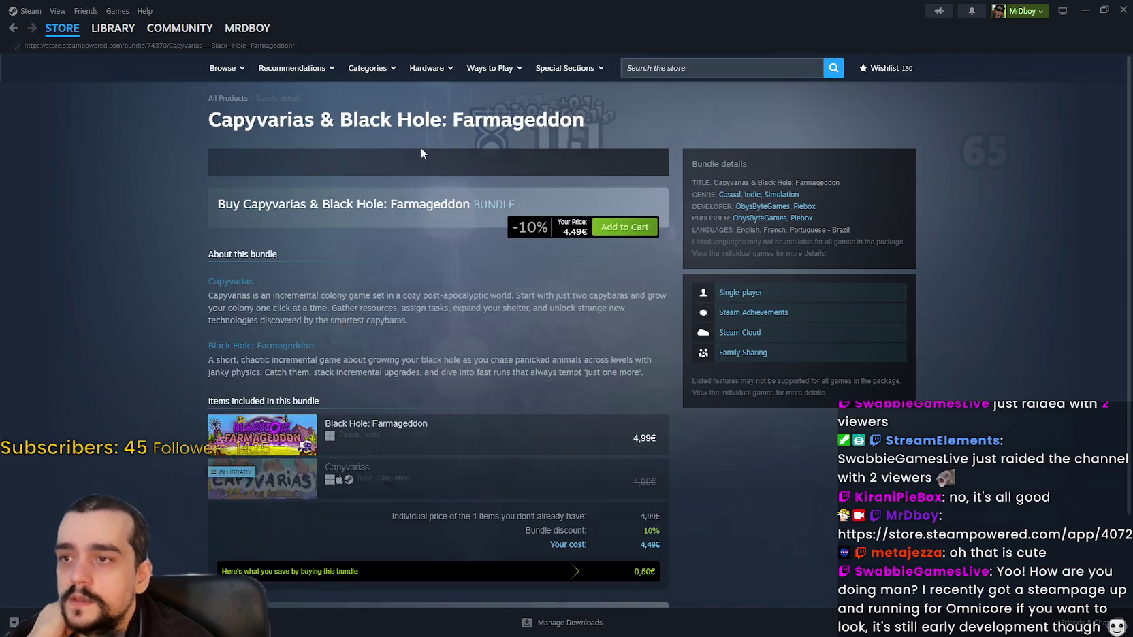
scroll(351, 414, down, 4)
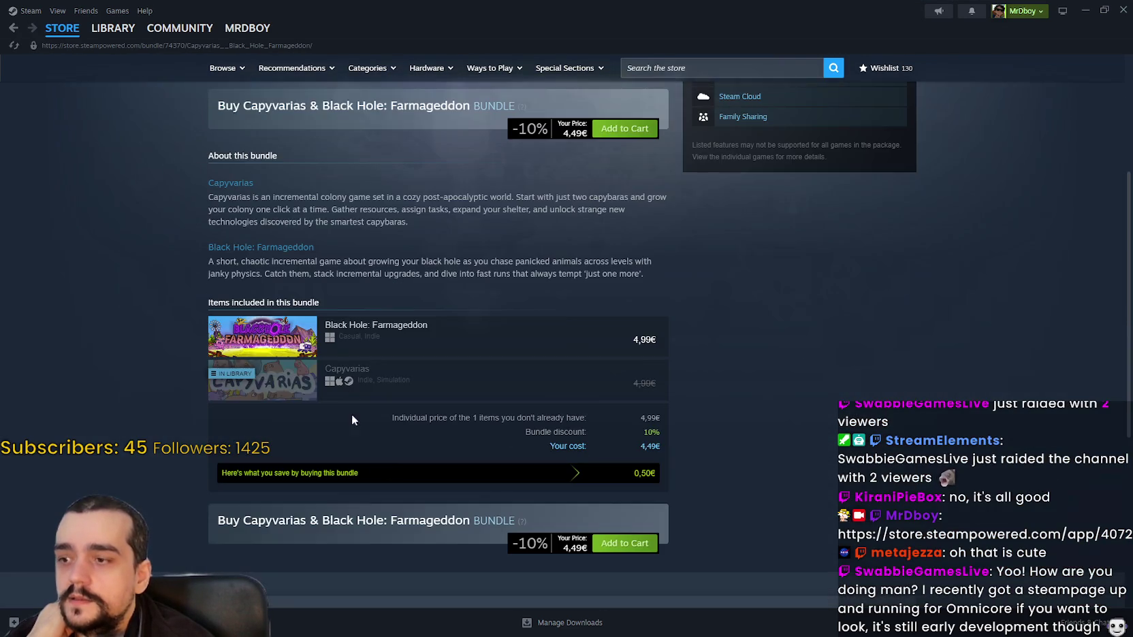
click(451, 388)
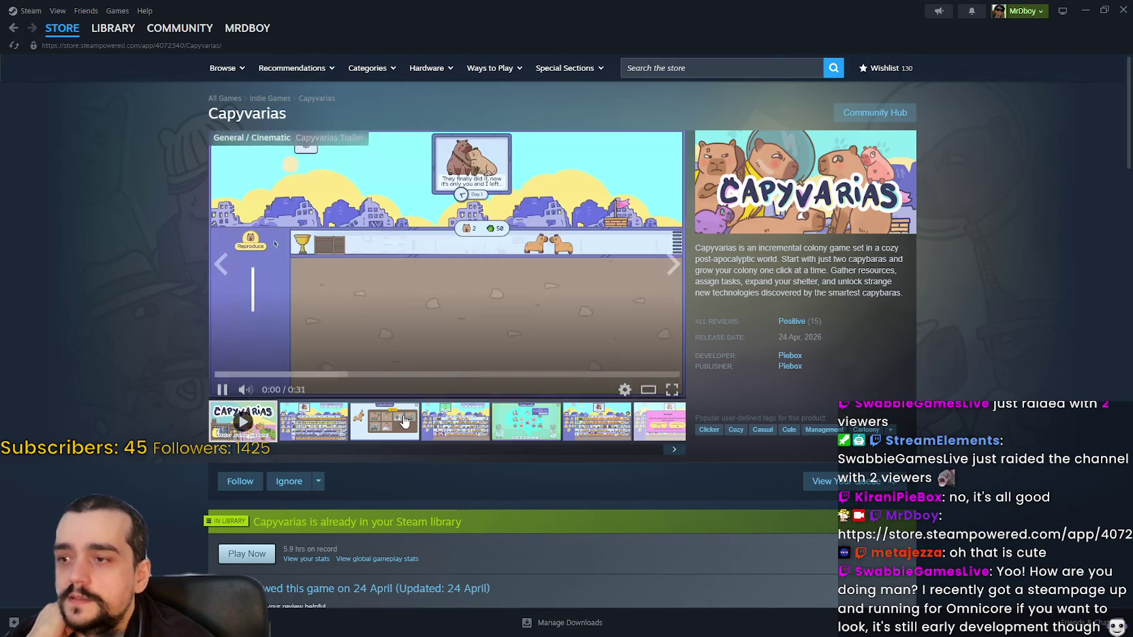
click(333, 415)
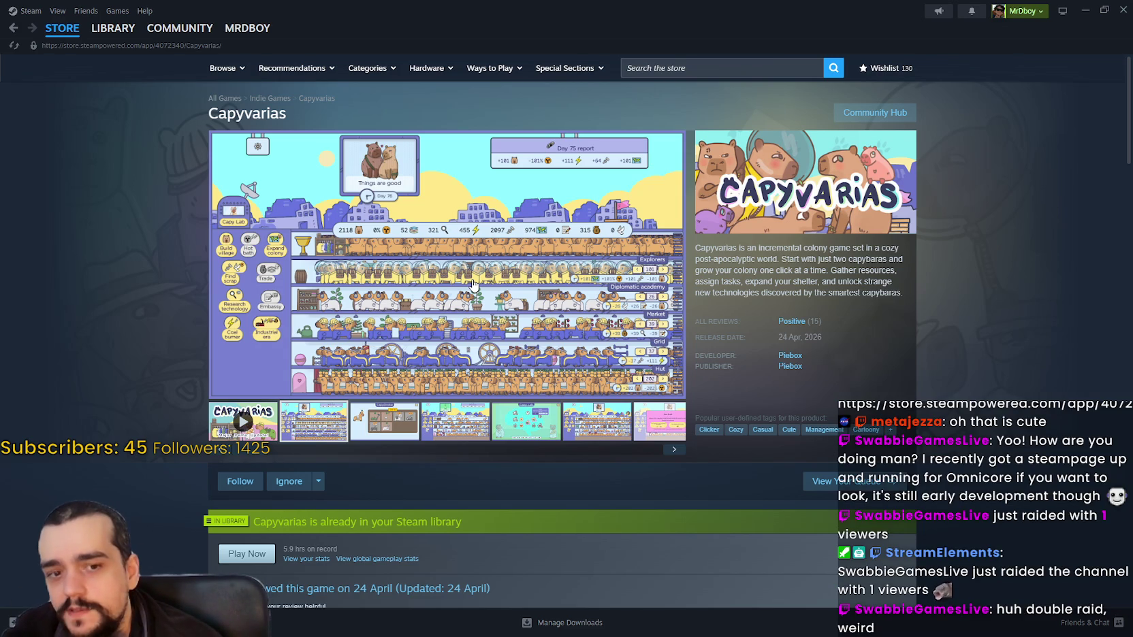
scroll(184, 329, down, 5)
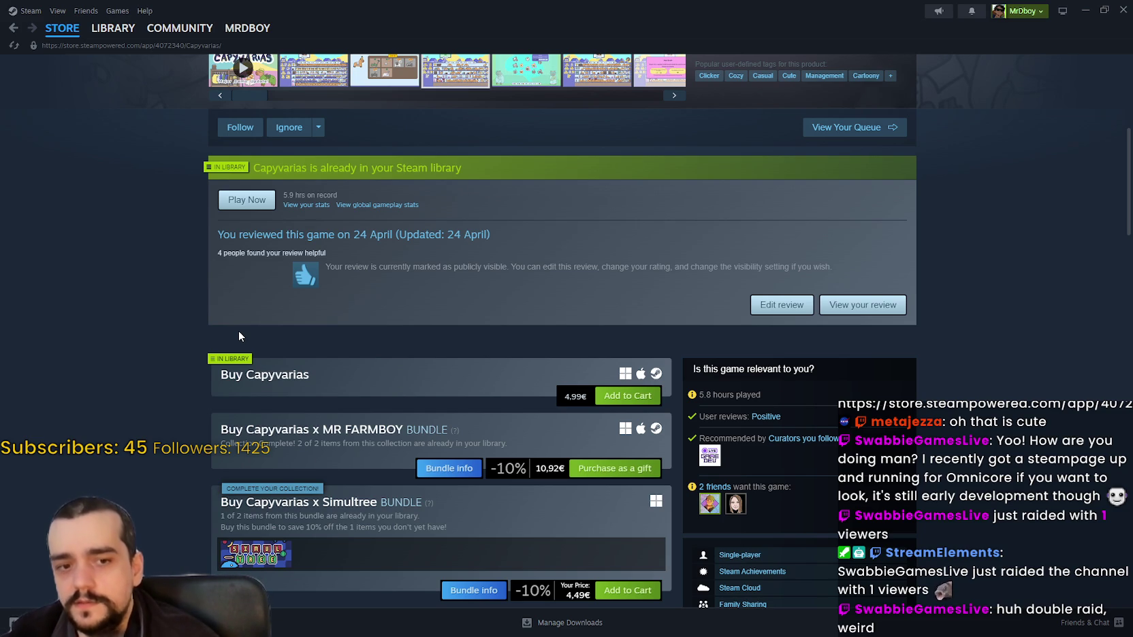
scroll(283, 336, up, 5)
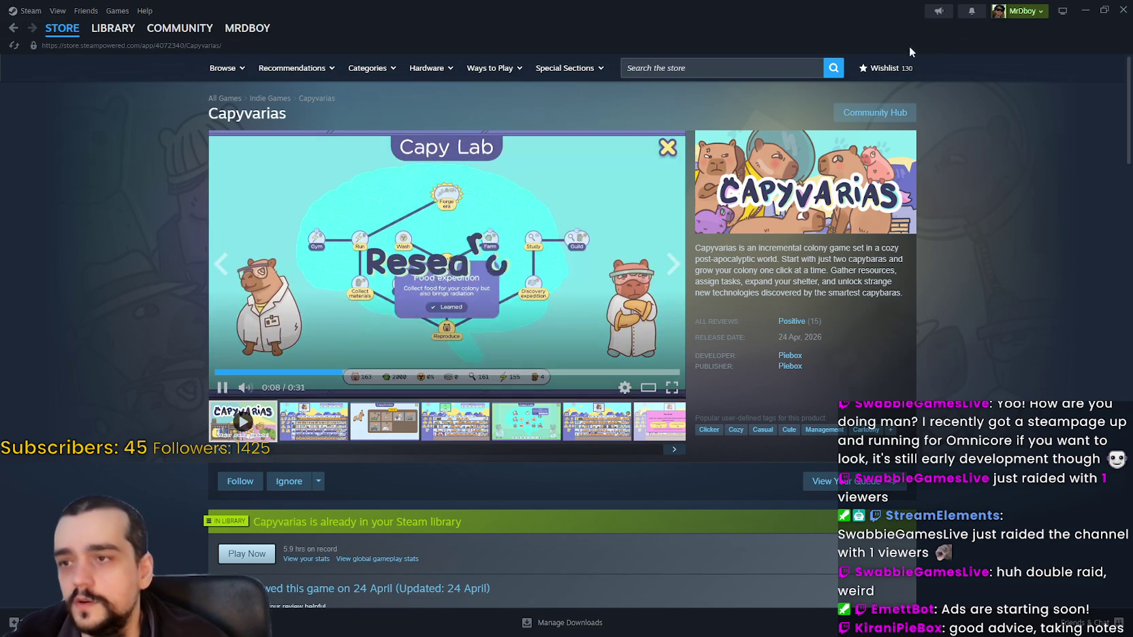
Step: Search the store for Omnicore and open its page
click(775, 68)
text(On)
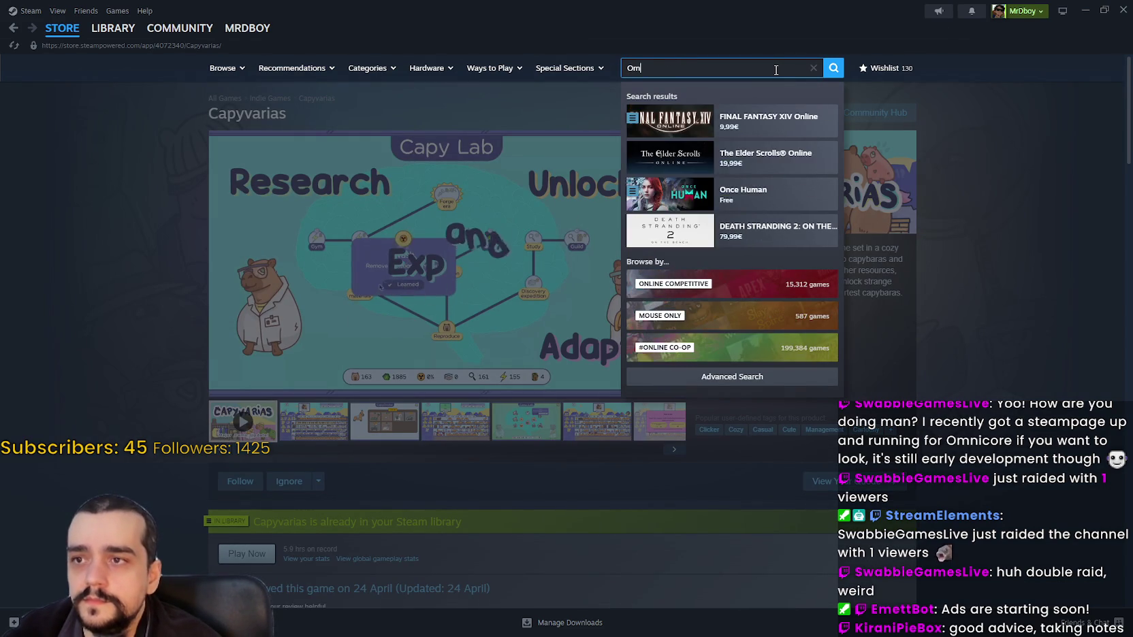
key(BackSpace)
text(mnico)
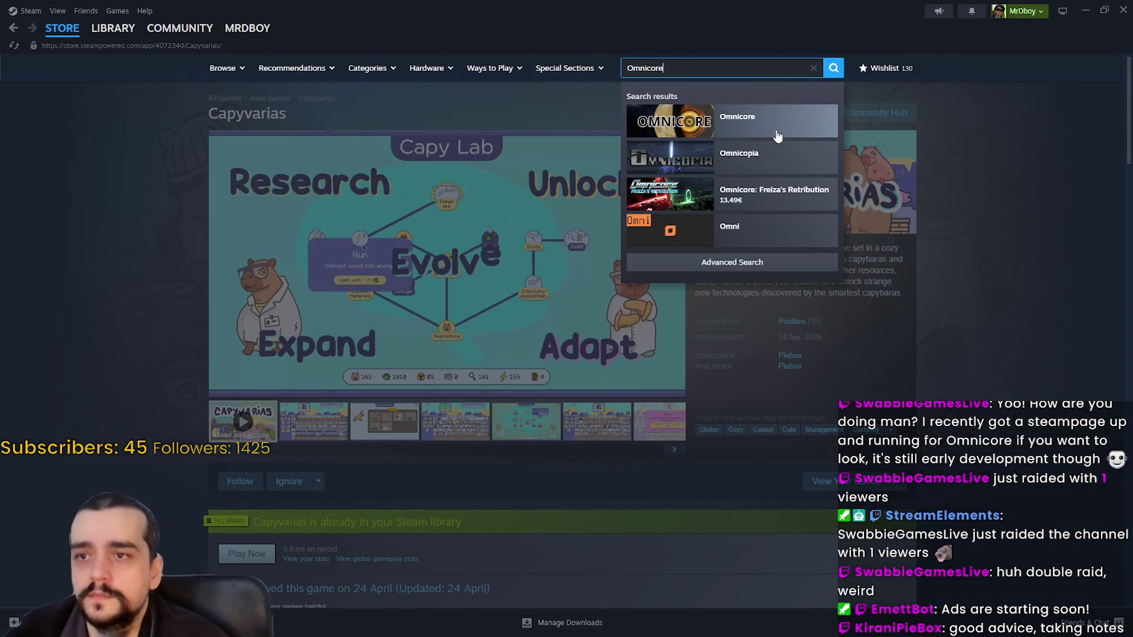
text(re)
click(684, 124)
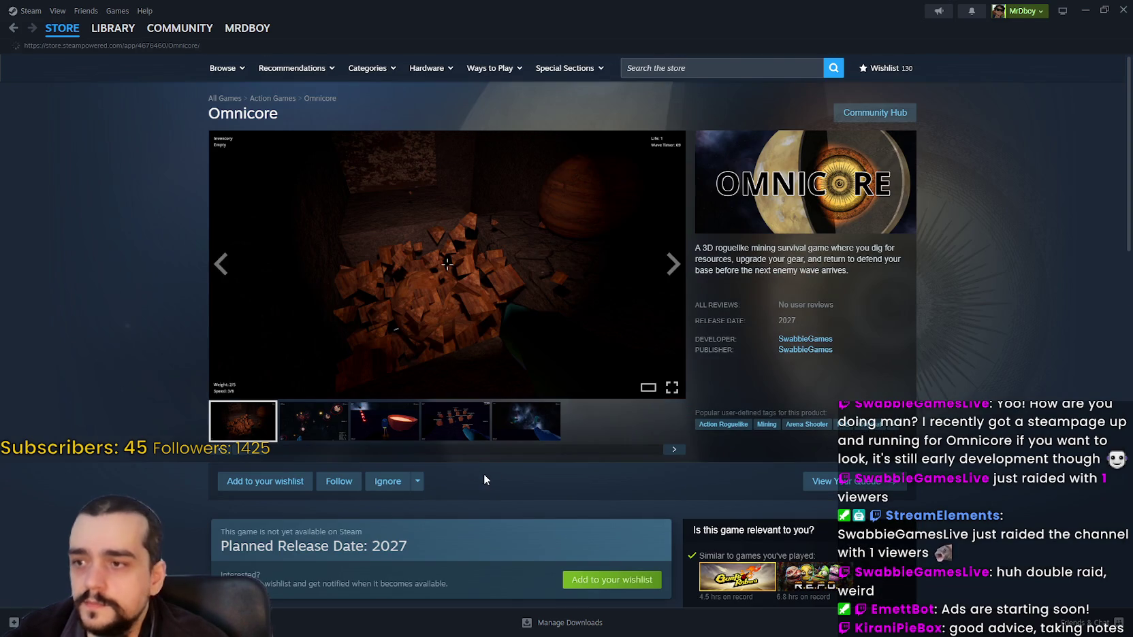
Step: Preview two Omnicore screenshots and add the game to the wishlist
click(331, 429)
click(395, 433)
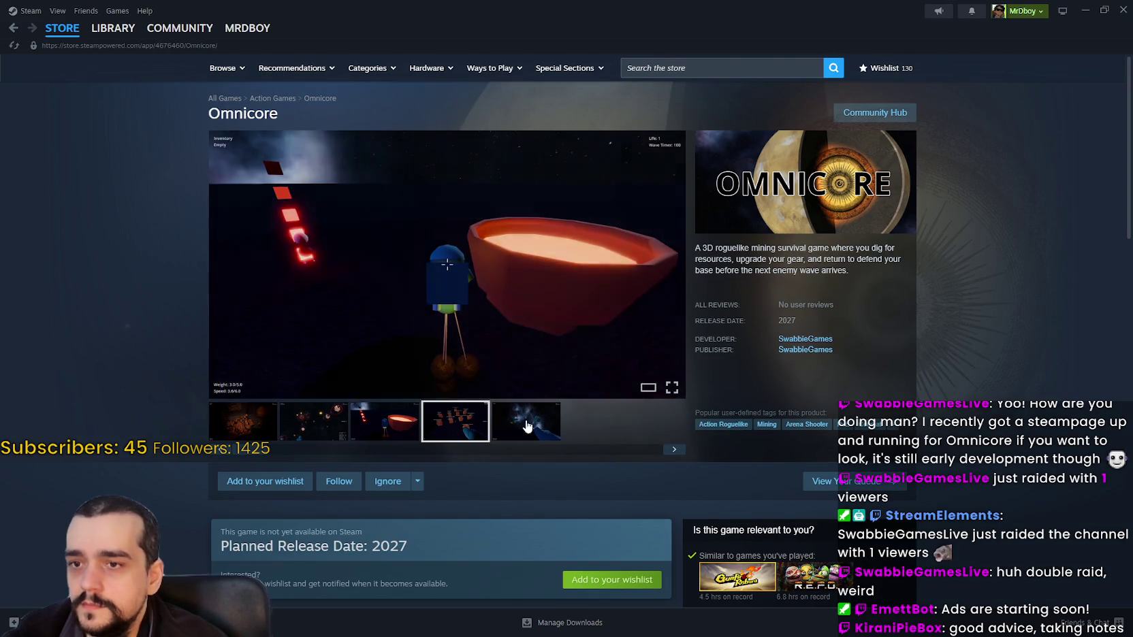
scroll(612, 479, down, 2)
click(613, 465)
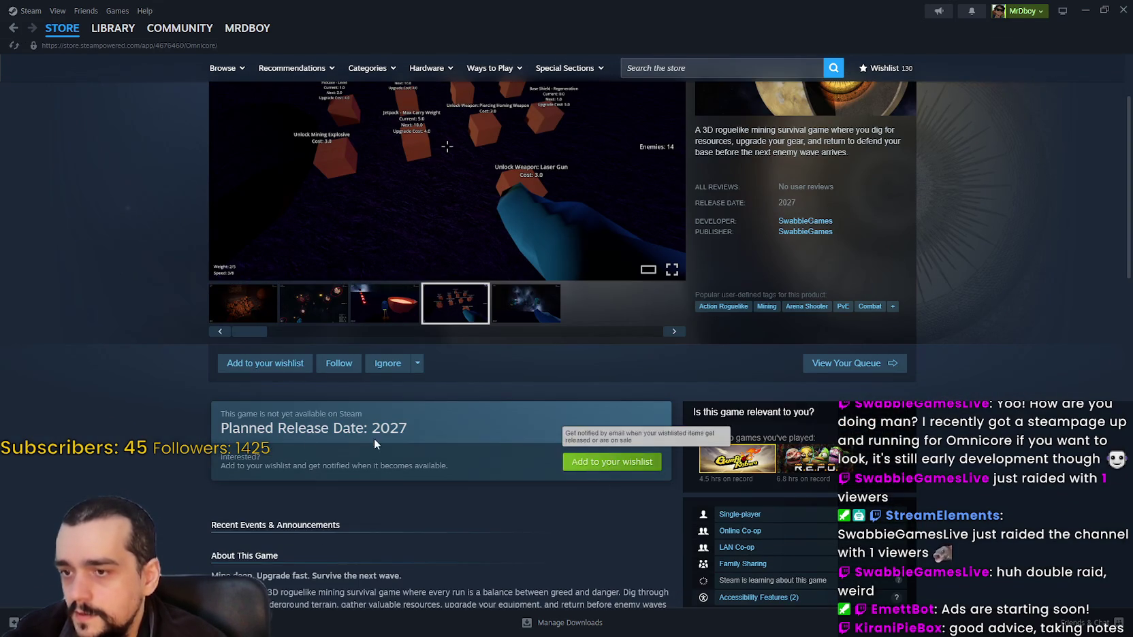
scroll(572, 326, up, 2)
Step: Step through the Omnicore screenshots full size, back to the first and forward three
click(572, 326)
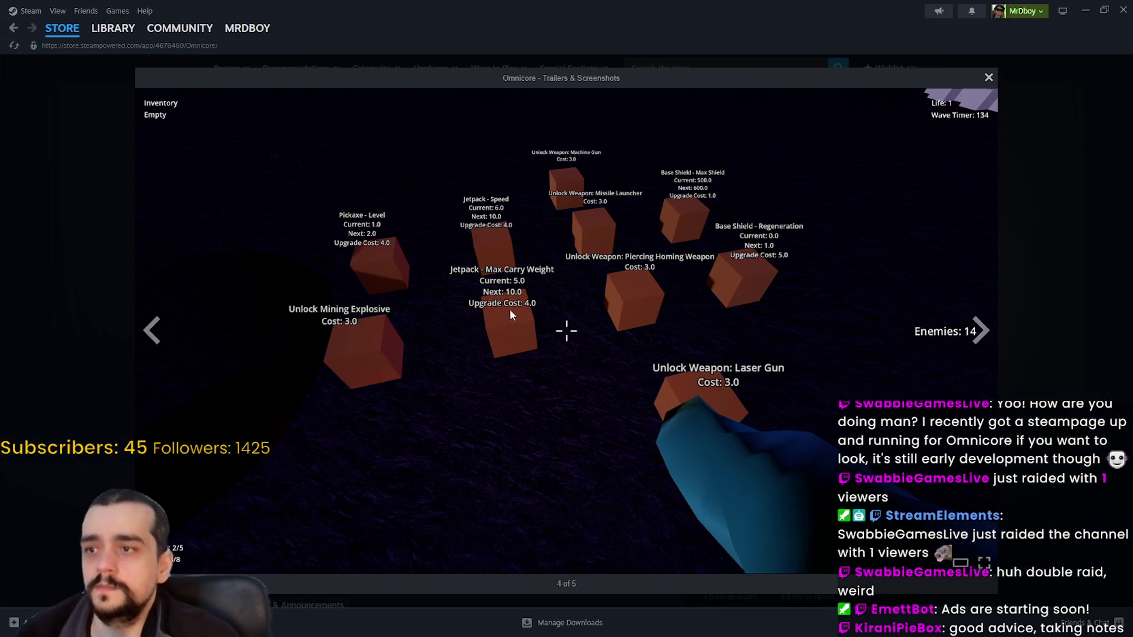
click(149, 333)
click(148, 333)
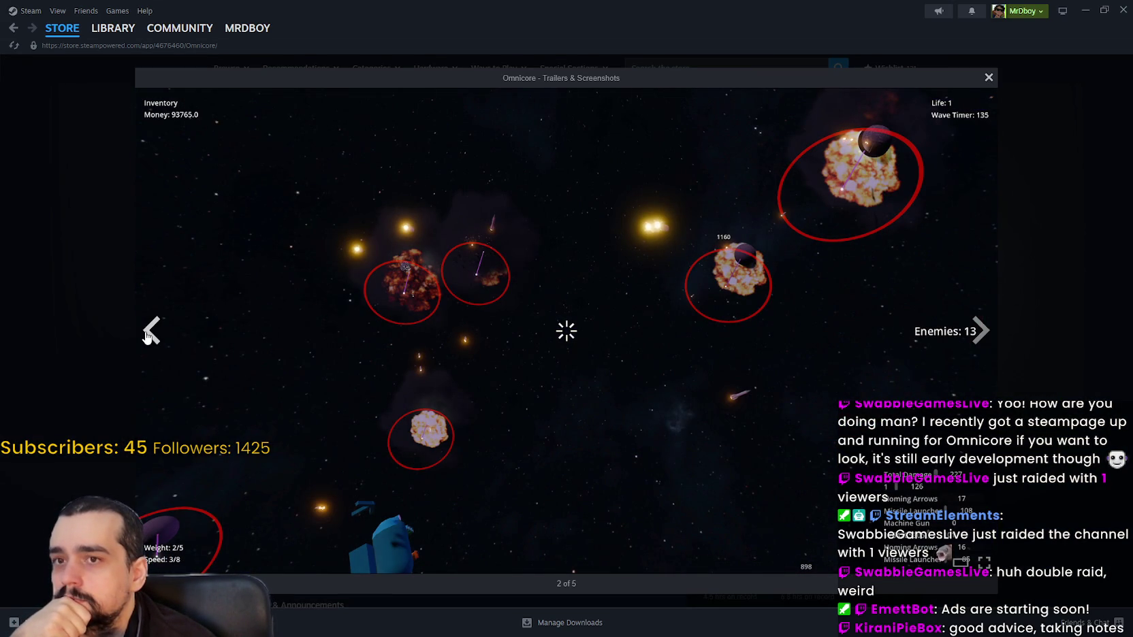
click(148, 334)
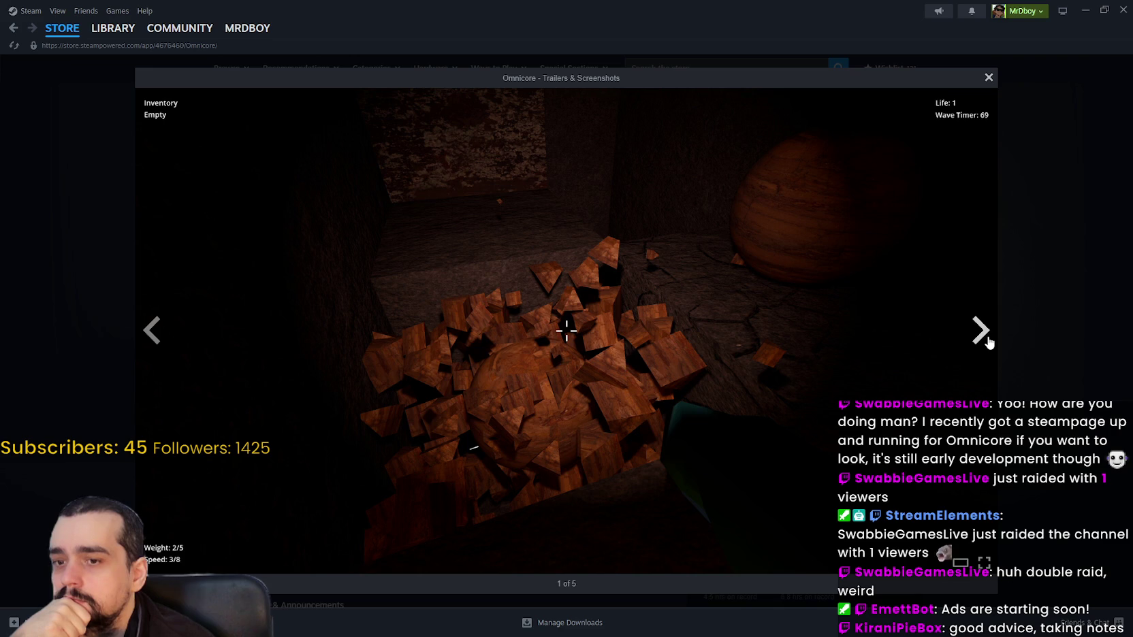
click(1000, 335)
click(999, 335)
click(1000, 335)
click(1000, 335)
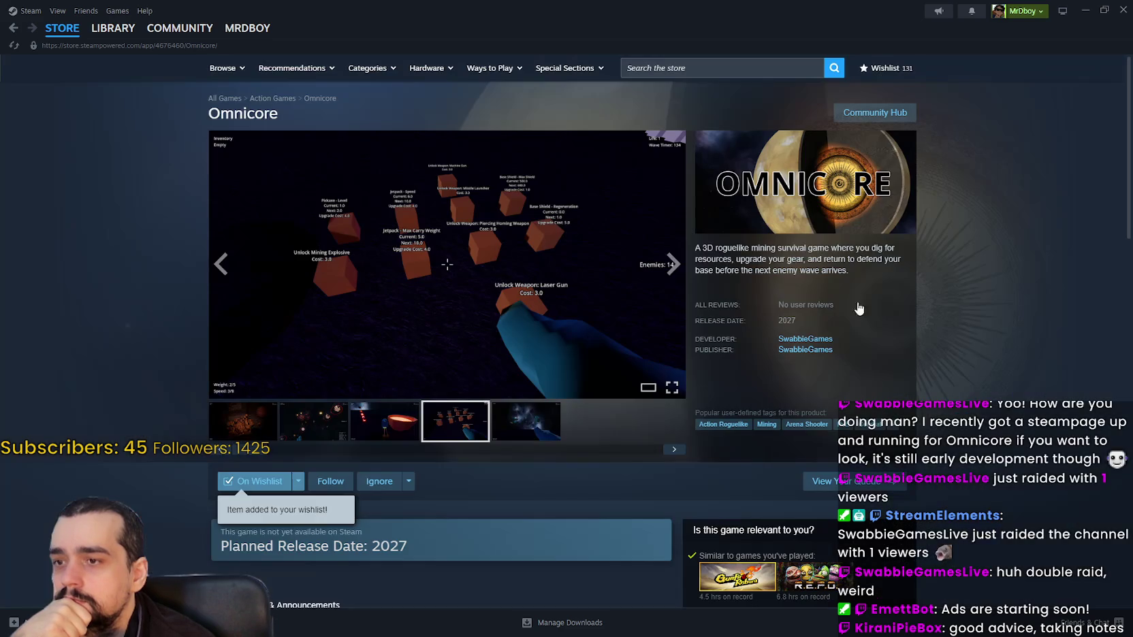
scroll(363, 457, down, 5)
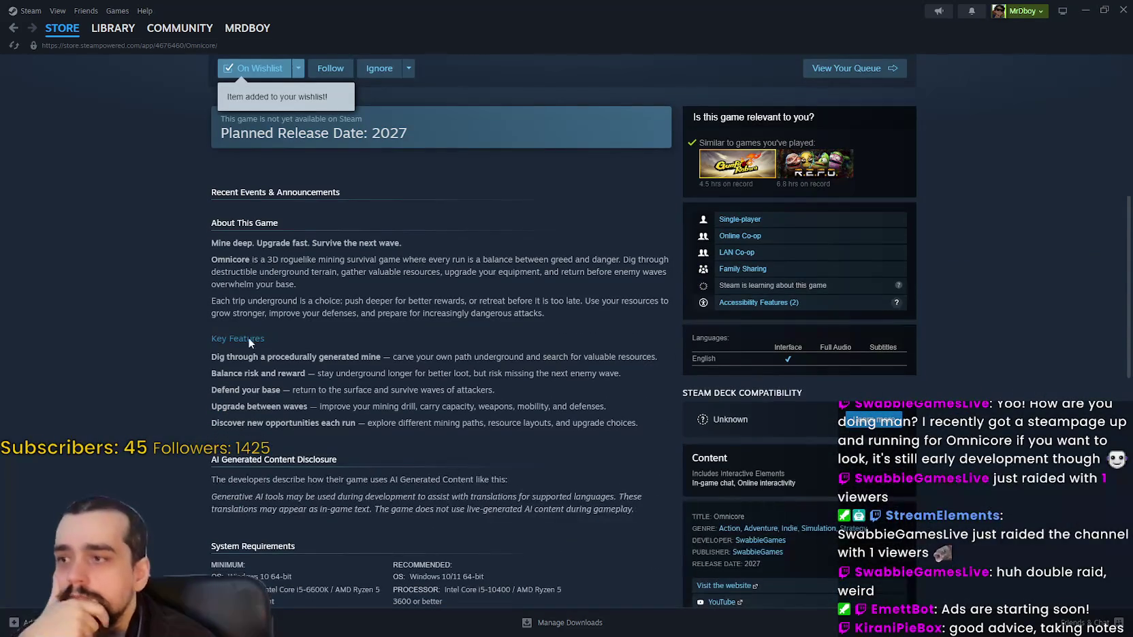
drag(292, 237, 208, 248)
mouse_move(381, 260)
mouse_down()
mouse_move(652, 262)
mouse_move(664, 285)
mouse_move(653, 425)
mouse_move(637, 423)
mouse_up()
scroll(636, 423, down, 2)
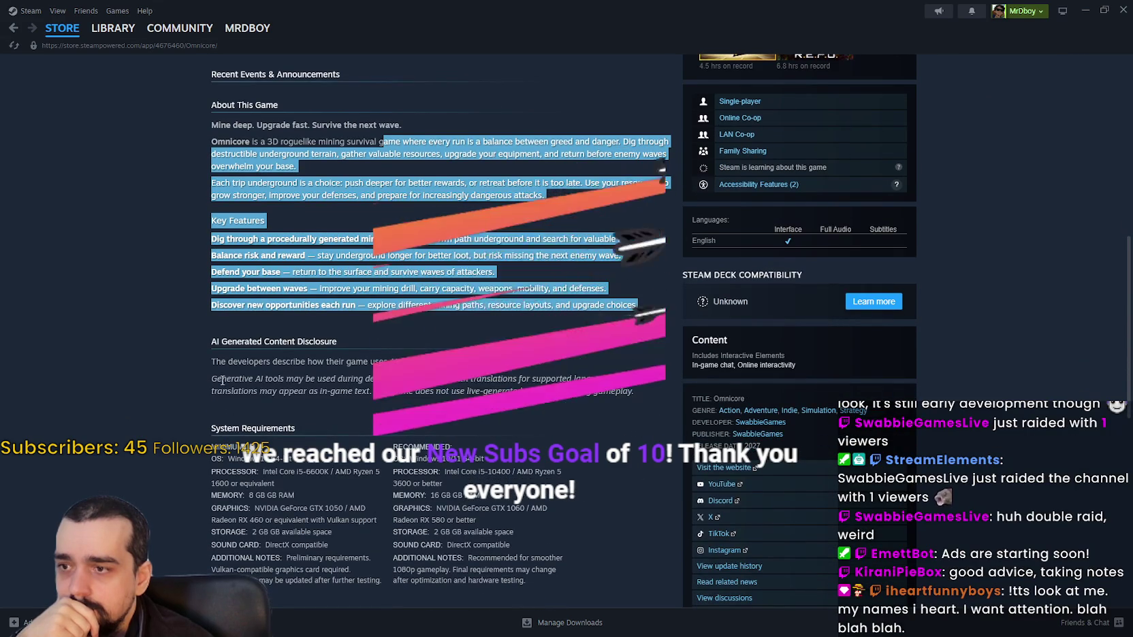
scroll(223, 377, up, 4)
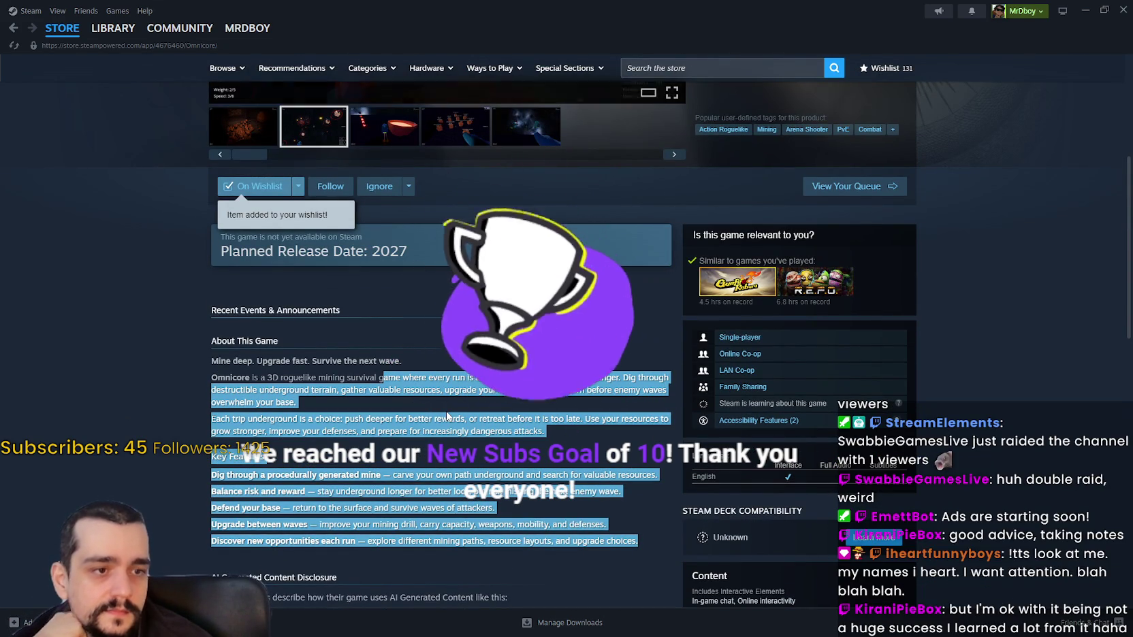
scroll(446, 415, up, 1)
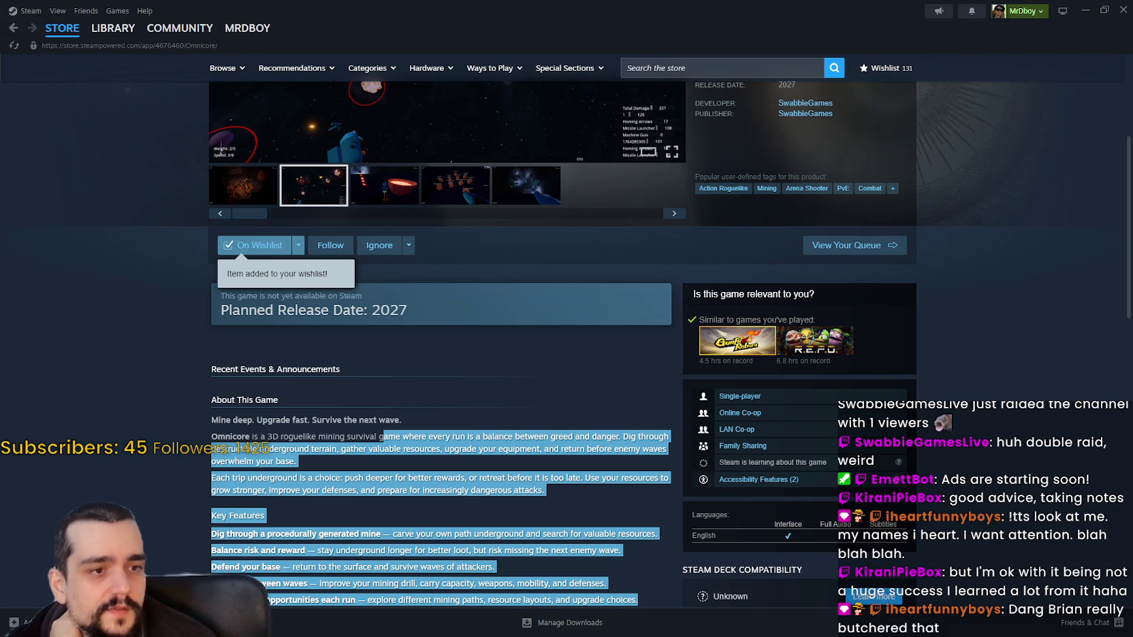
click(104, 355)
scroll(102, 354, up, 3)
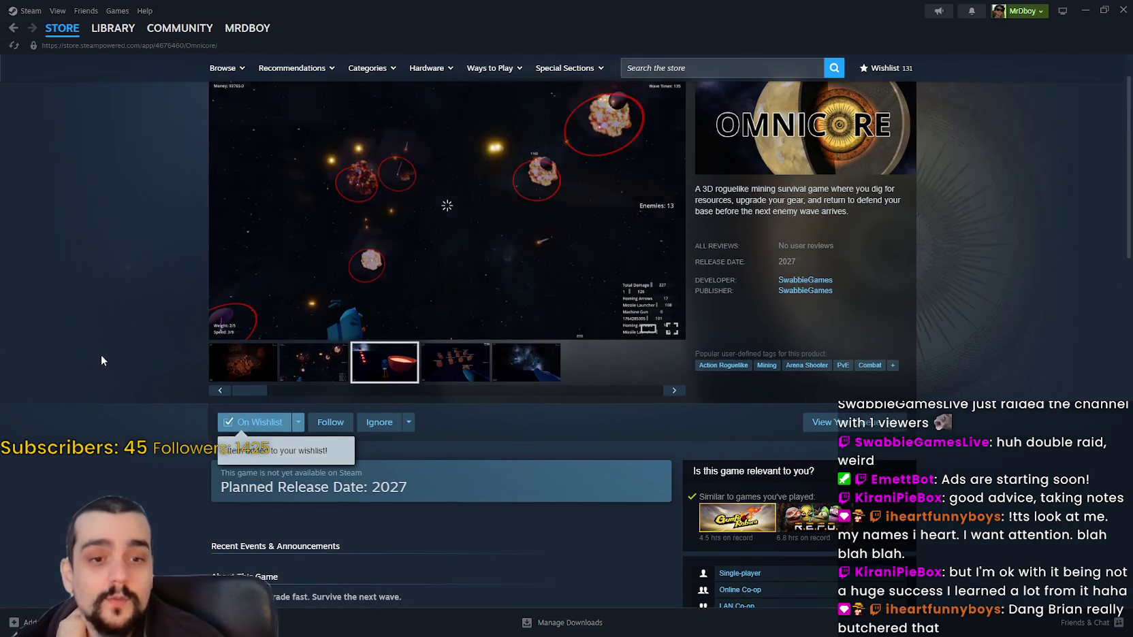
Step: Scroll back up the Capyvarias store page while its 31-second trailer plays
scroll(103, 354, up, 1)
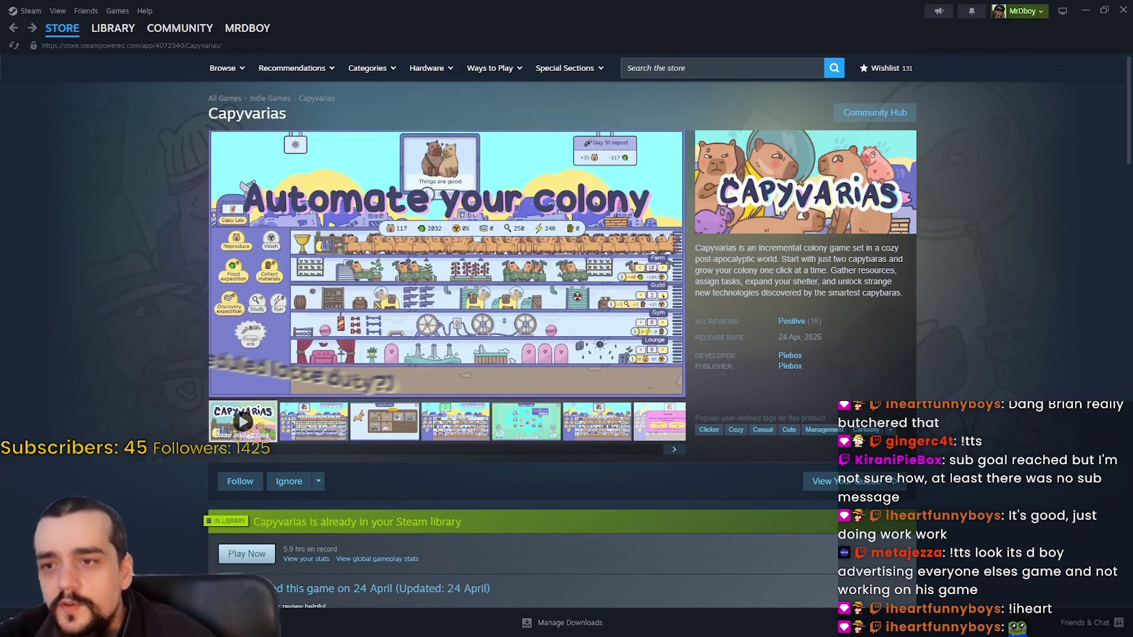
mouse_move(749, 311)
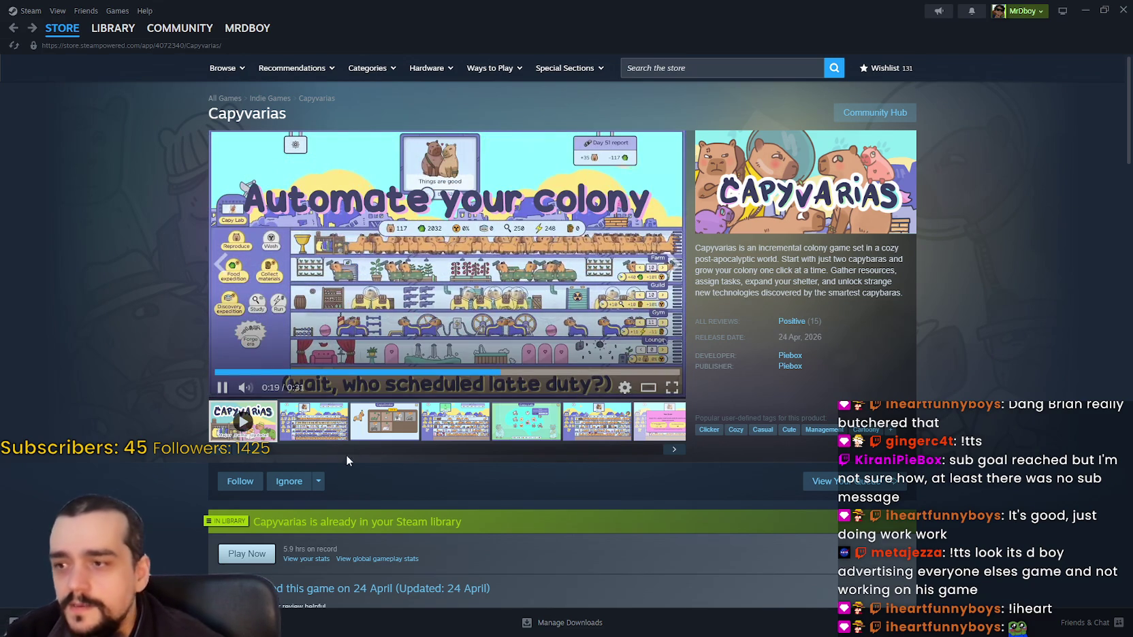
Step: View the second Capyvarias screenshot, then search 'stop and smel' to open Stop and Smell the Flowers
click(293, 423)
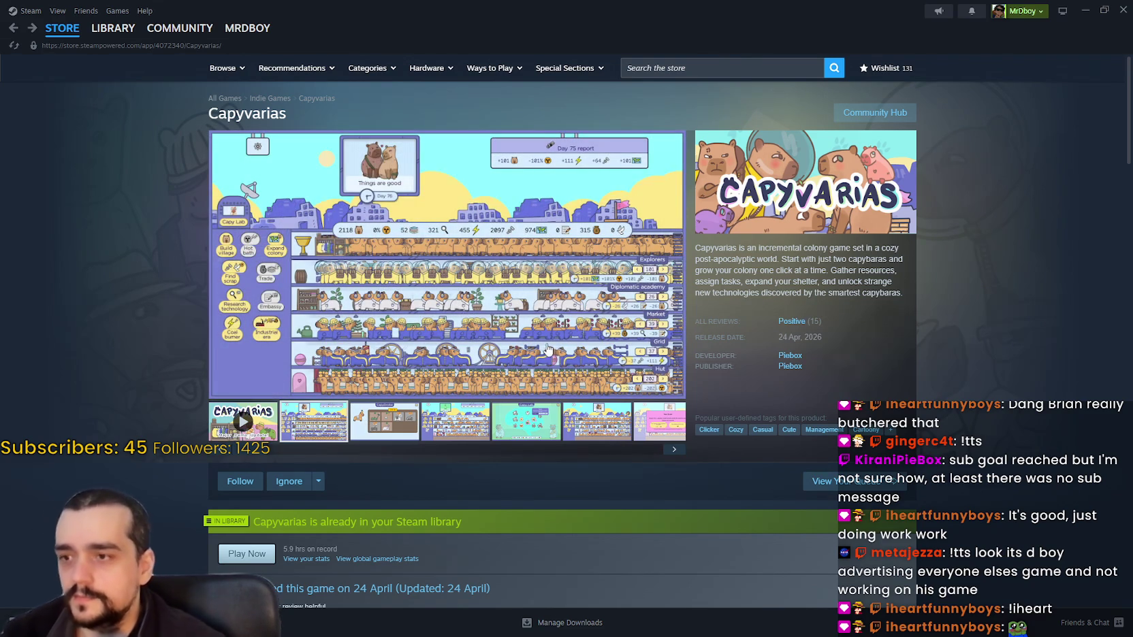
click(722, 74)
text(sto)
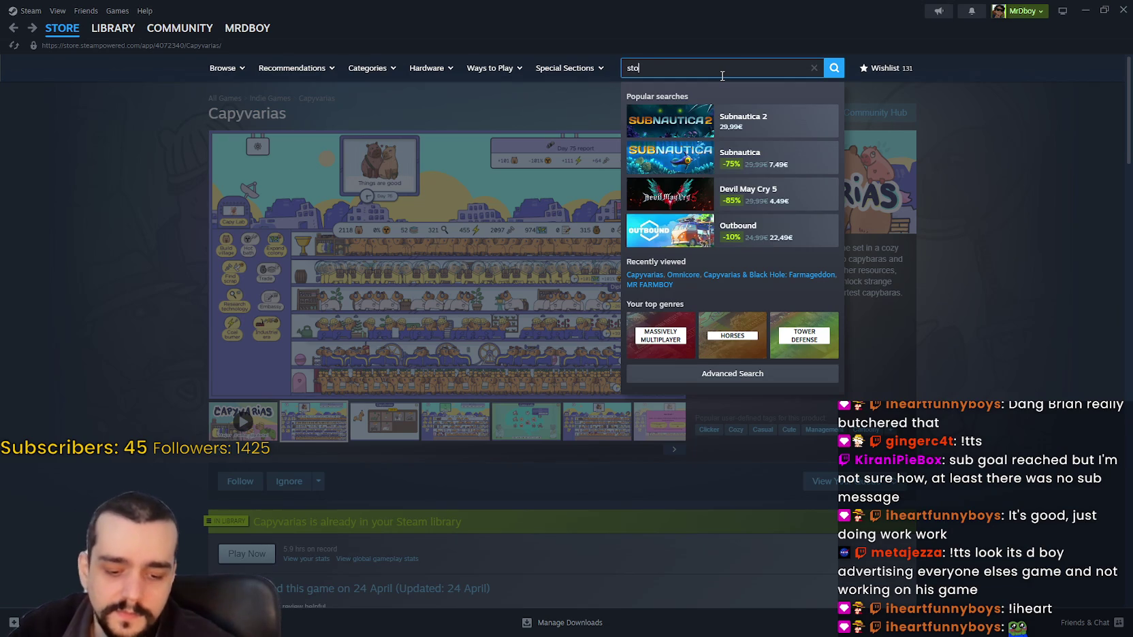
text(p and smel)
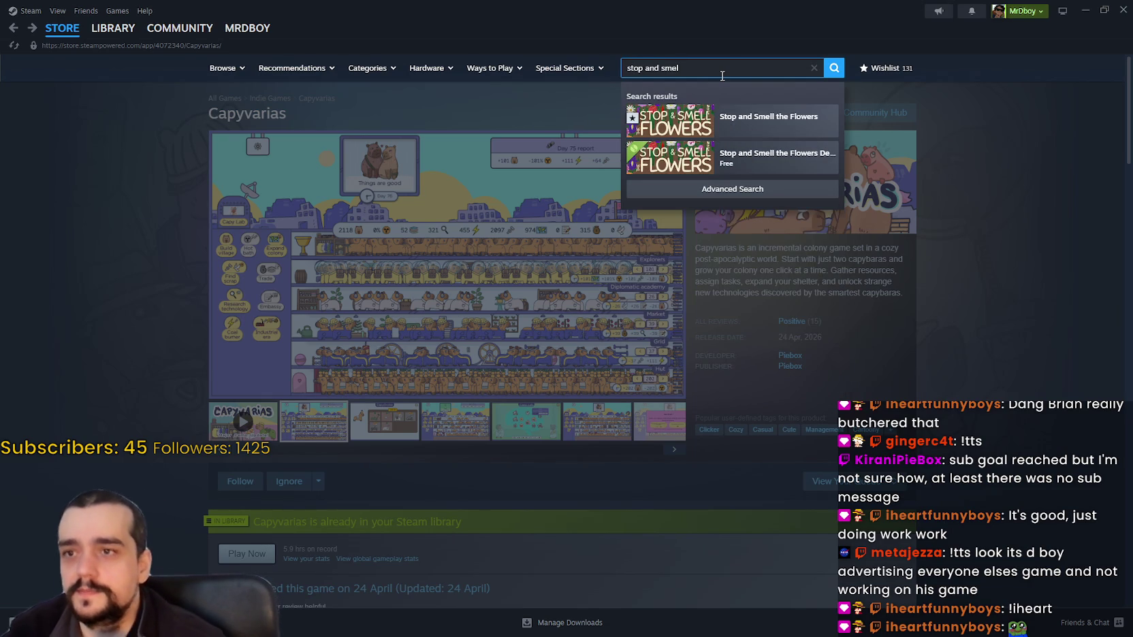
key(Return)
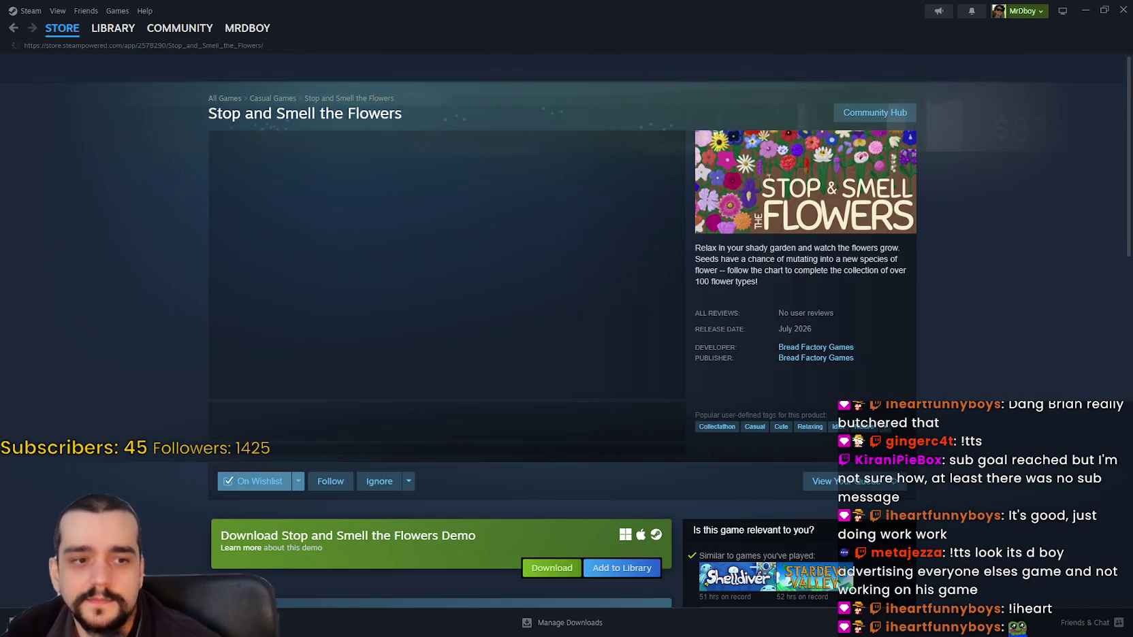
Step: Copy the Stop and Smell the Flowers page link and browse its shop and flower chart screenshots
click(474, 435)
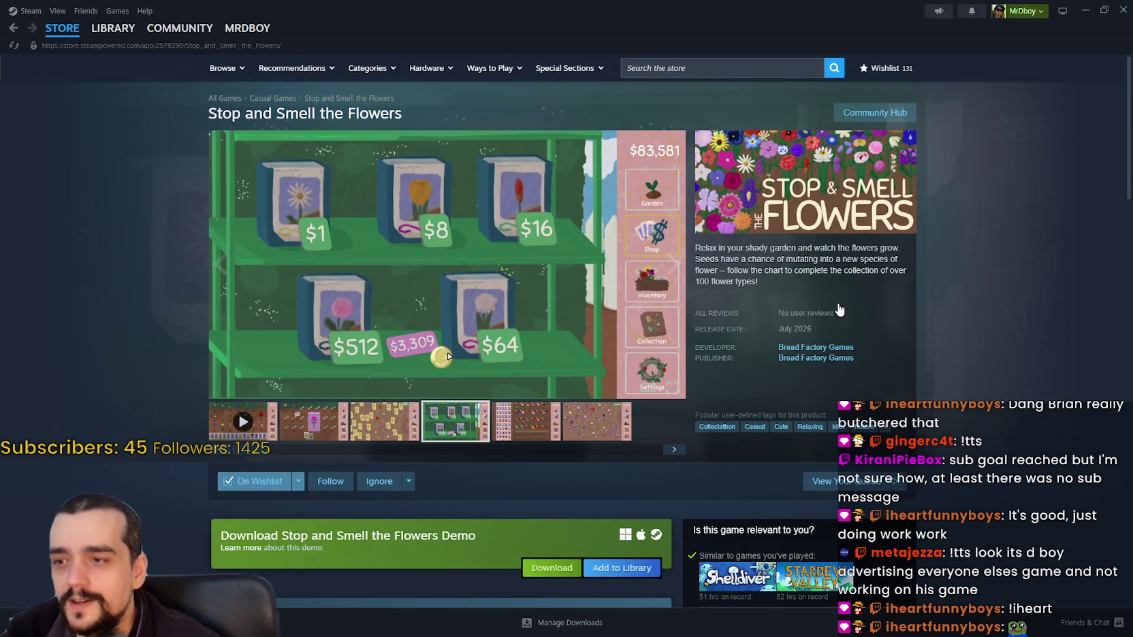
right_click(877, 289)
click(905, 361)
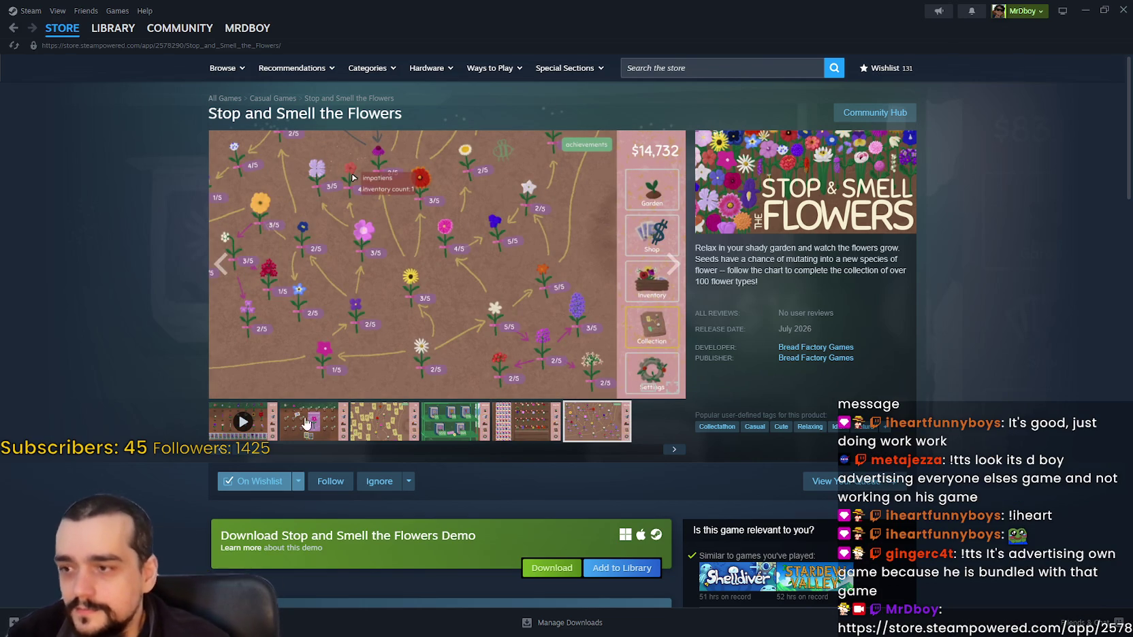
scroll(403, 432, down, 4)
scroll(402, 429, down, 4)
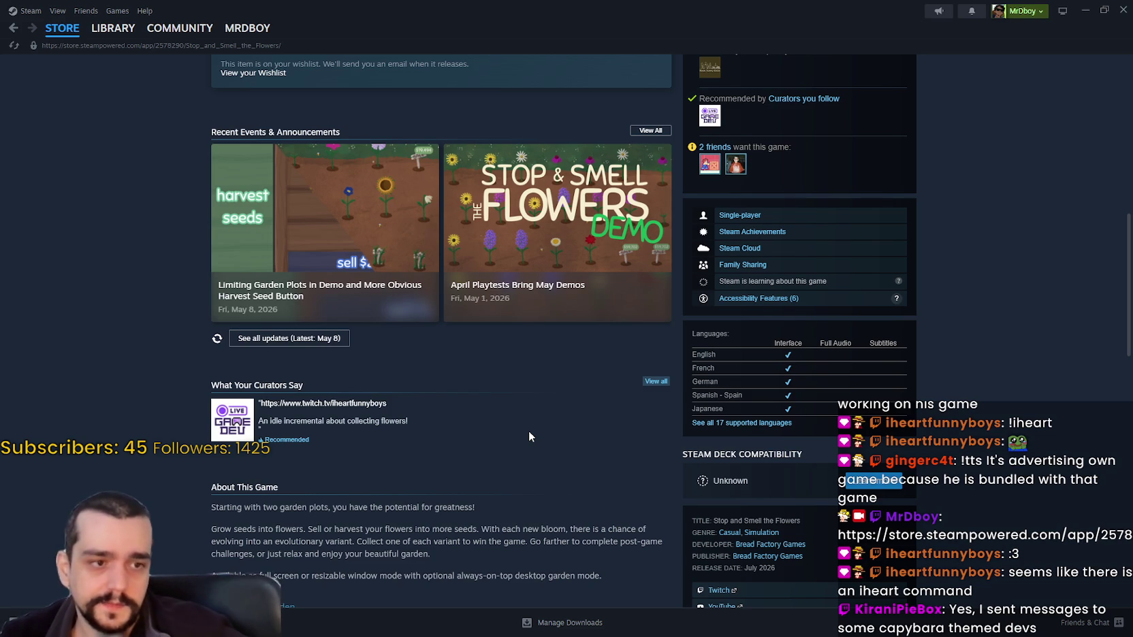
scroll(373, 418, up, 10)
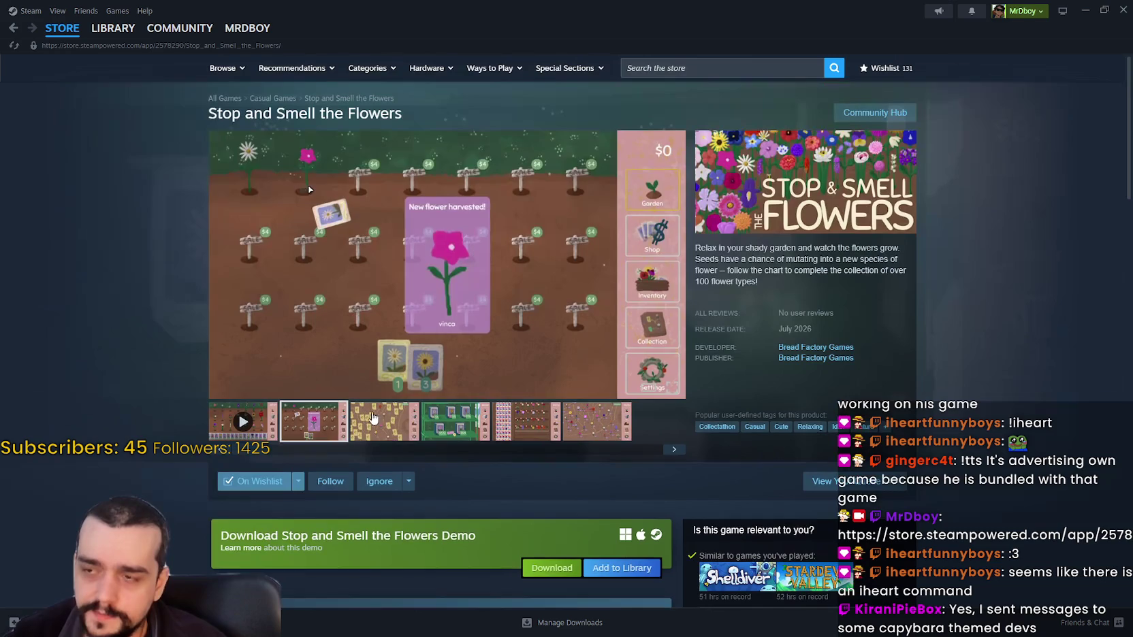
click(373, 418)
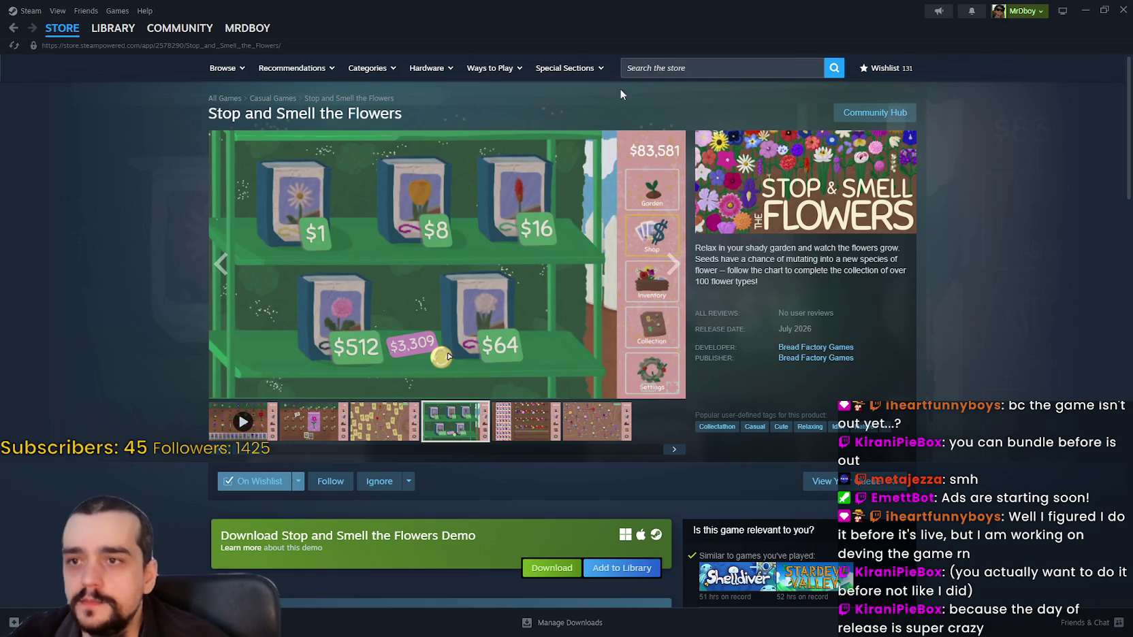
Step: Dismiss the store search suggestions and bring the Discord feedback forum to the front
click(703, 70)
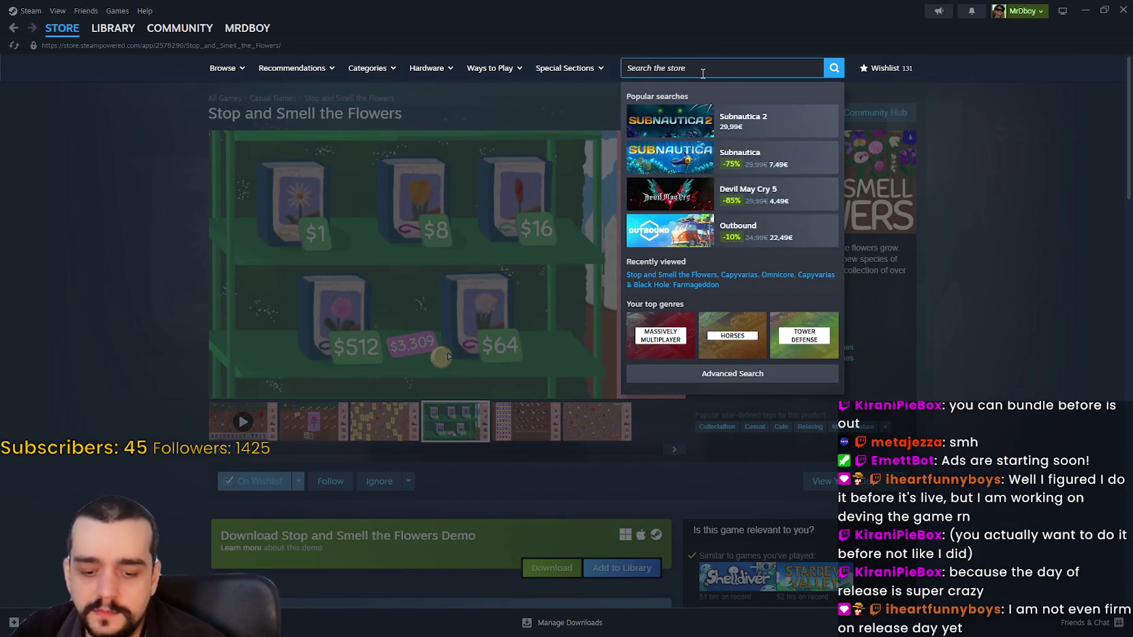
key(Escape)
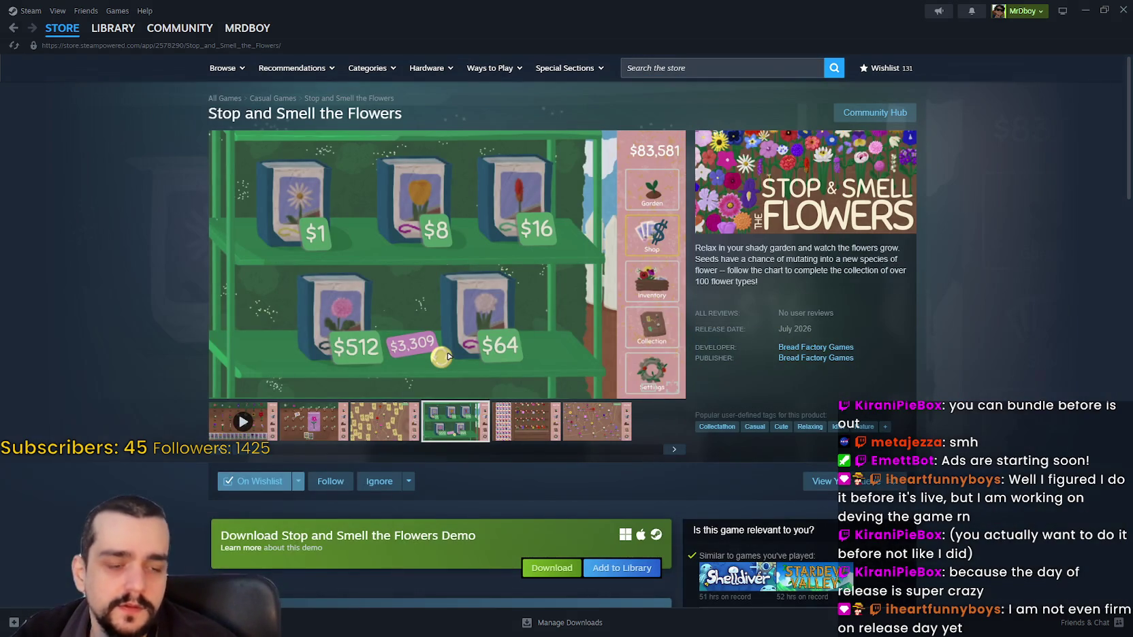
key(alt+Tab)
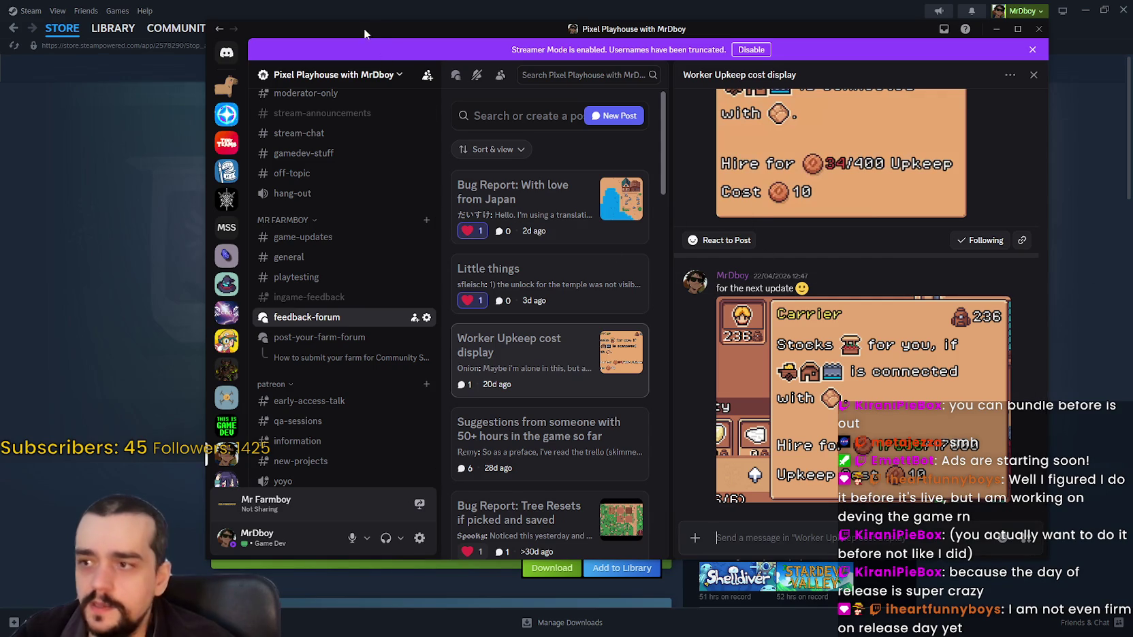
Step: Minimize Discord, briefly bring it back, then return to the Stop and Smell the Flowers page
click(996, 30)
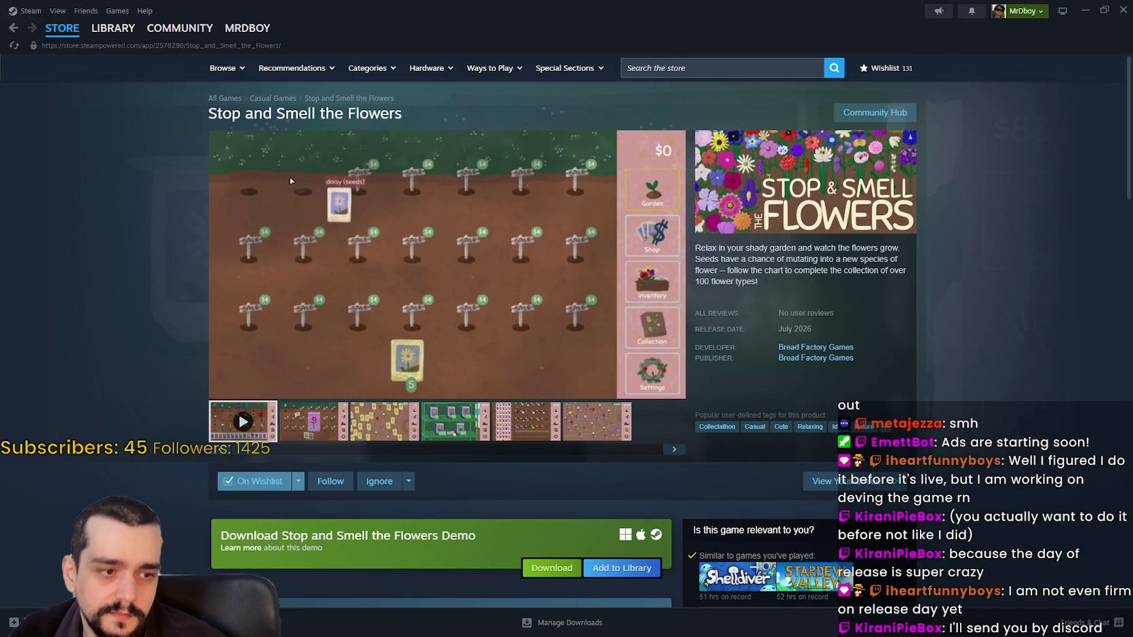
key(alt+Tab)
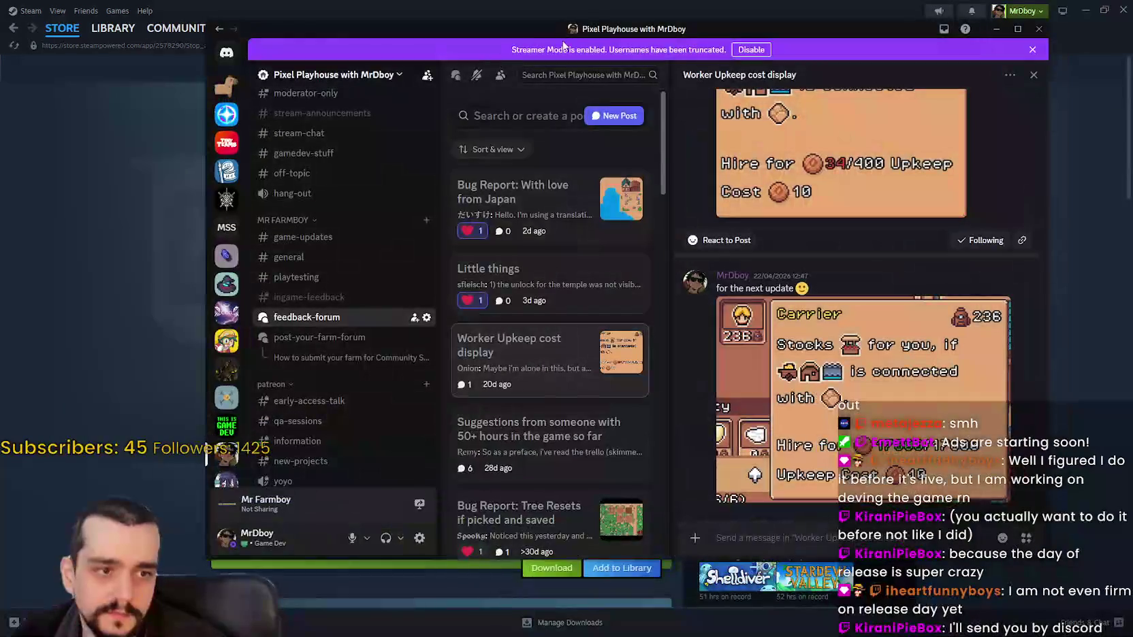
key(alt+Tab)
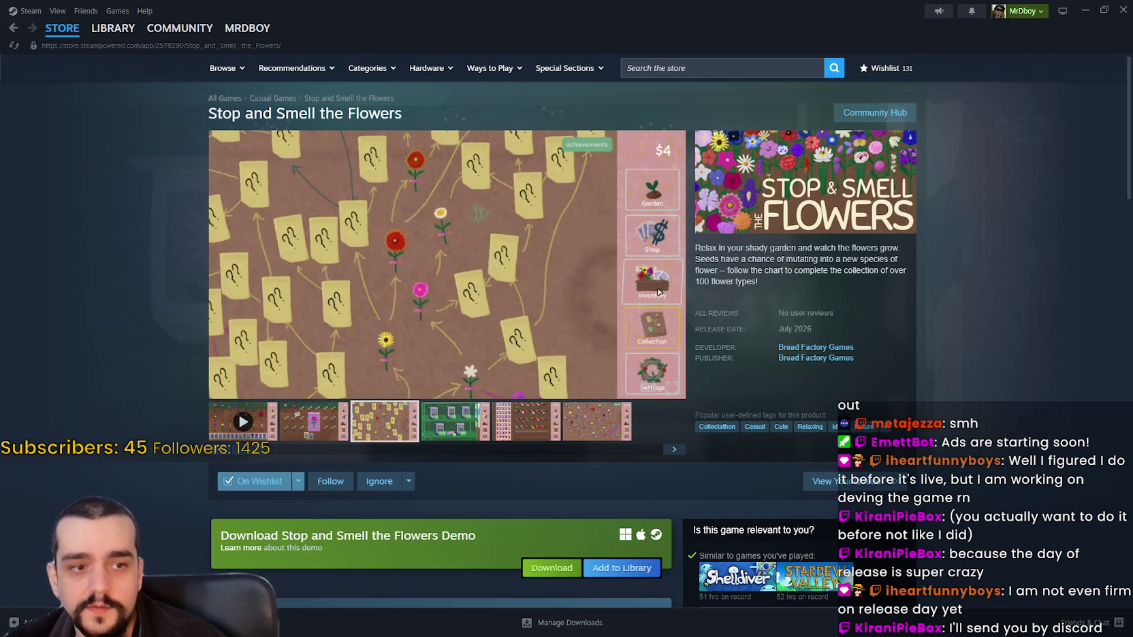
click(512, 434)
click(606, 438)
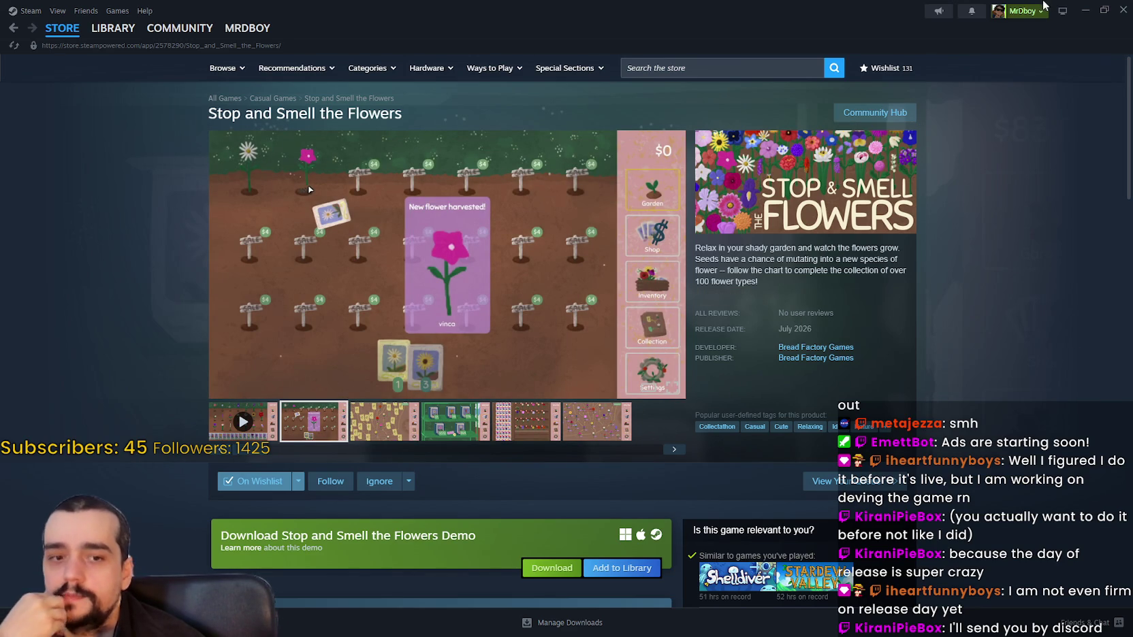
scroll(1011, 283, down, 2)
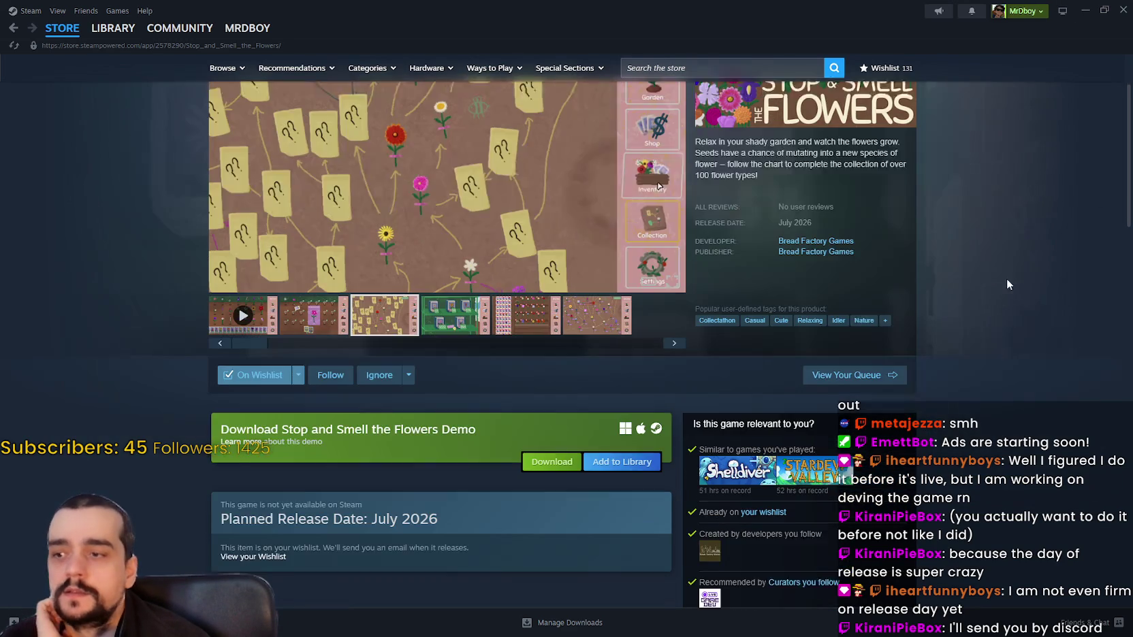
scroll(411, 469, up, 2)
click(410, 479)
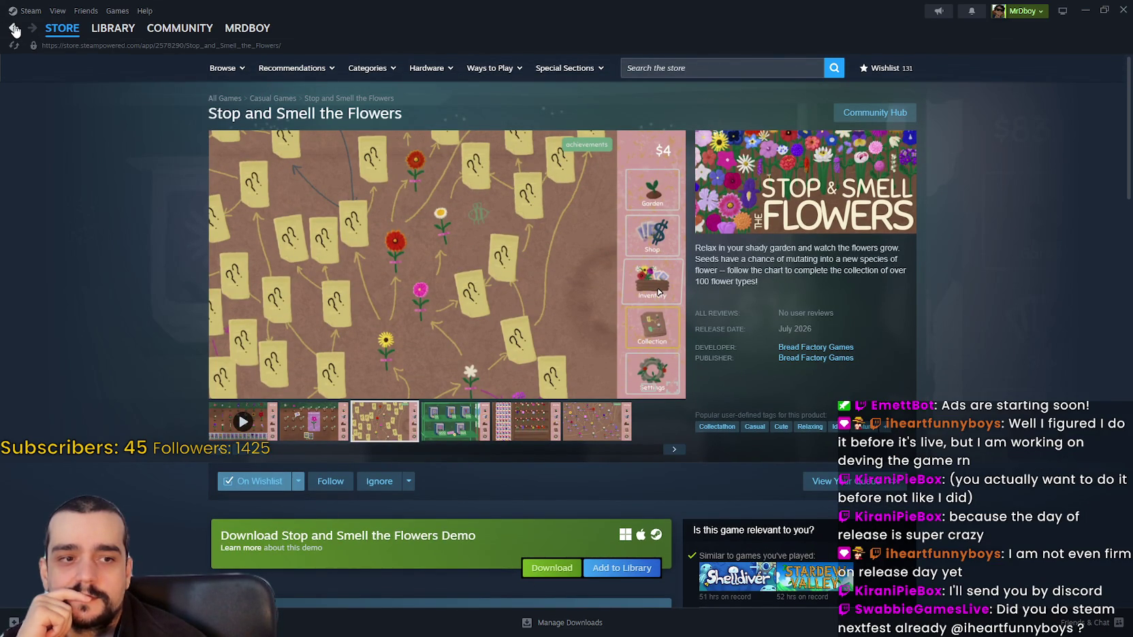
click(14, 28)
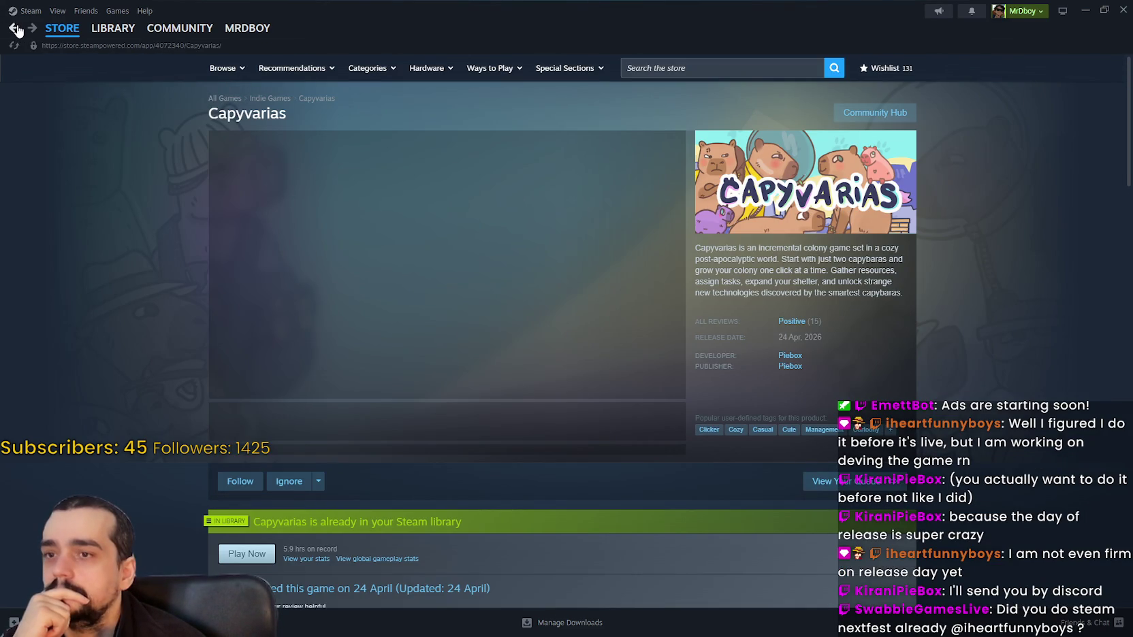
Step: Step through the Capyvarias screenshots, starting from the CapyDrobe wardrobe image
click(405, 423)
scroll(405, 423, down, 2)
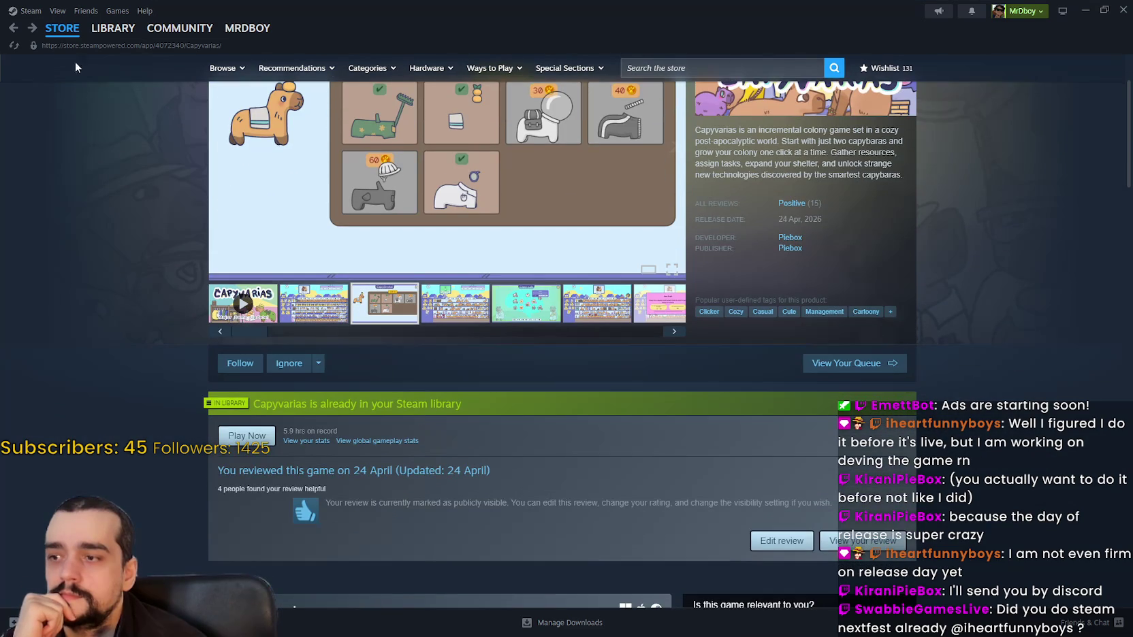
scroll(518, 523, up, 2)
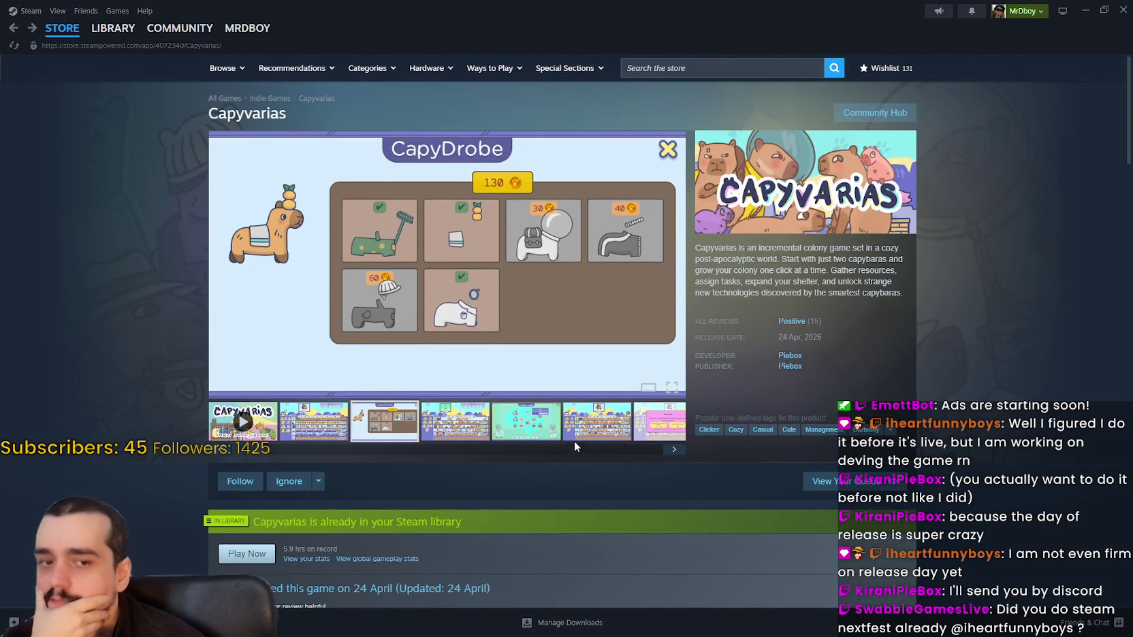
click(579, 436)
click(672, 448)
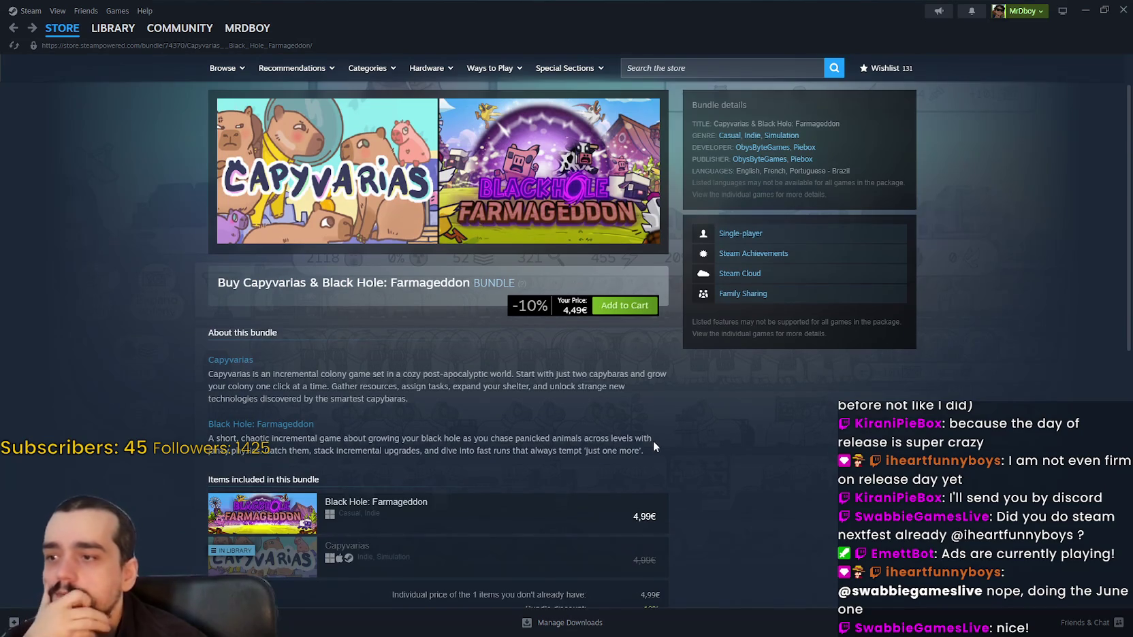
Step: Return to the list of Capyvarias bundles and scroll through it
scroll(653, 440, down, 2)
click(11, 28)
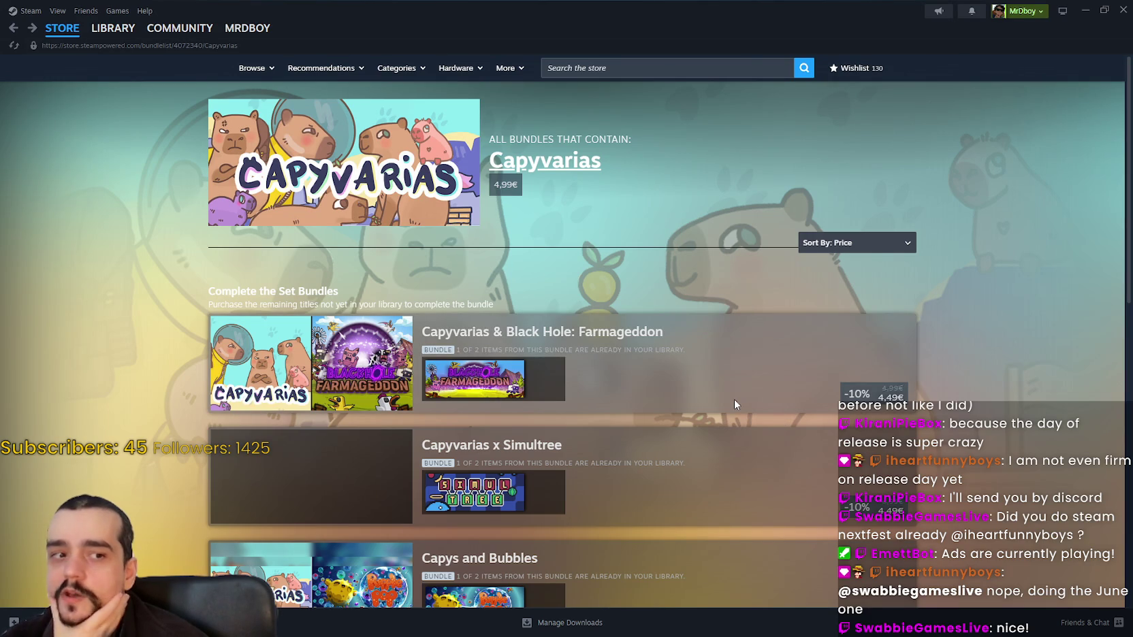
scroll(768, 527, down, 3)
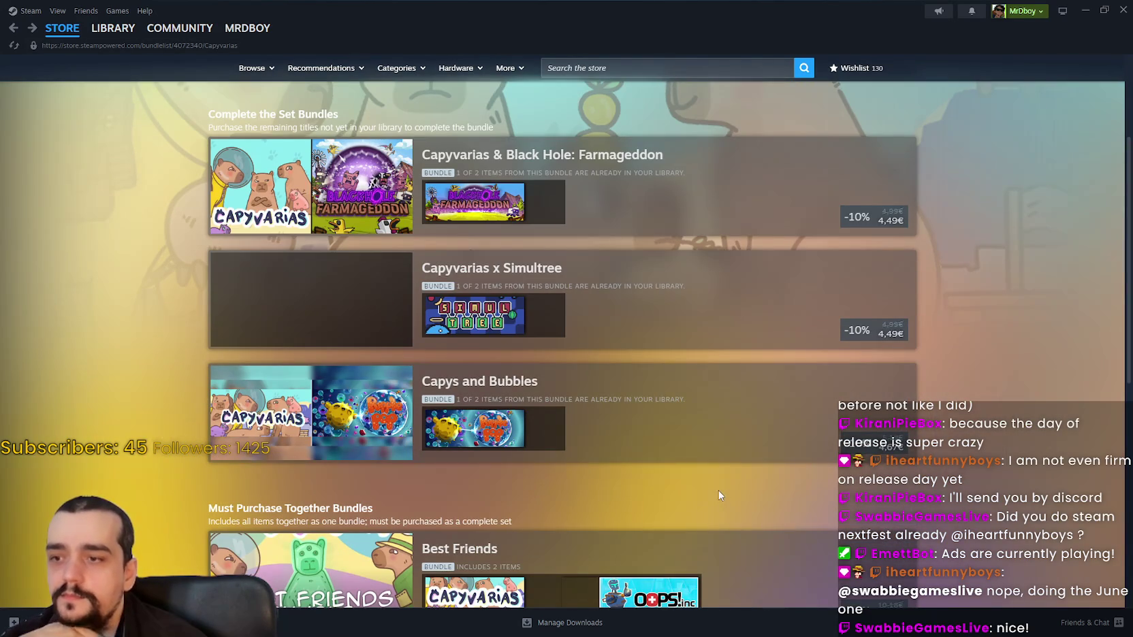
scroll(719, 490, down, 5)
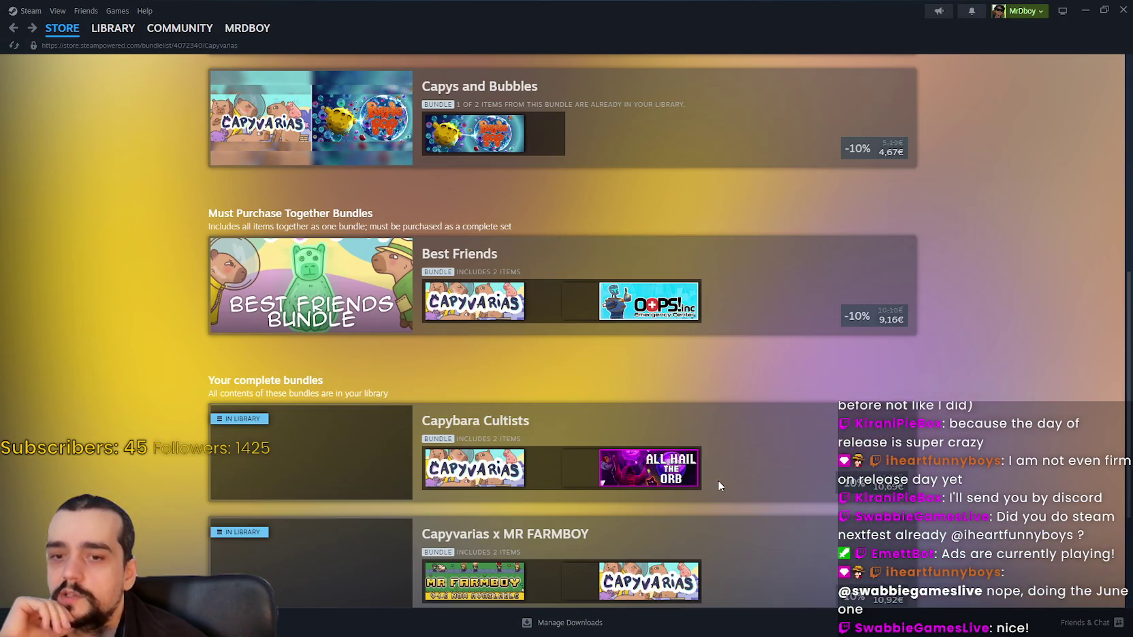
scroll(718, 483, up, 8)
scroll(715, 483, down, 3)
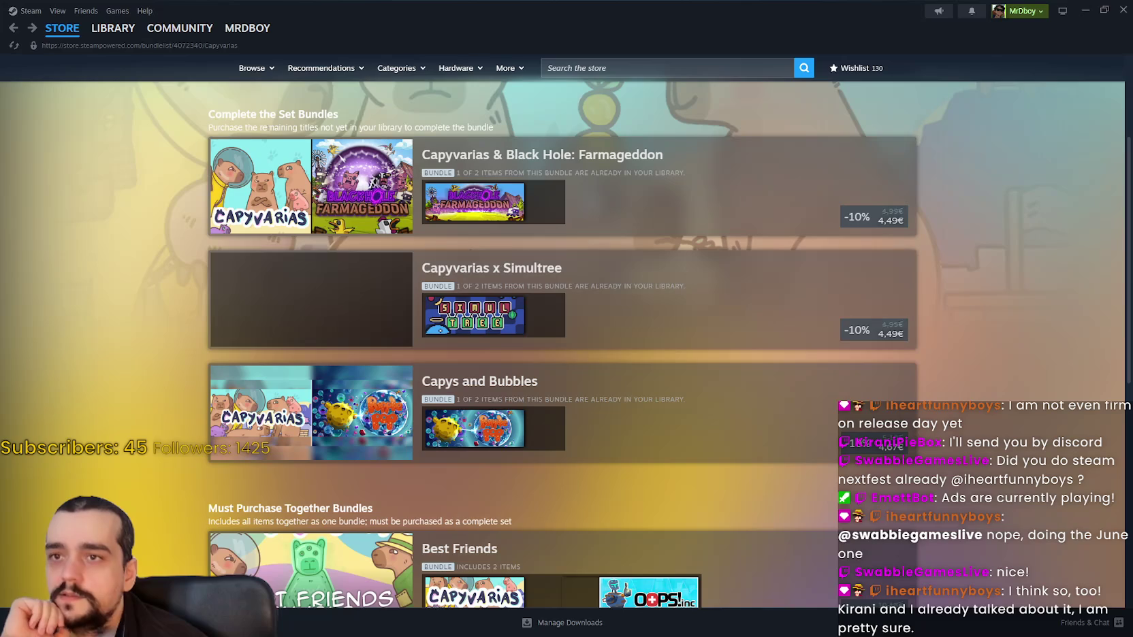
Step: Go to the Steam store front page, then switch to SteamDB's MR FARMBOY charts
mouse_move(79, 36)
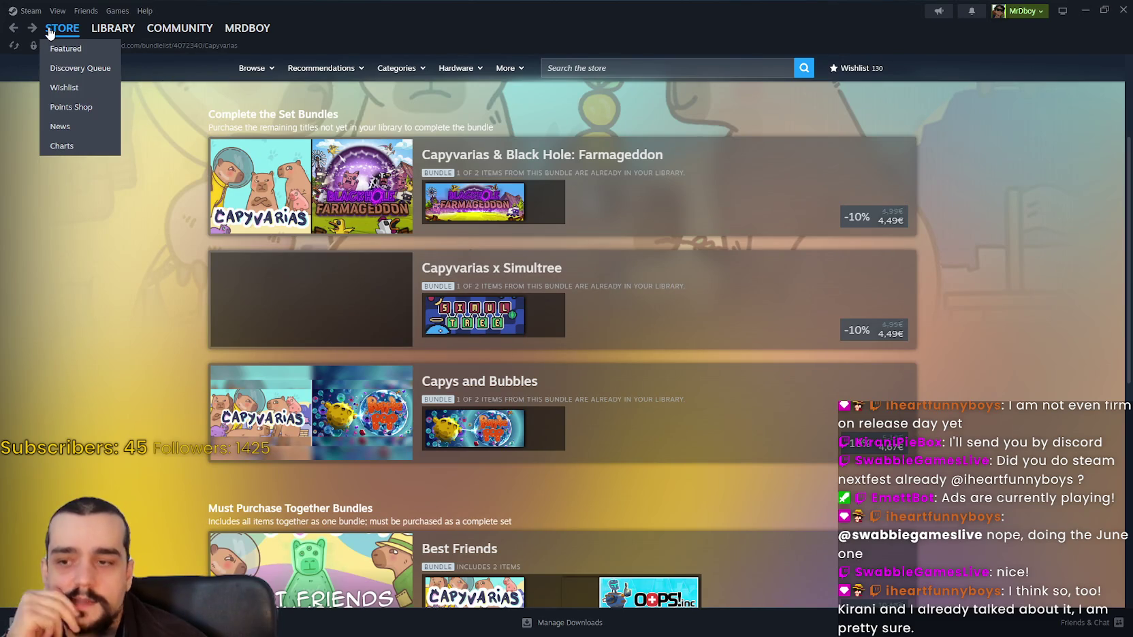
scroll(644, 448, down, 8)
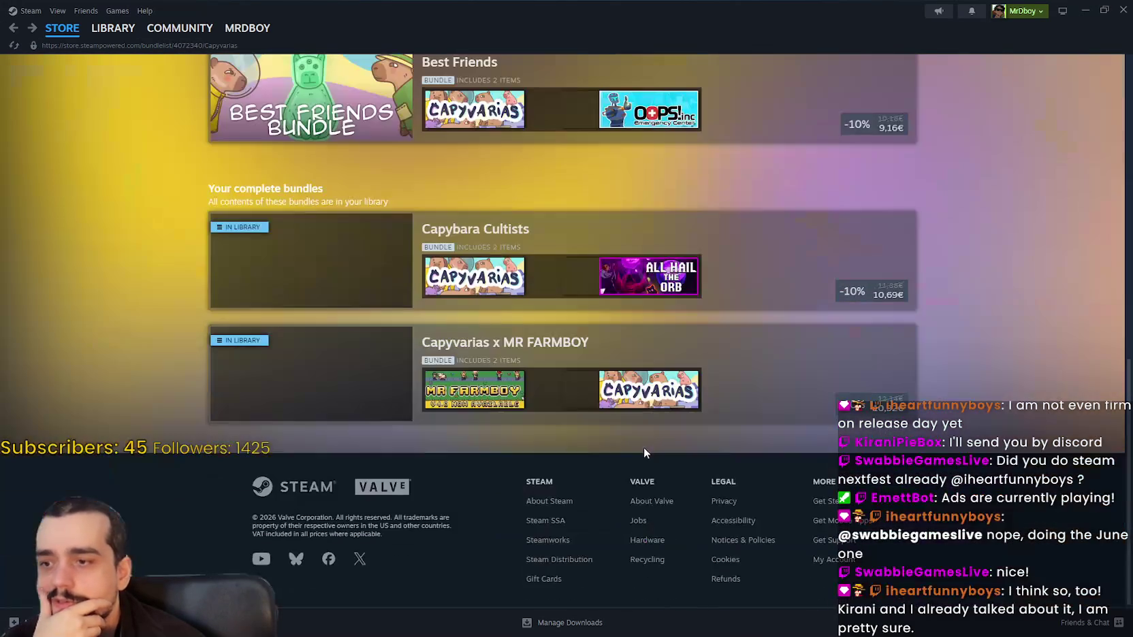
click(73, 38)
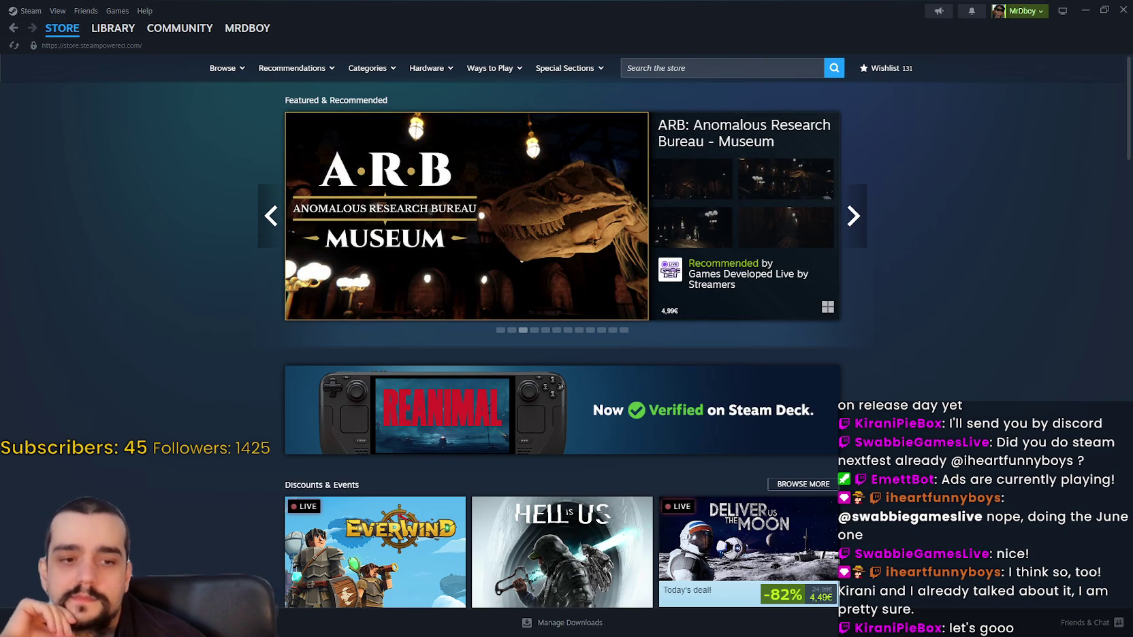
key(alt+Tab)
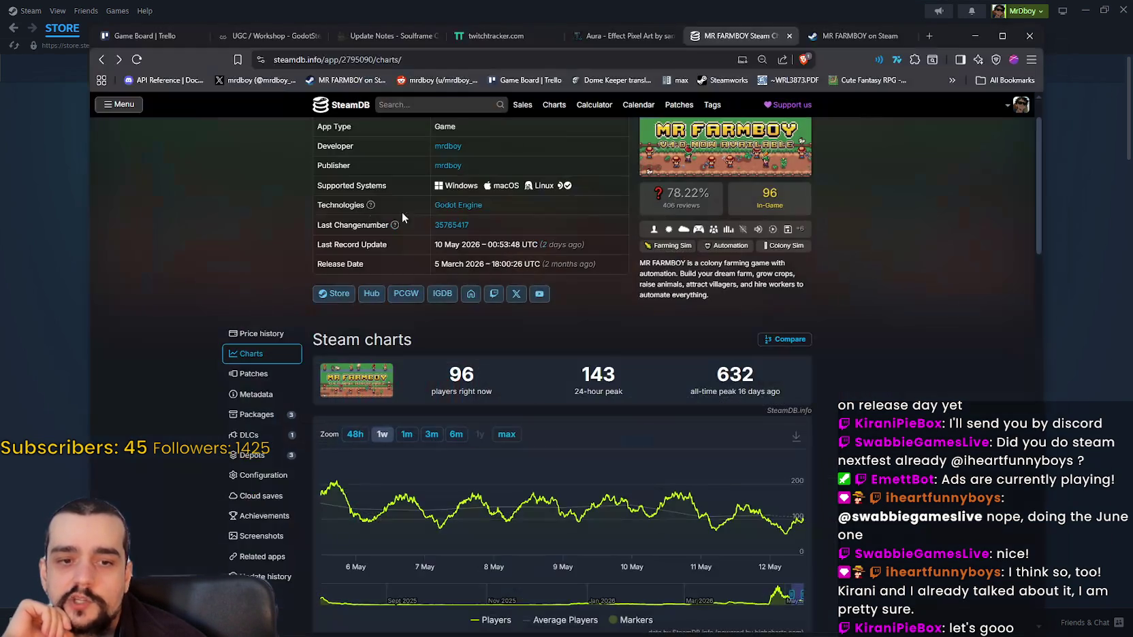
Step: Search SteamDB for 'a about making' and open A Game About Making A Planet's charts
scroll(392, 164, down, 1)
click(424, 105)
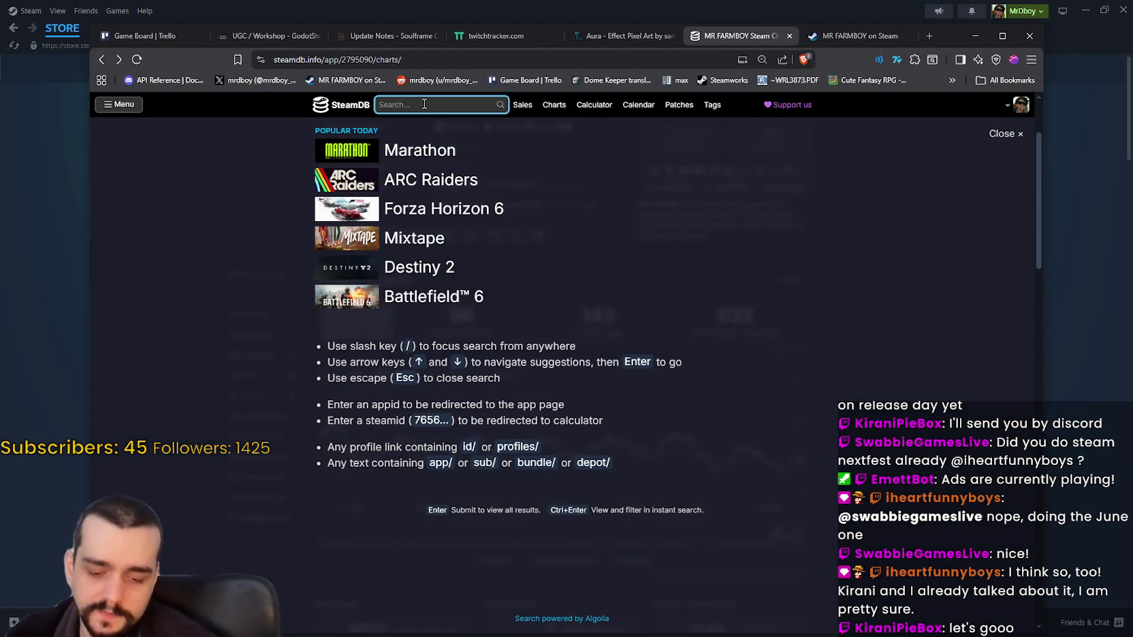
text(planet)
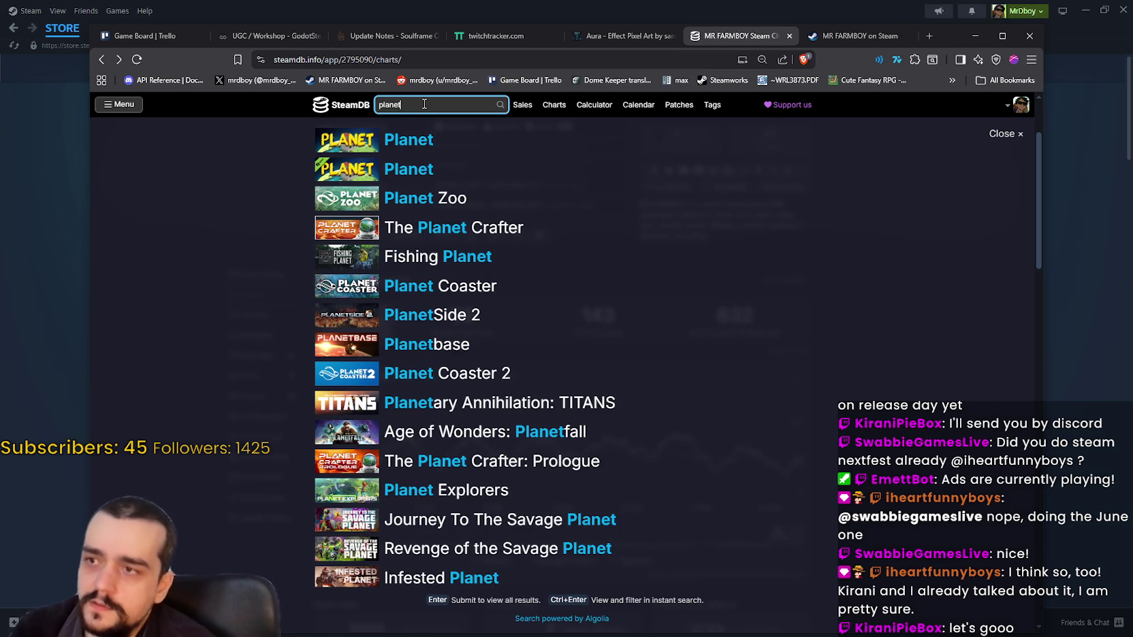
key(ctrl+a)
key(BackSpace)
text(a)
text( abou)
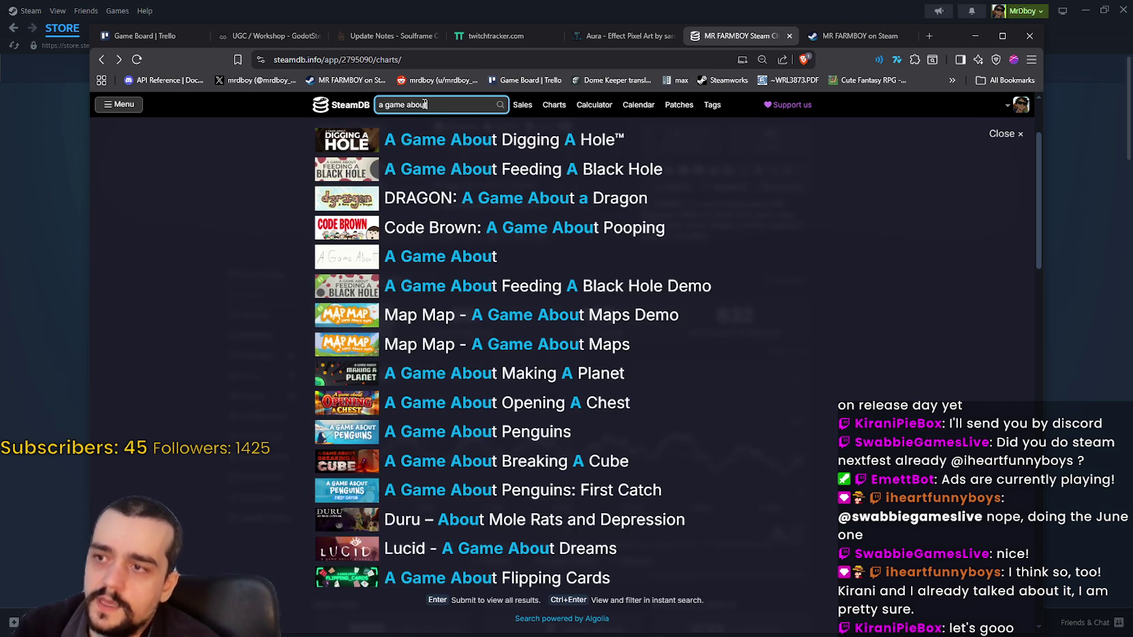
text(t making)
key(Down)
key(Return)
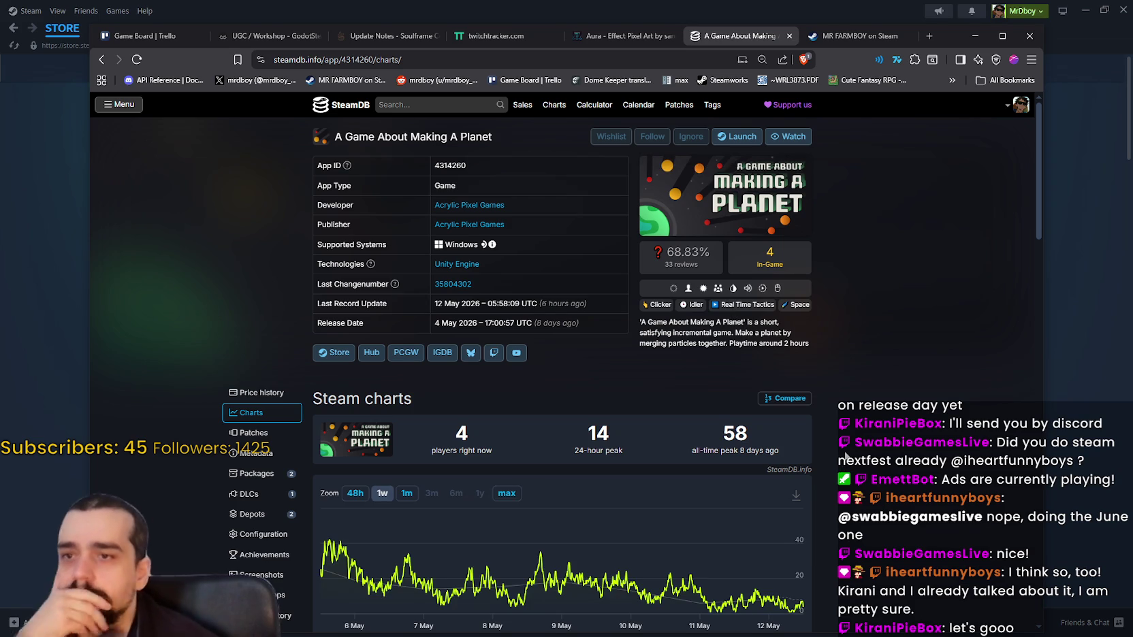
Step: Scroll through the game's charts and narrow the browser window to reveal Steam
scroll(831, 449, down, 1)
scroll(845, 456, up, 1)
scroll(845, 456, down, 3)
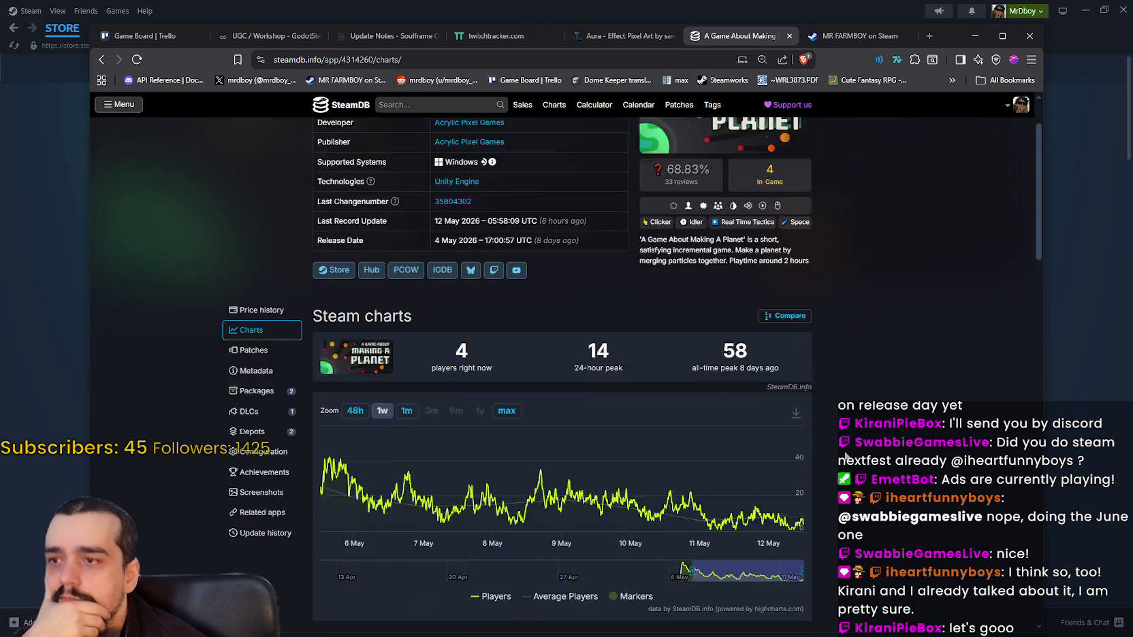
scroll(845, 456, down, 2)
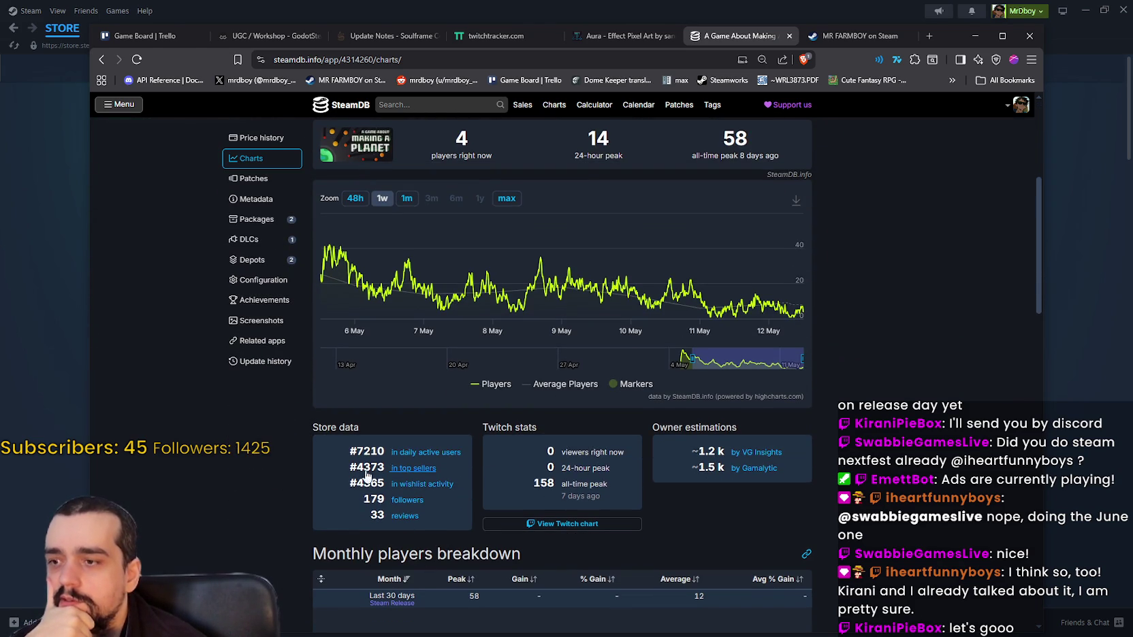
scroll(945, 463, up, 4)
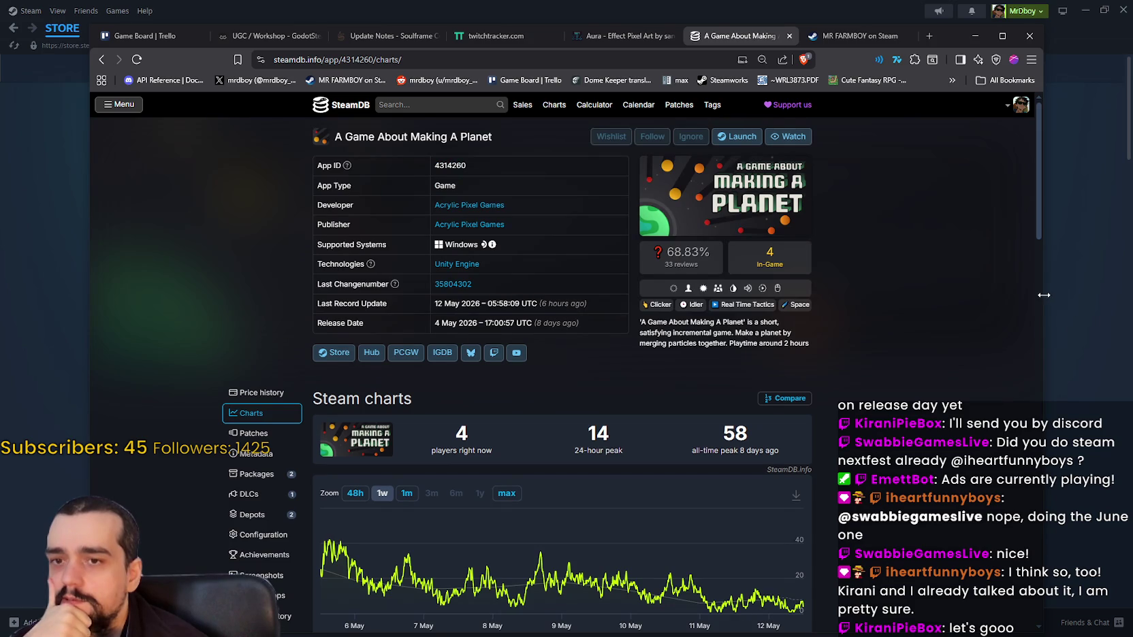
drag(1043, 295, 855, 305)
Step: Copy the game's title from SteamDB and switch back to Steam
mouse_move(247, 136)
mouse_down()
mouse_move(429, 139)
mouse_move(262, 135)
mouse_up()
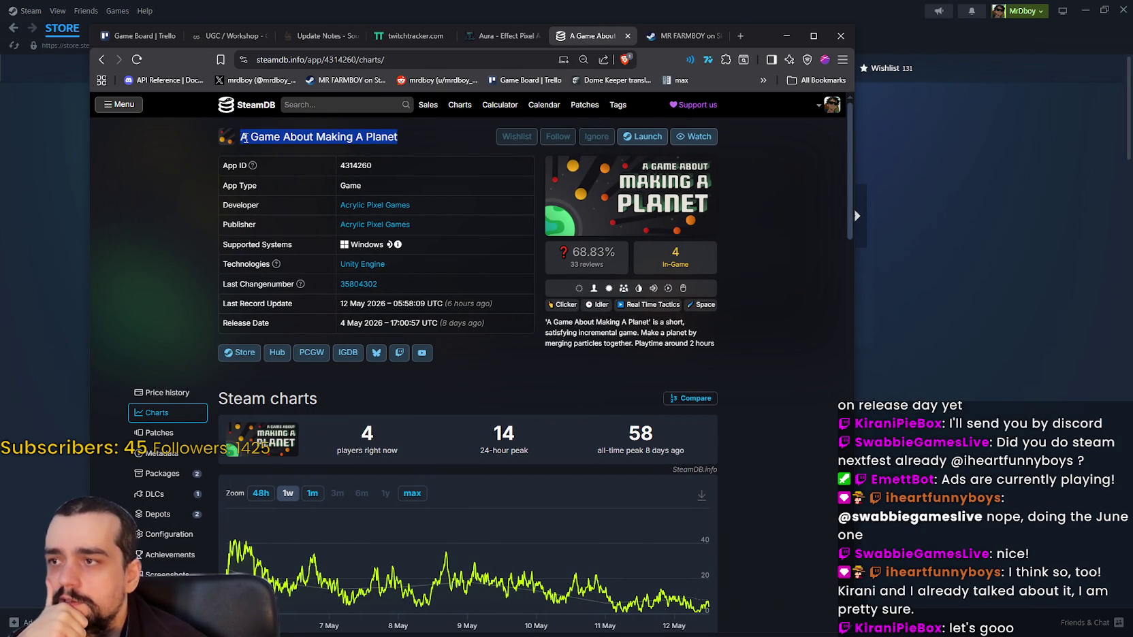
right_click(243, 137)
click(269, 151)
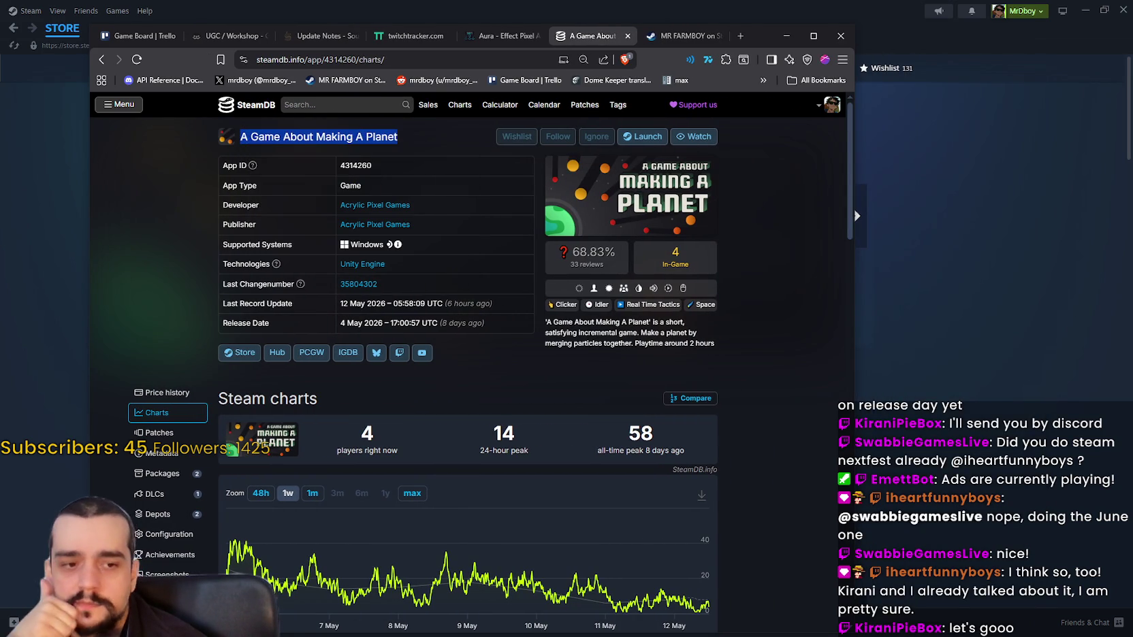
key(alt+Tab)
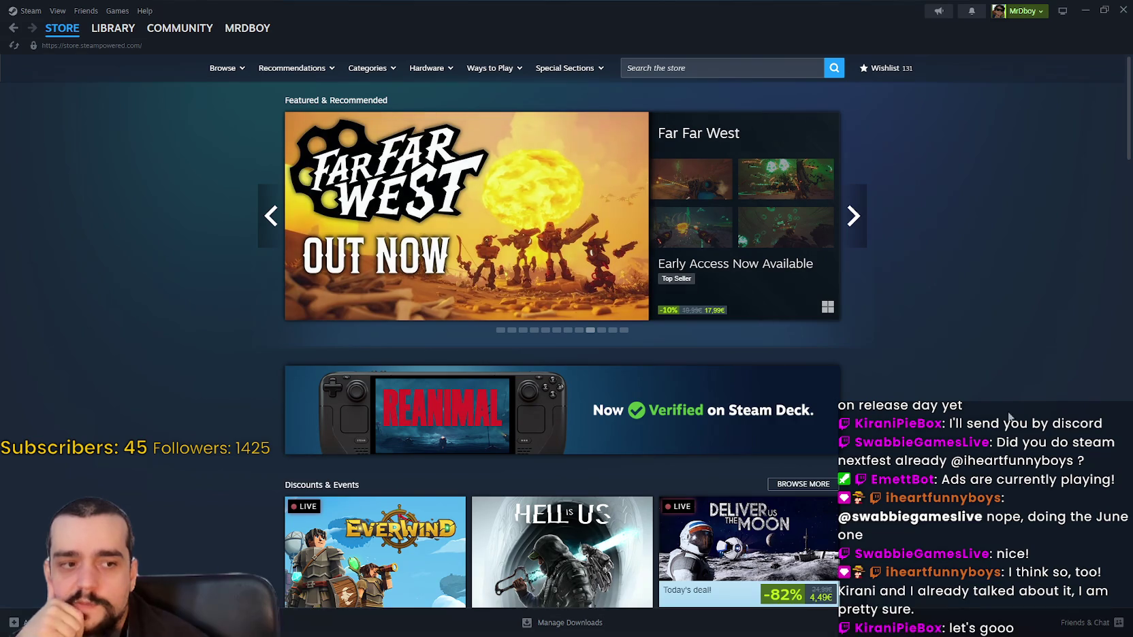
Step: Paste the copied title into Steam search and open A Game About Making A Planet's store page
click(681, 66)
text(A Game About Making A Planet)
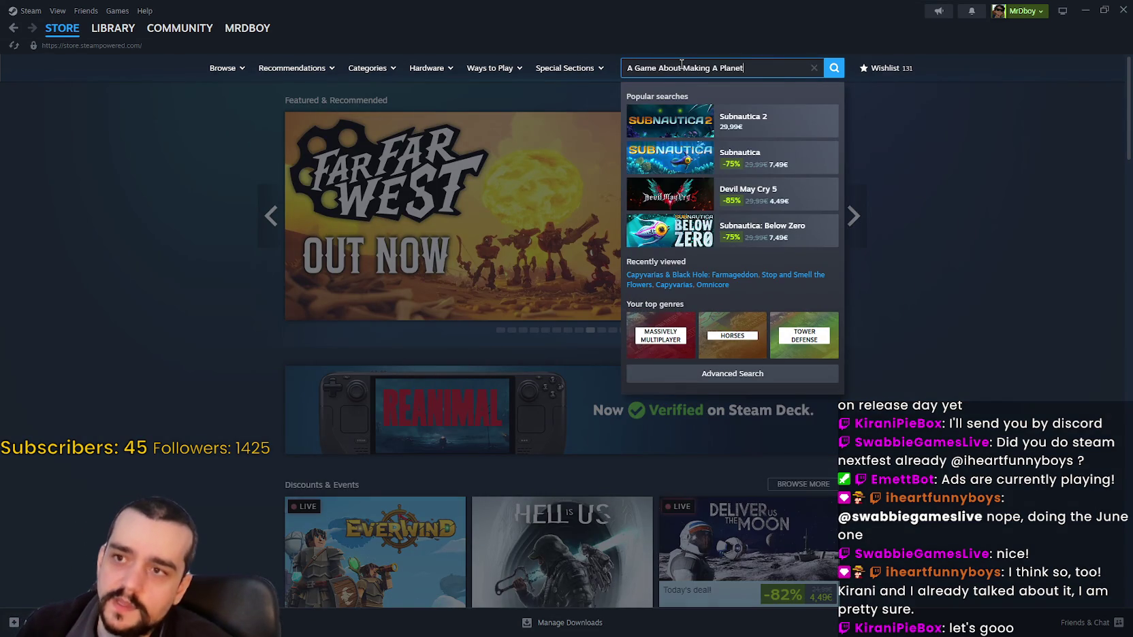
click(776, 126)
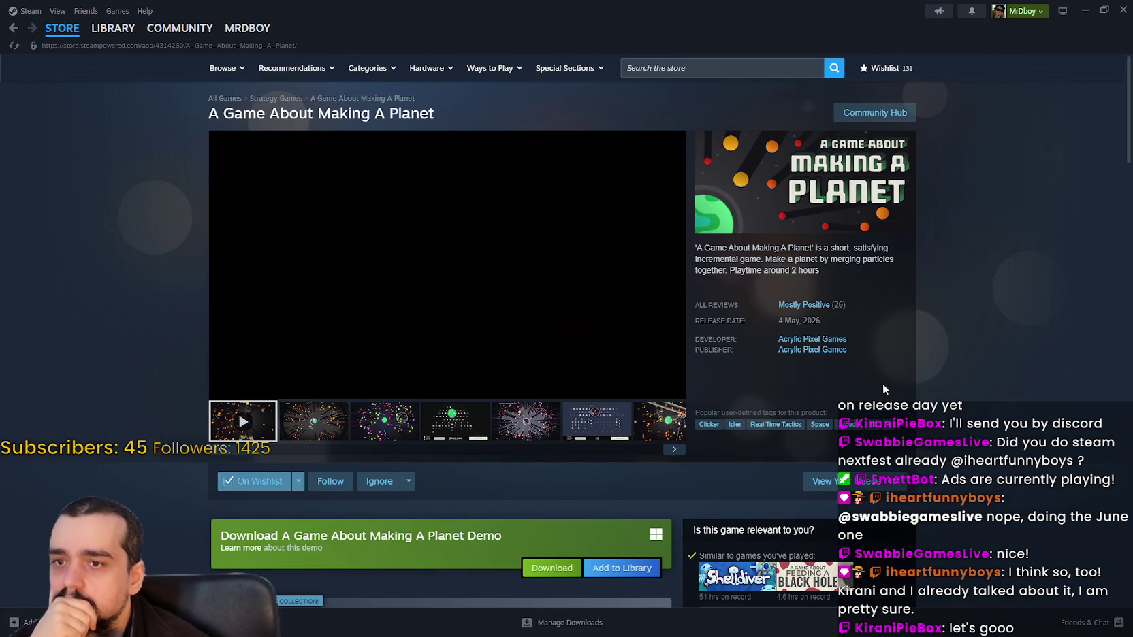
Step: Show the third screenshot in the viewer and scroll down to the bundle offers
mouse_move(784, 307)
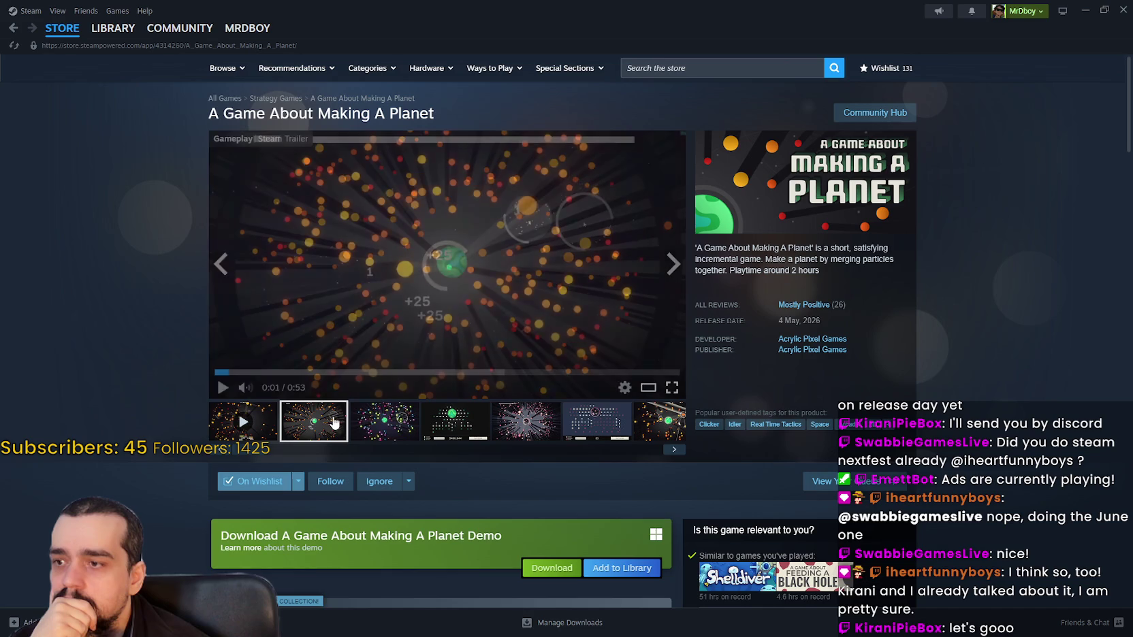
click(384, 421)
scroll(433, 422, down, 5)
scroll(433, 422, down, 3)
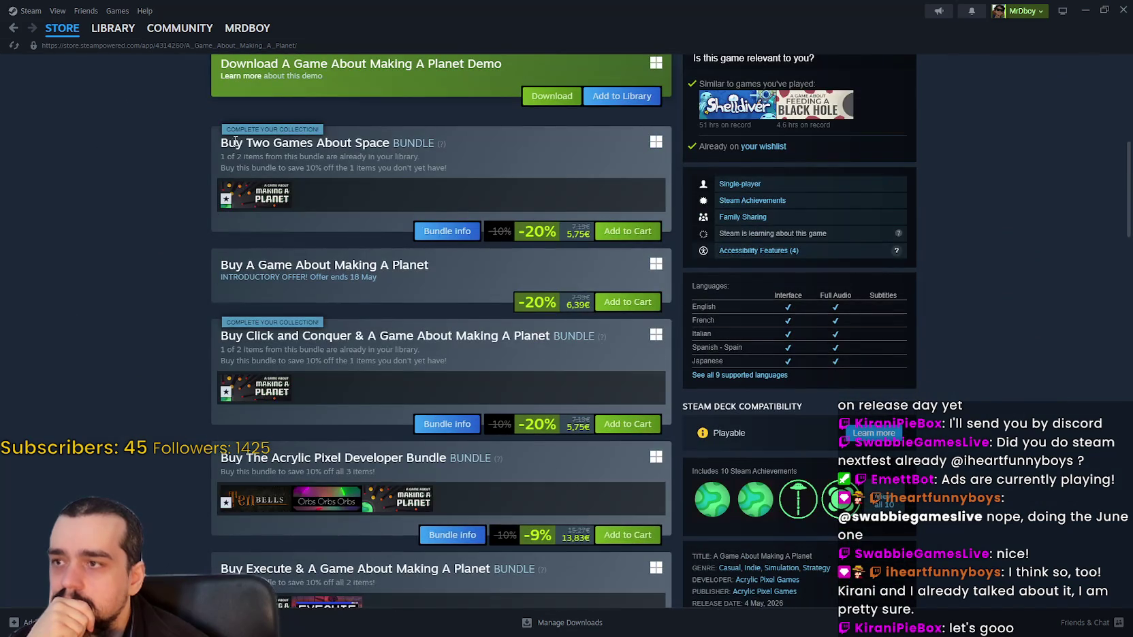
scroll(239, 393, down, 6)
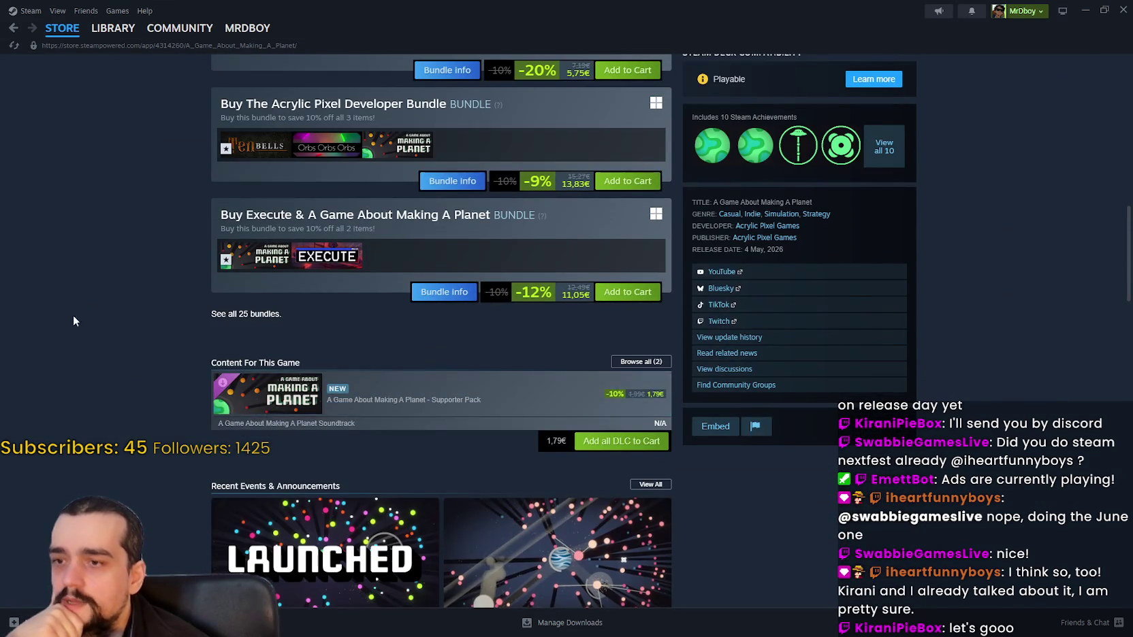
scroll(41, 319, up, 6)
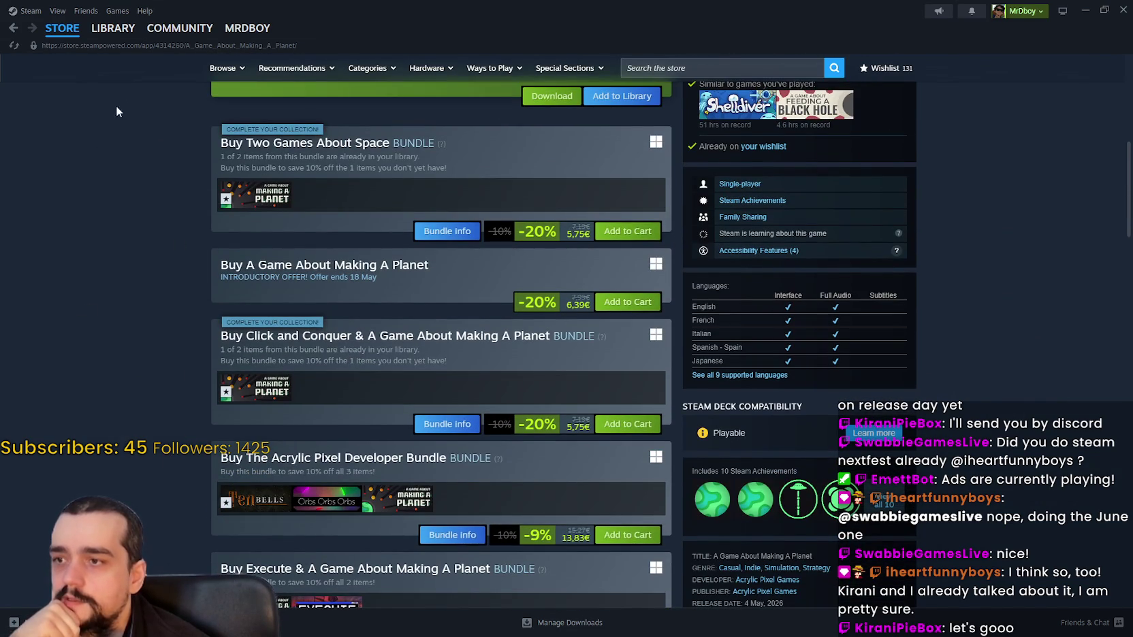
Step: Select and deselect the bundle offer text, then scroll back to the top
mouse_move(247, 206)
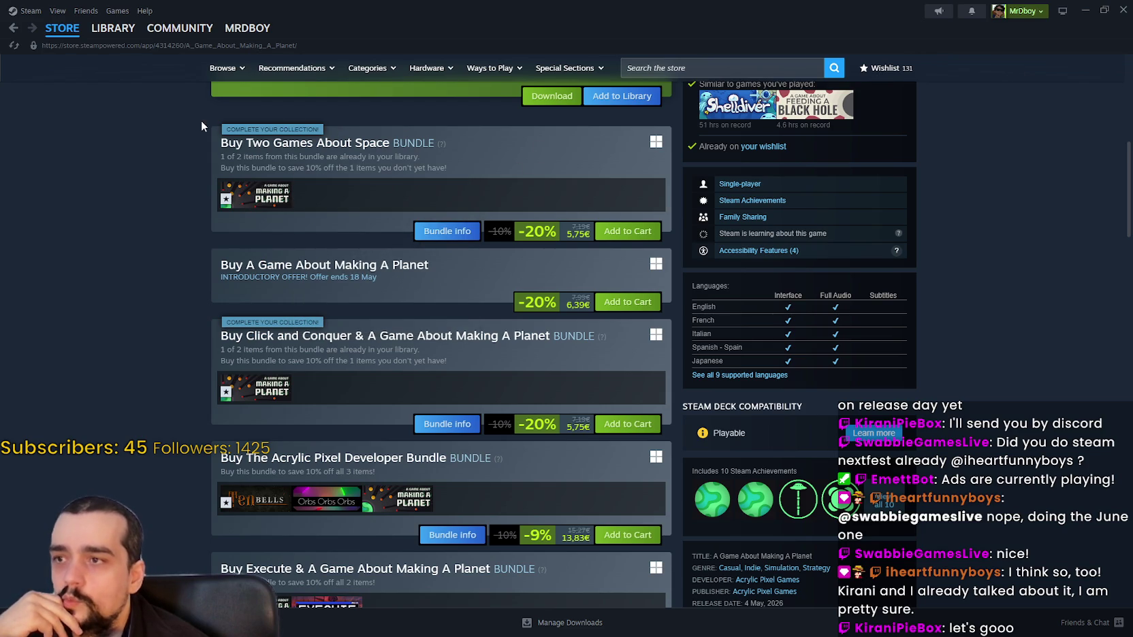
drag(201, 120, 559, 191)
click(555, 200)
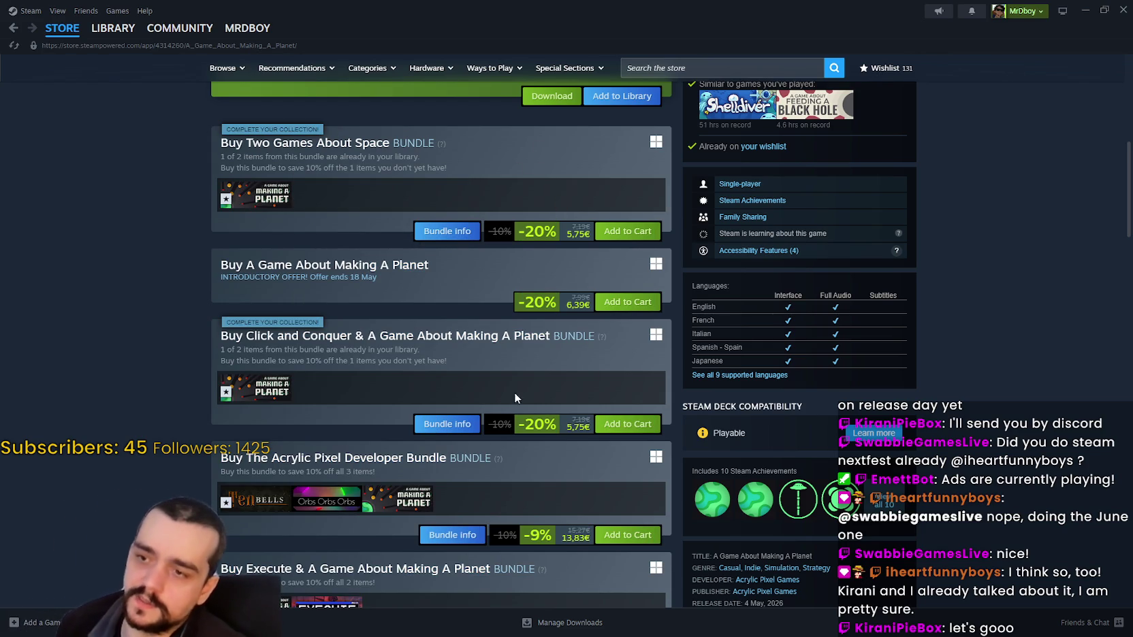
scroll(540, 356, down, 2)
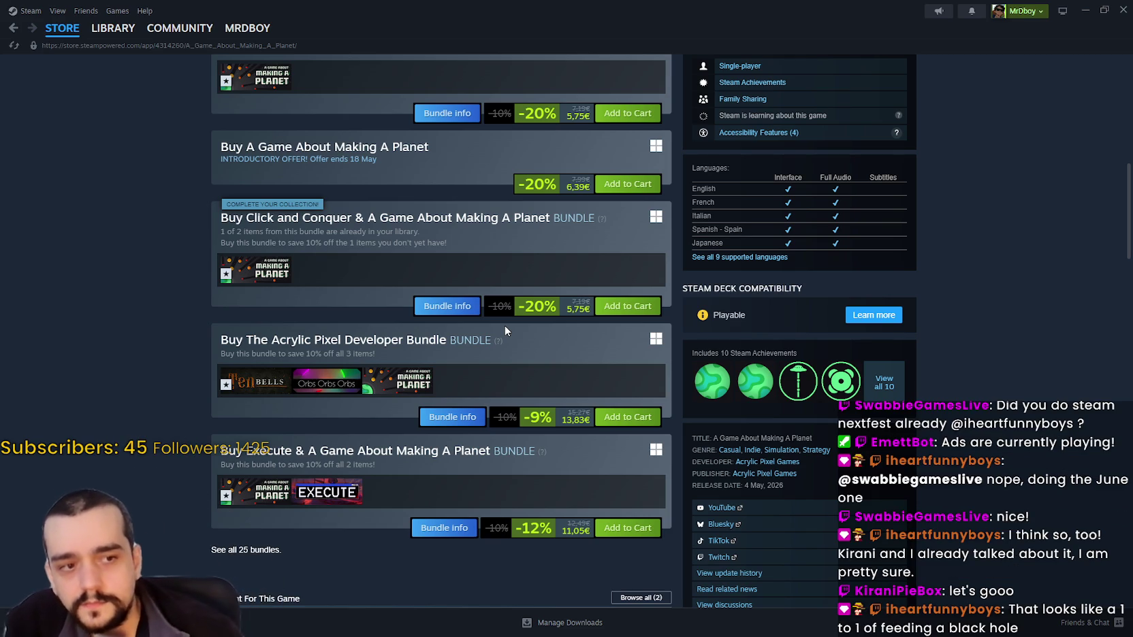
scroll(504, 326, up, 10)
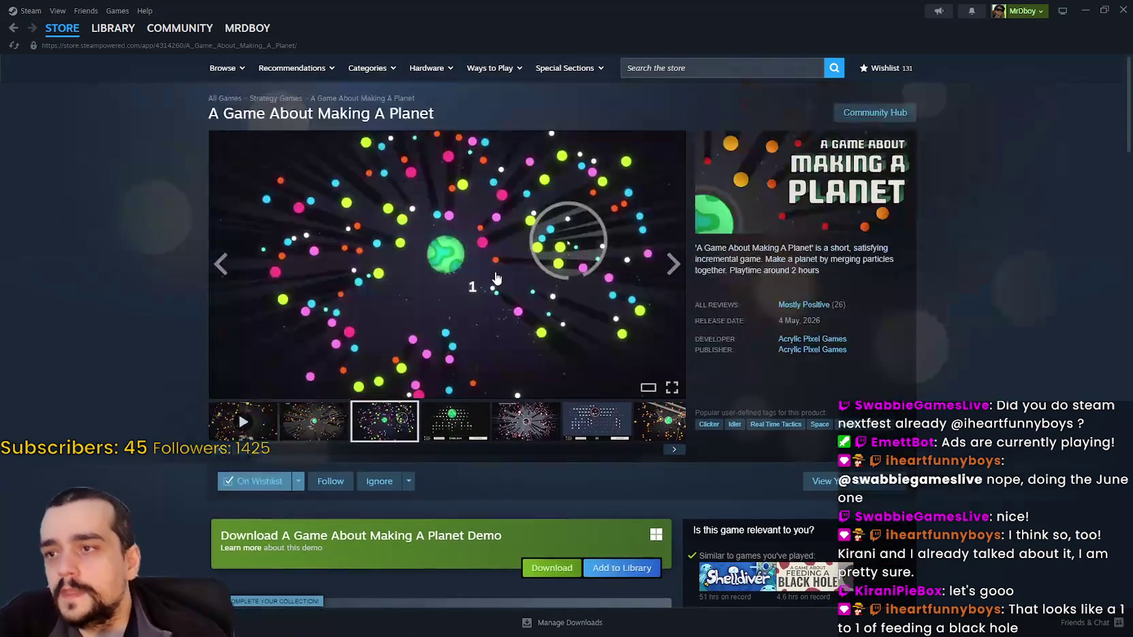
Step: Enlarge the third screenshot, page through the gallery to 9 of 9, then close it
click(492, 276)
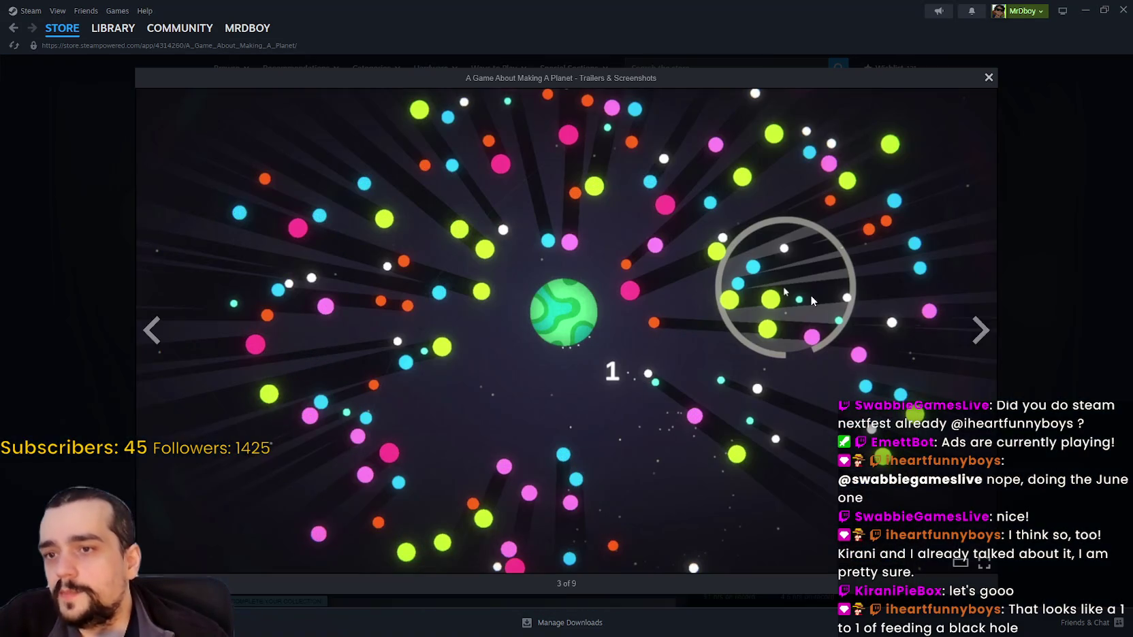
click(980, 333)
click(983, 329)
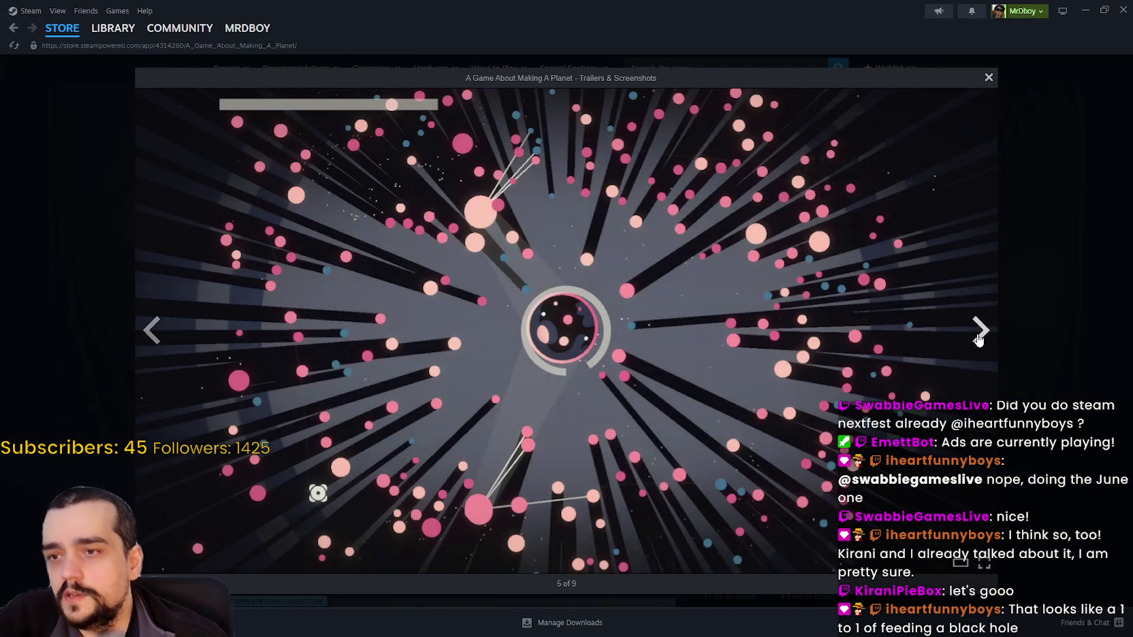
click(977, 335)
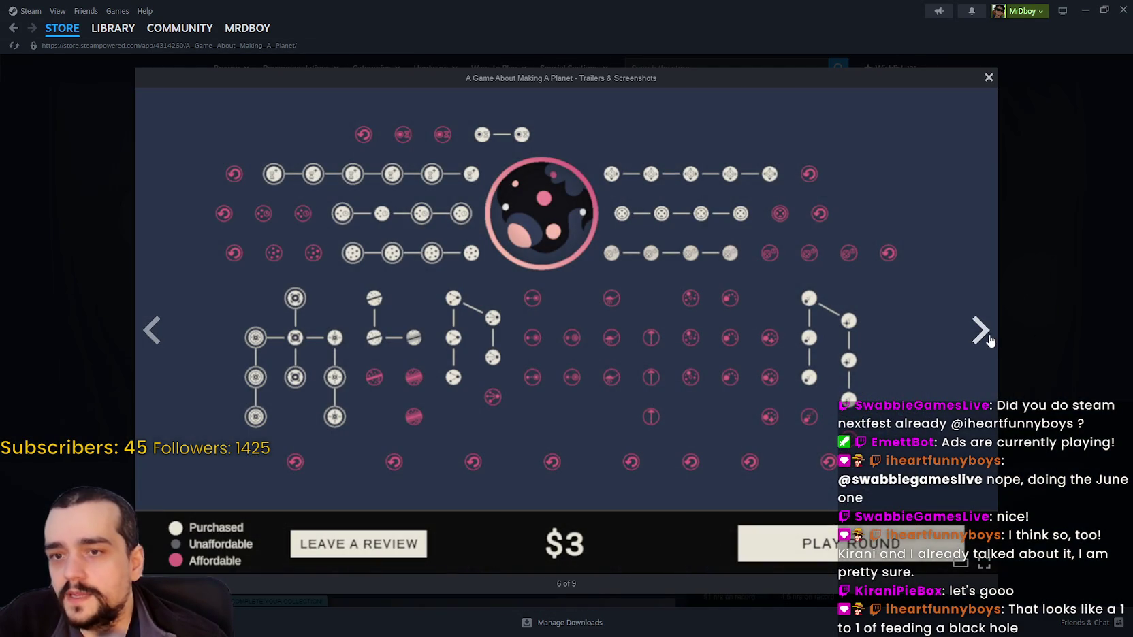
click(990, 336)
click(984, 333)
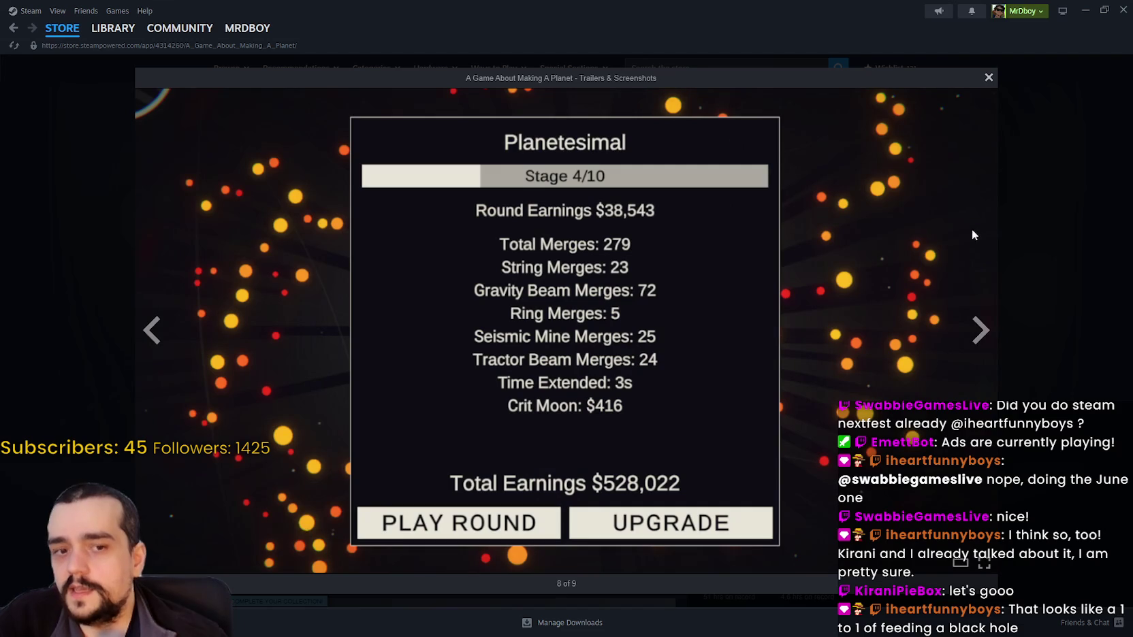
click(992, 332)
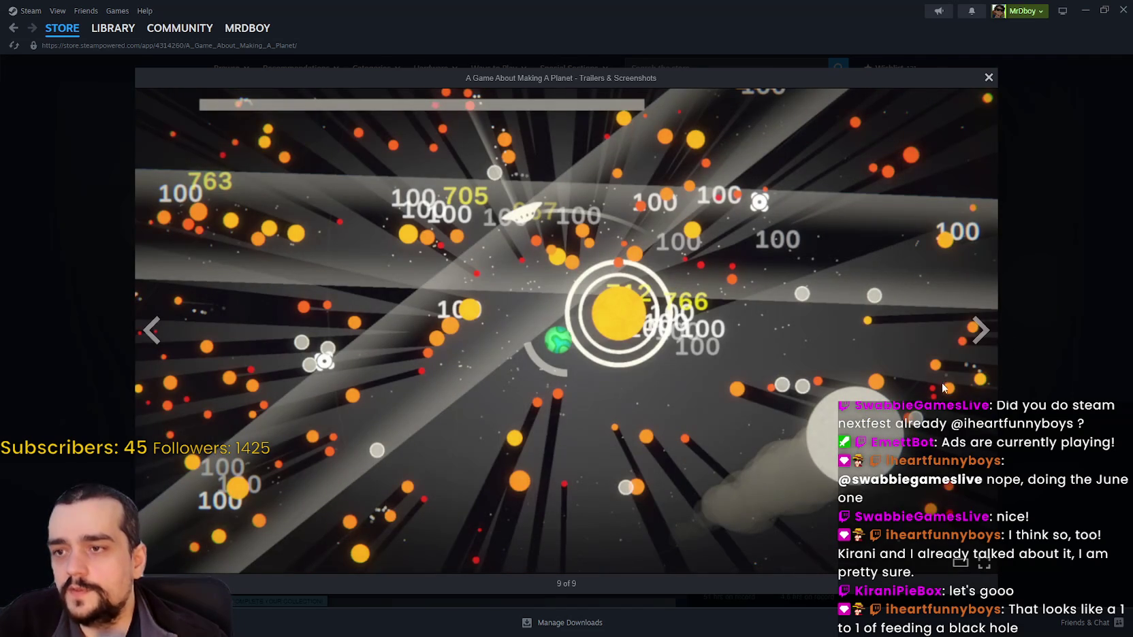
click(979, 335)
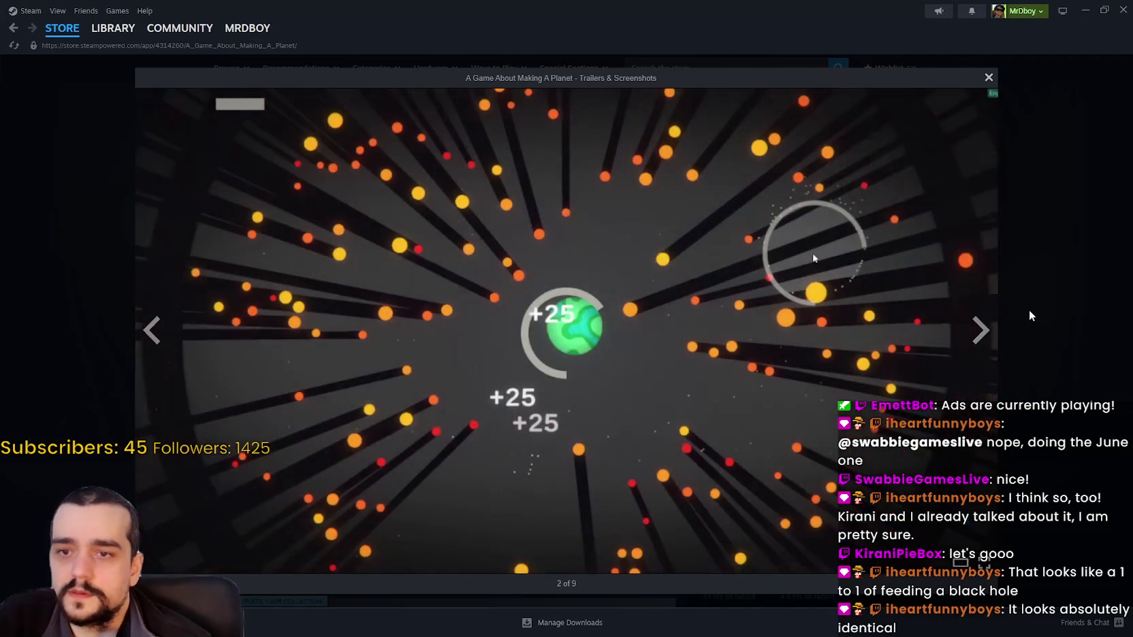
click(1021, 311)
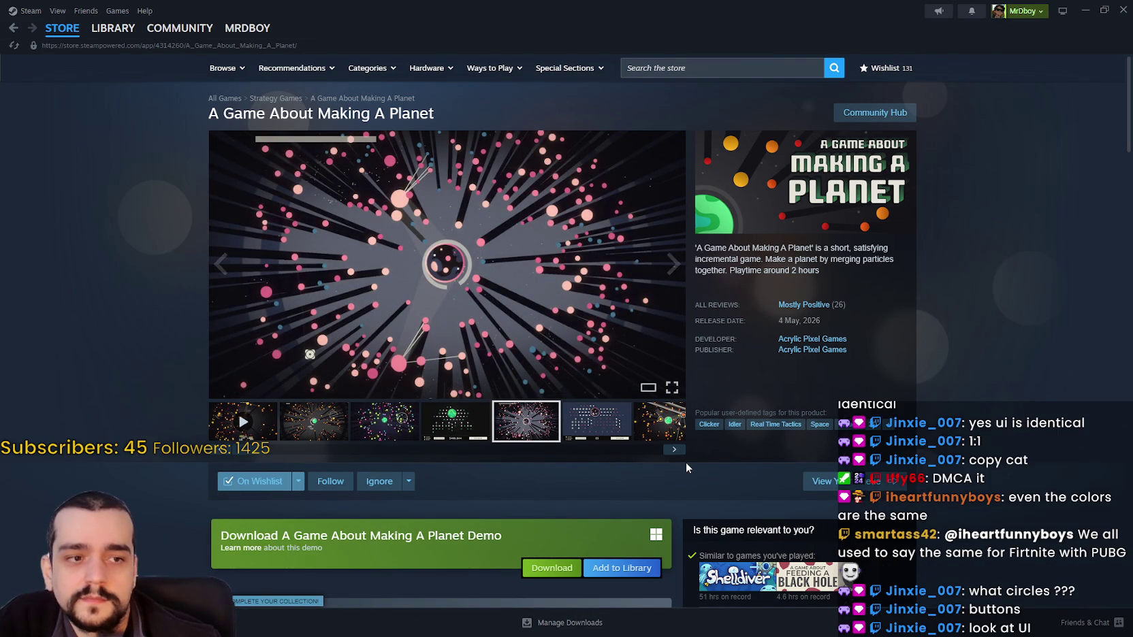
Step: Compare the fourth, pink fifth, results, orange gameplay and green upgrade tree screenshots
click(451, 426)
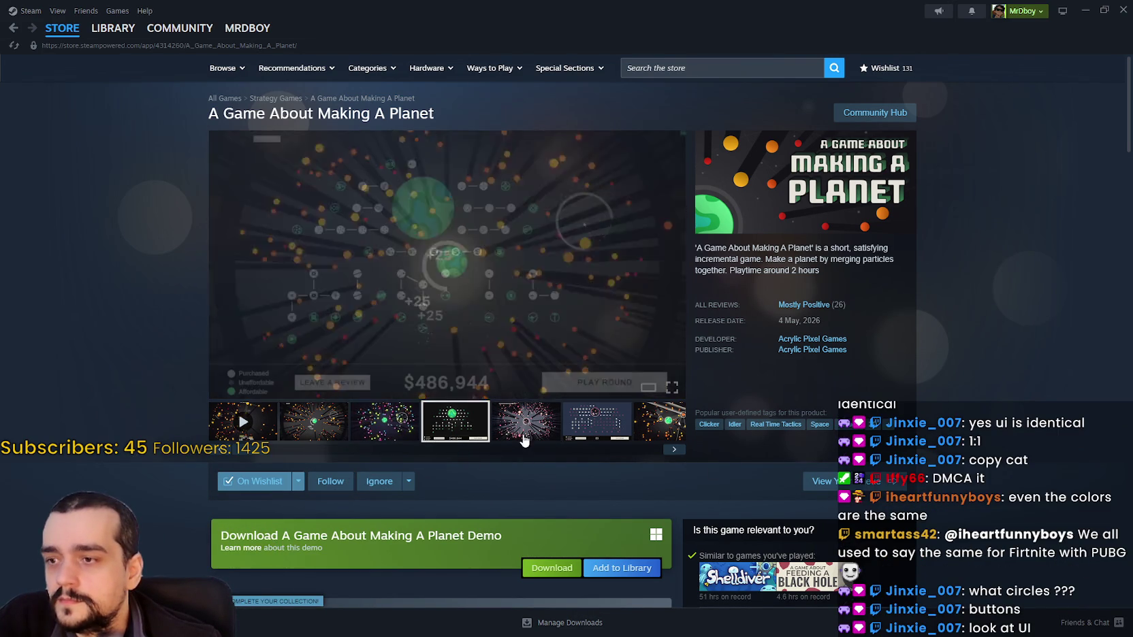
click(523, 427)
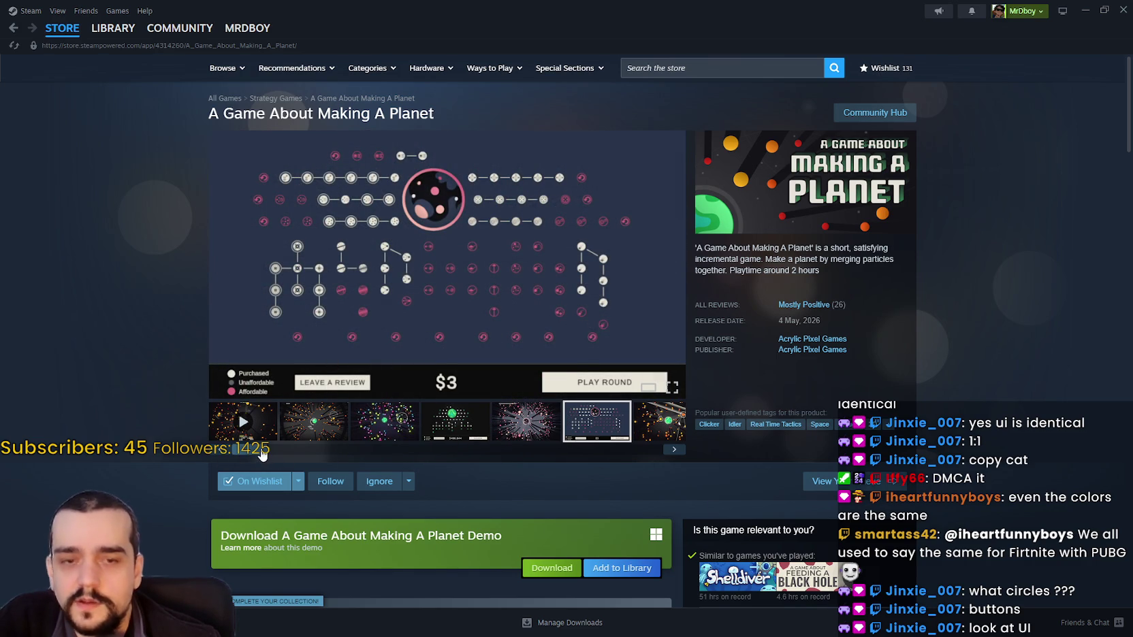
mouse_move(340, 449)
mouse_down()
mouse_move(645, 440)
mouse_move(446, 450)
mouse_up()
click(642, 439)
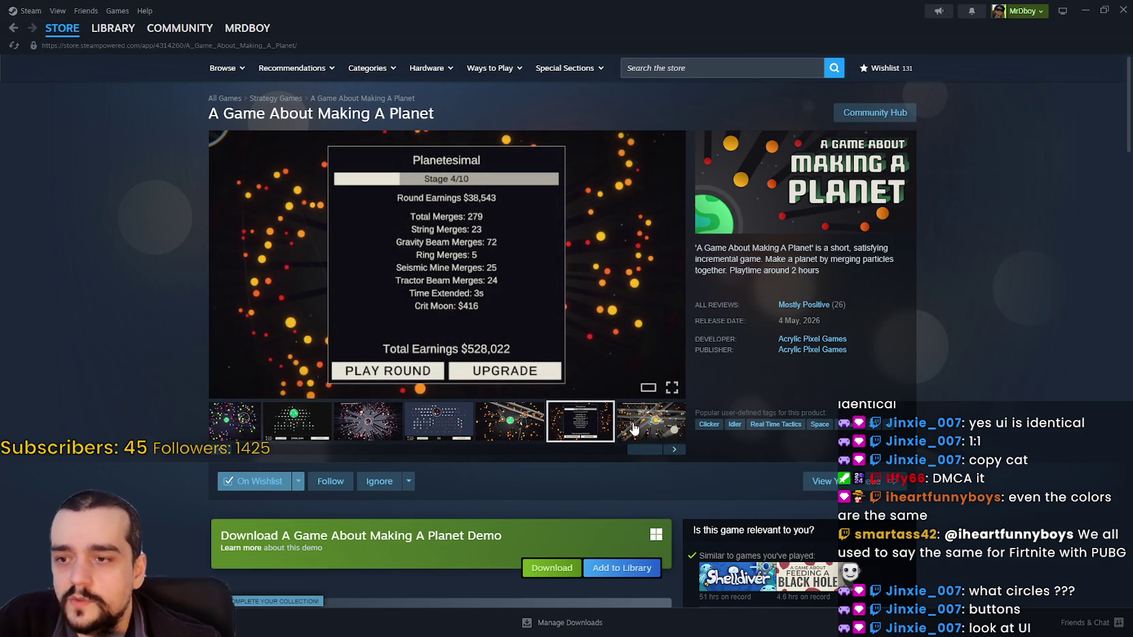
click(634, 428)
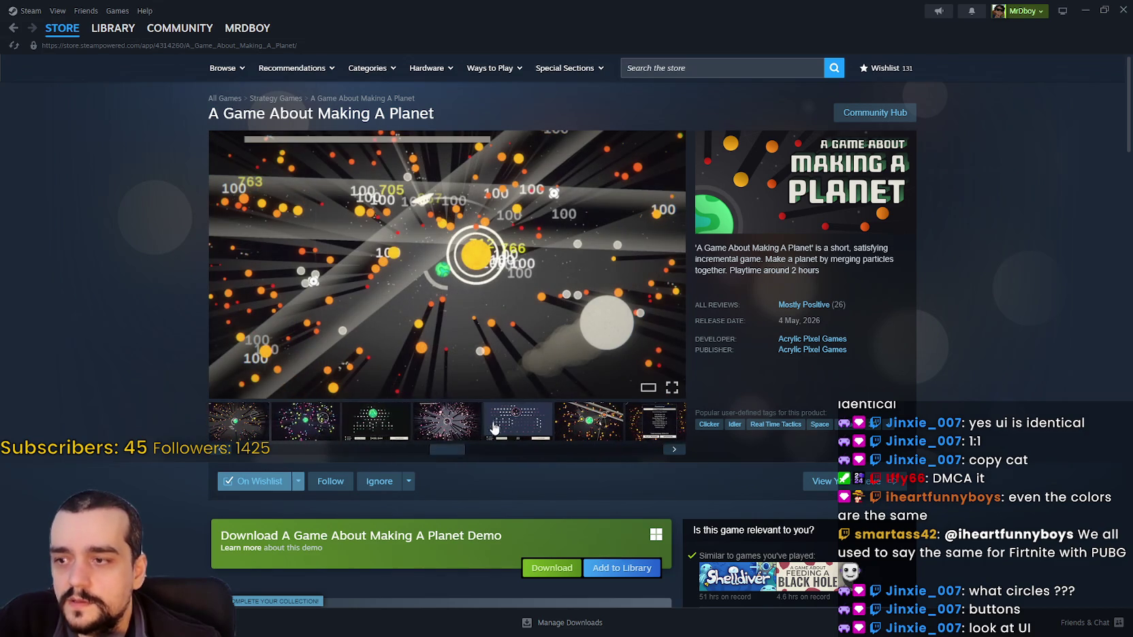
click(381, 429)
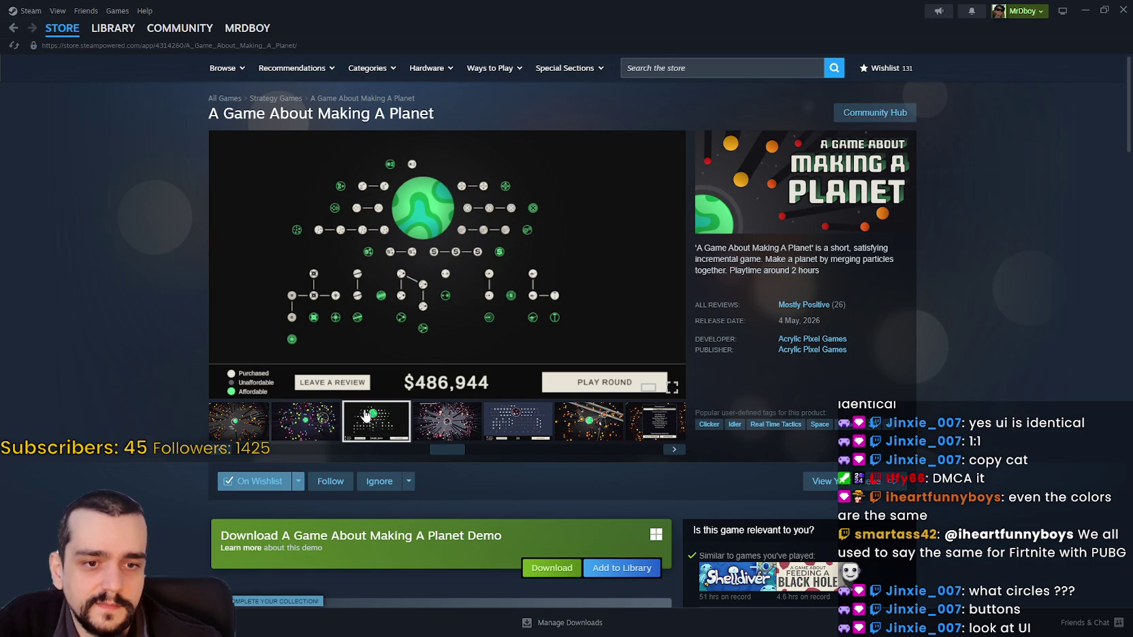
Step: Revisit the second screenshot, trailer and $3 upgrade tree, ending on the Planetesimal stats screenshot
drag(461, 452, 241, 437)
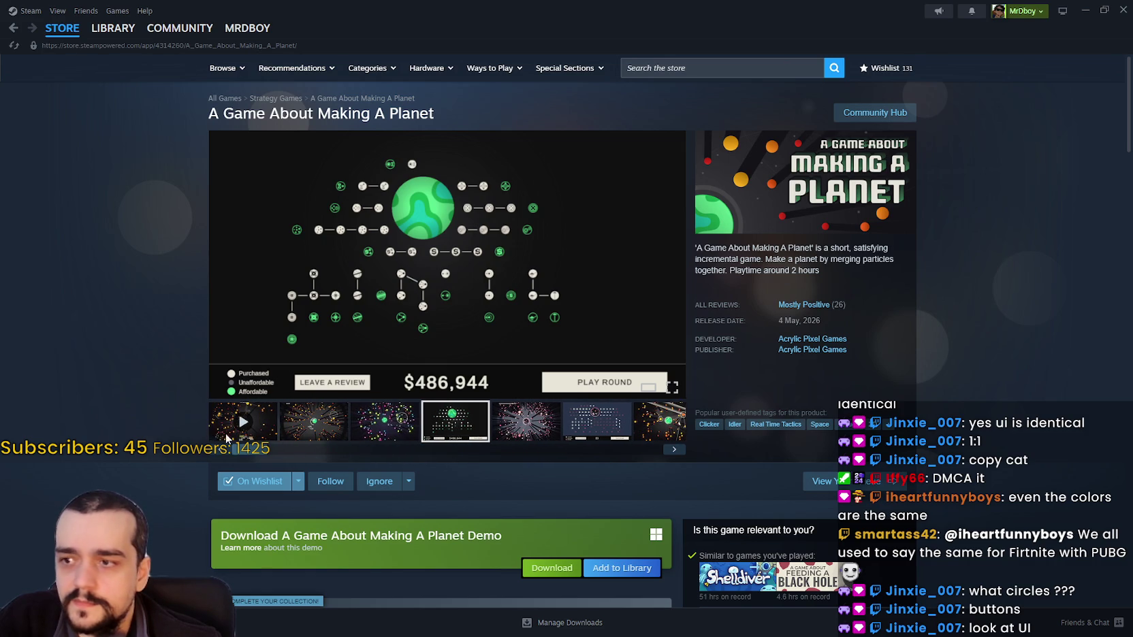
click(313, 418)
click(243, 422)
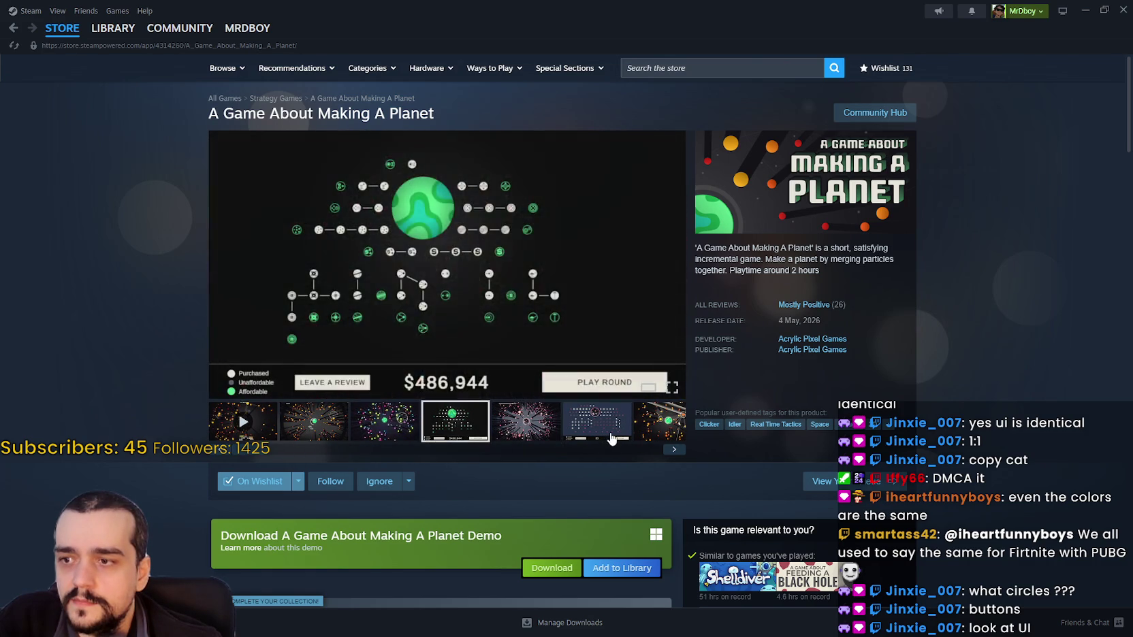
click(596, 420)
drag(279, 452, 732, 427)
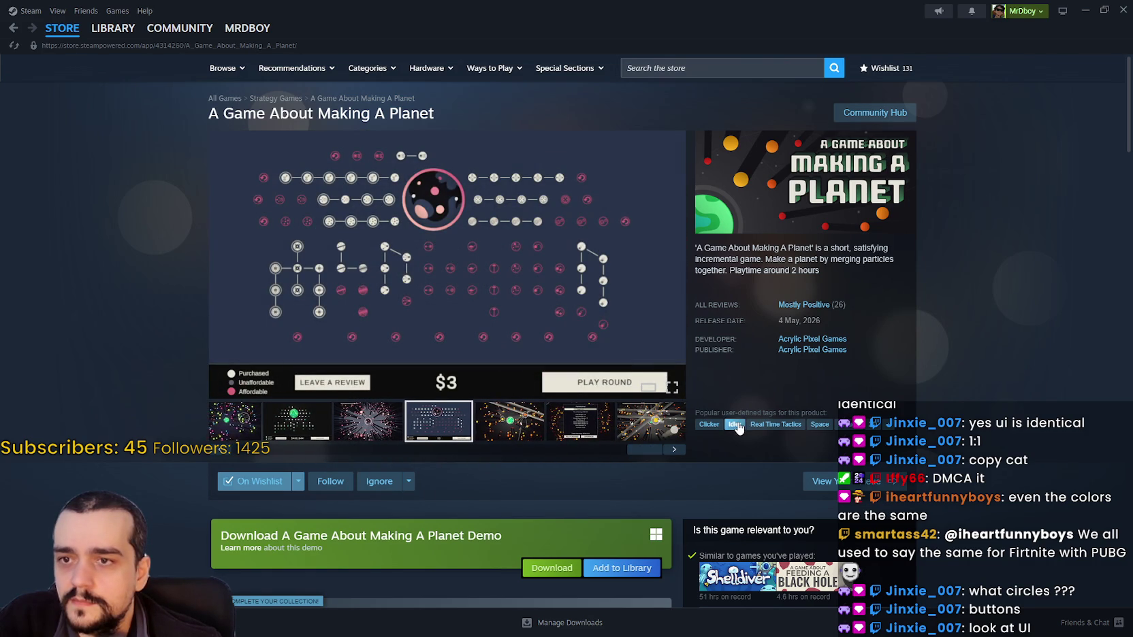
click(583, 433)
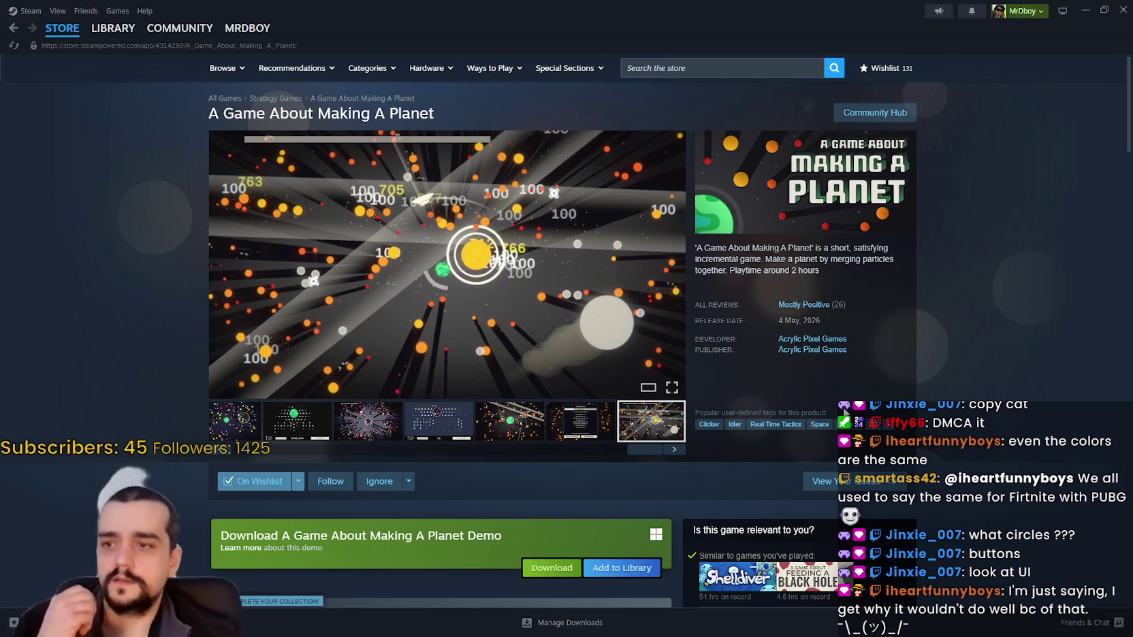
Step: Expand the About This Game description and scroll down to system requirements and related games
scroll(830, 408, down, 10)
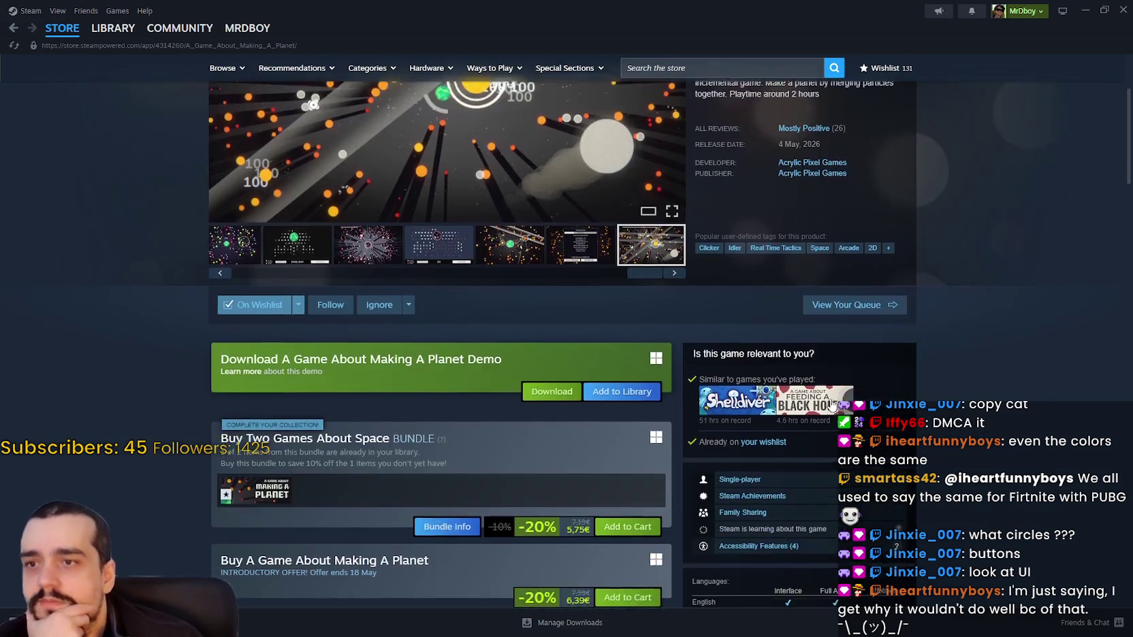
scroll(473, 575, down, 8)
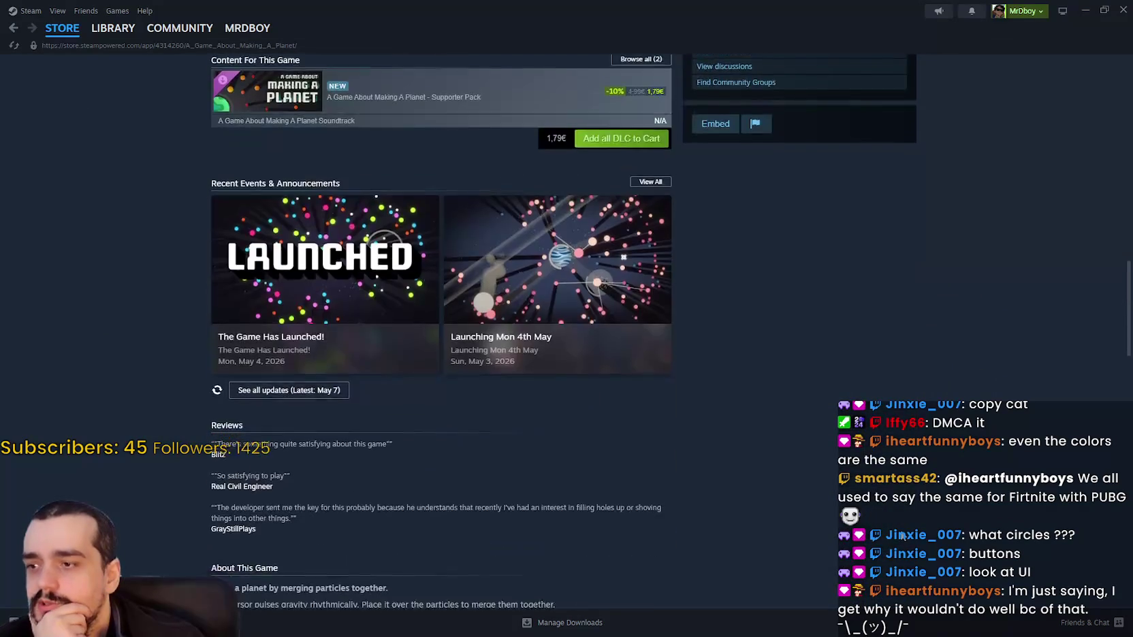
scroll(473, 575, down, 3)
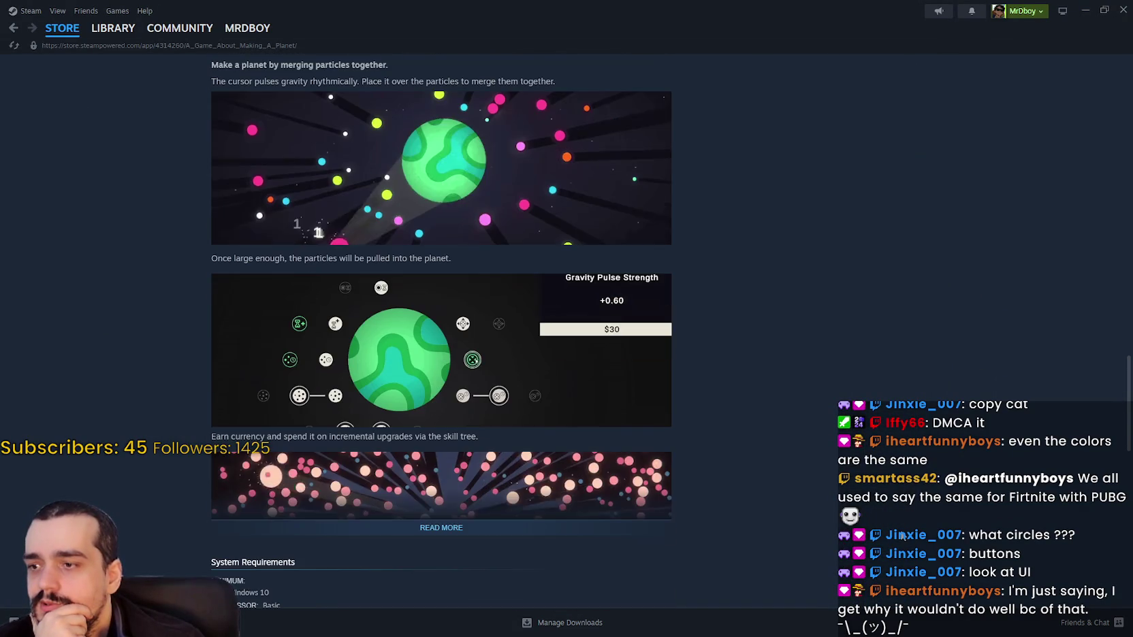
click(553, 529)
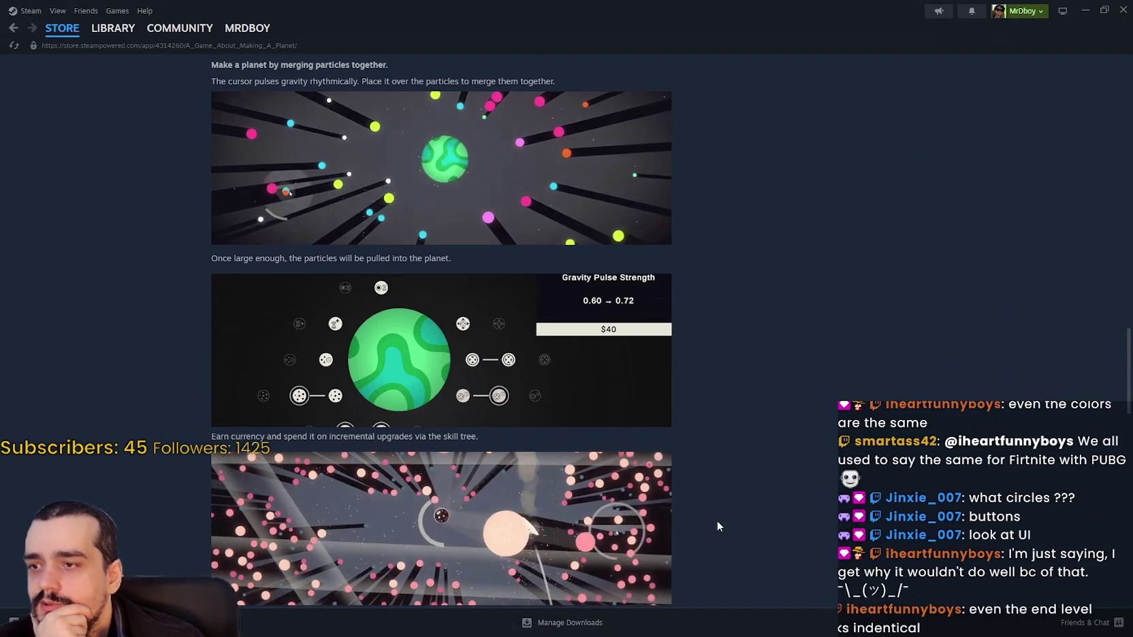
scroll(716, 520, down, 2)
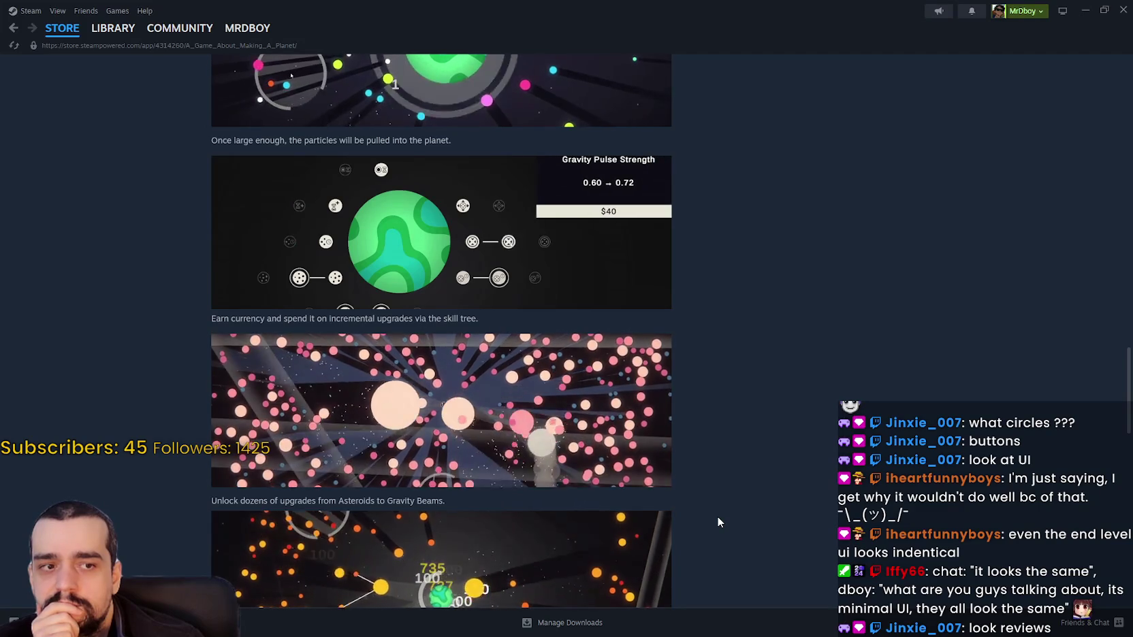
scroll(717, 516, down, 1)
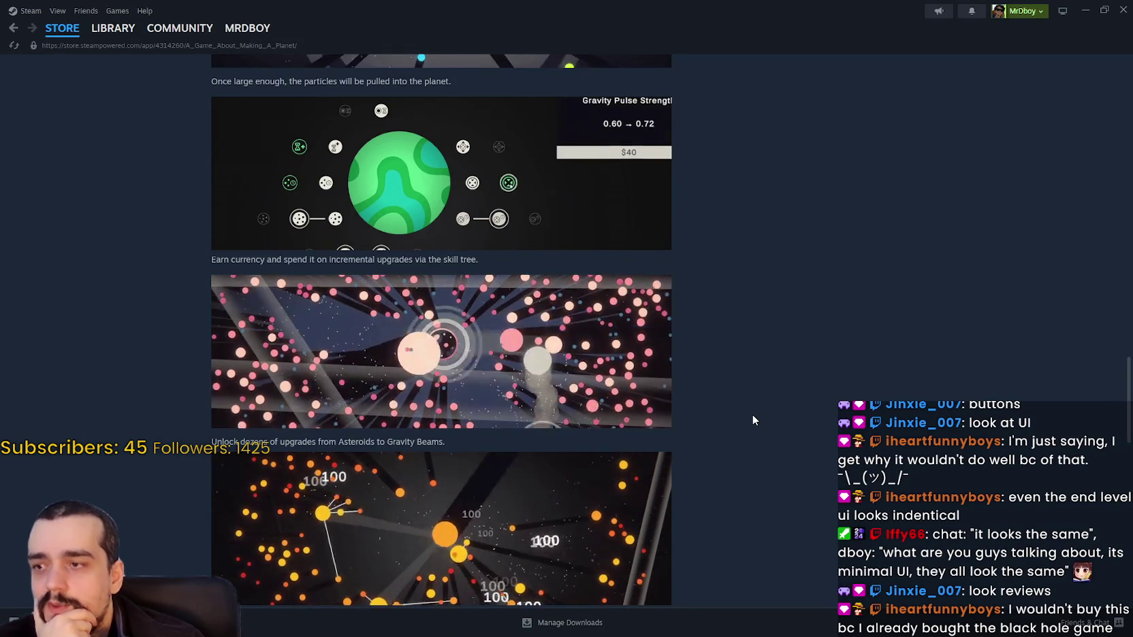
scroll(752, 415, down, 2)
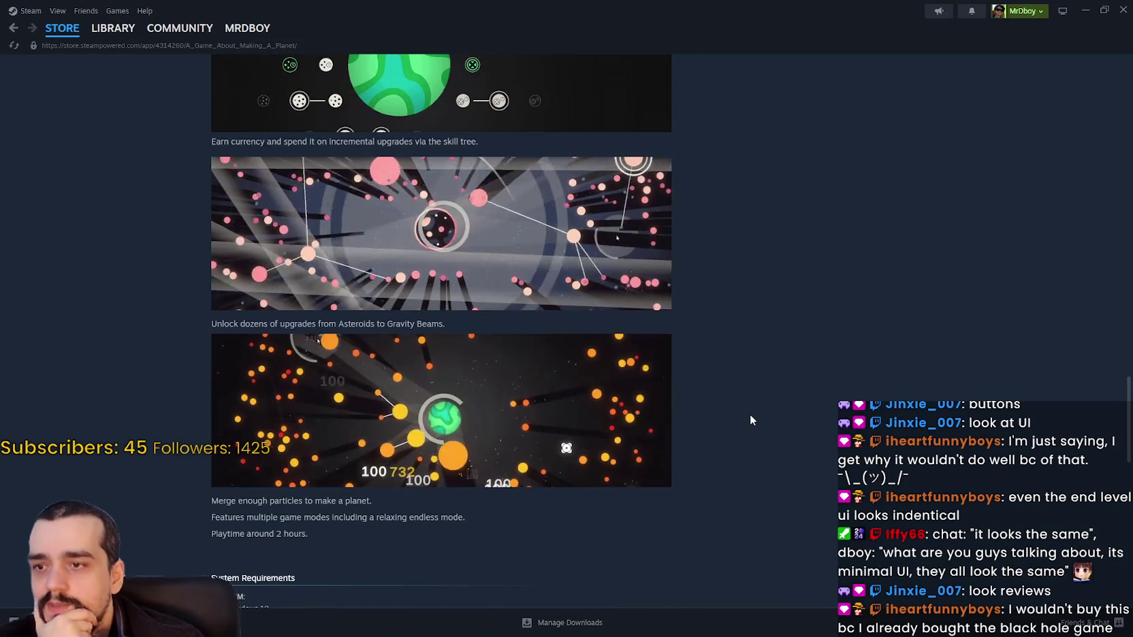
scroll(748, 415, up, 1)
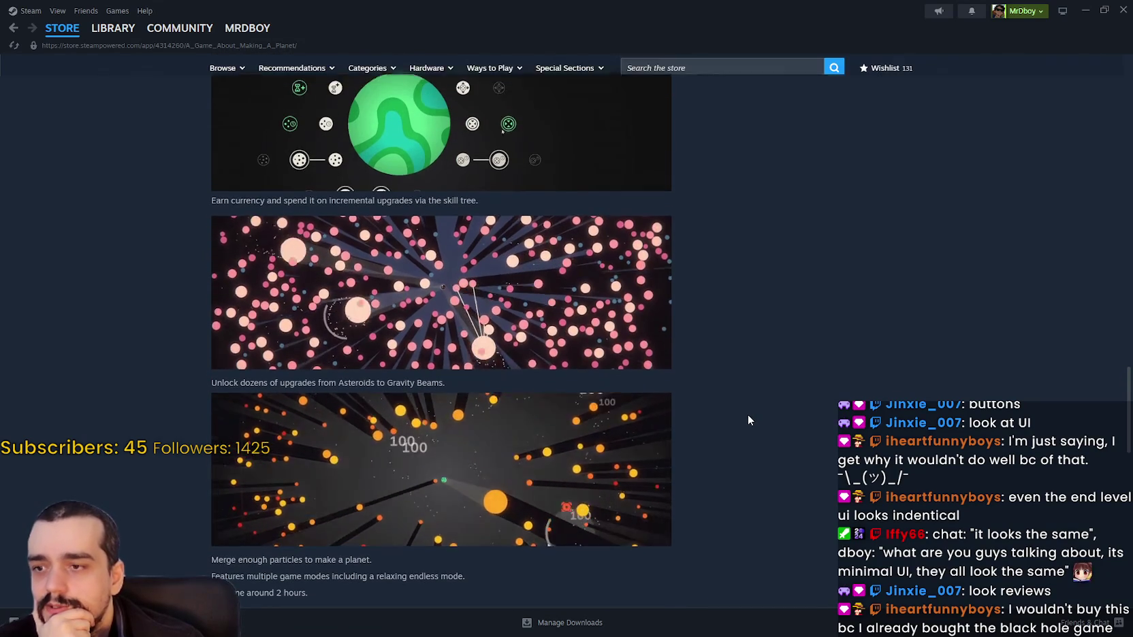
scroll(749, 415, down, 1)
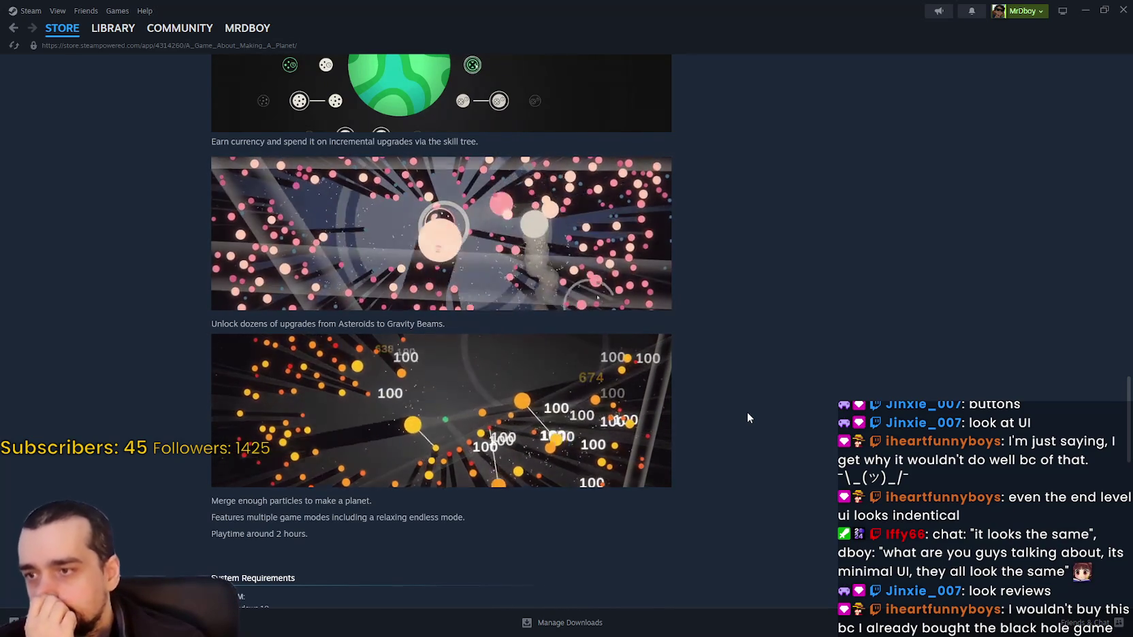
scroll(746, 411, down, 8)
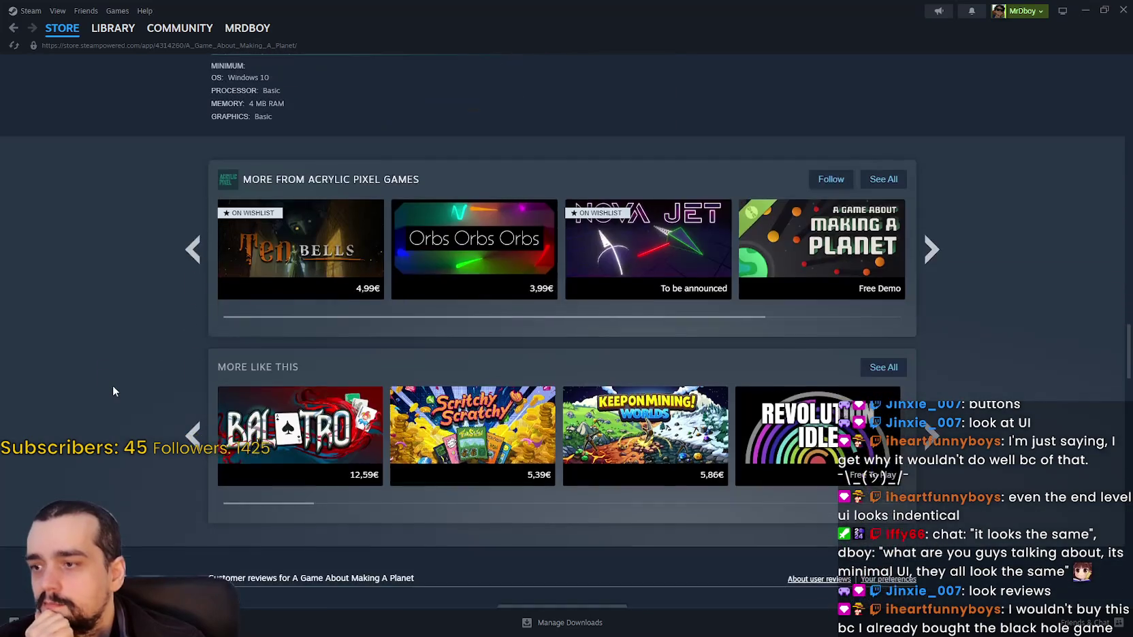
Step: Read the first Not Recommended review, highlighting its complaint that levels after L1 are boring
scroll(119, 387, down, 10)
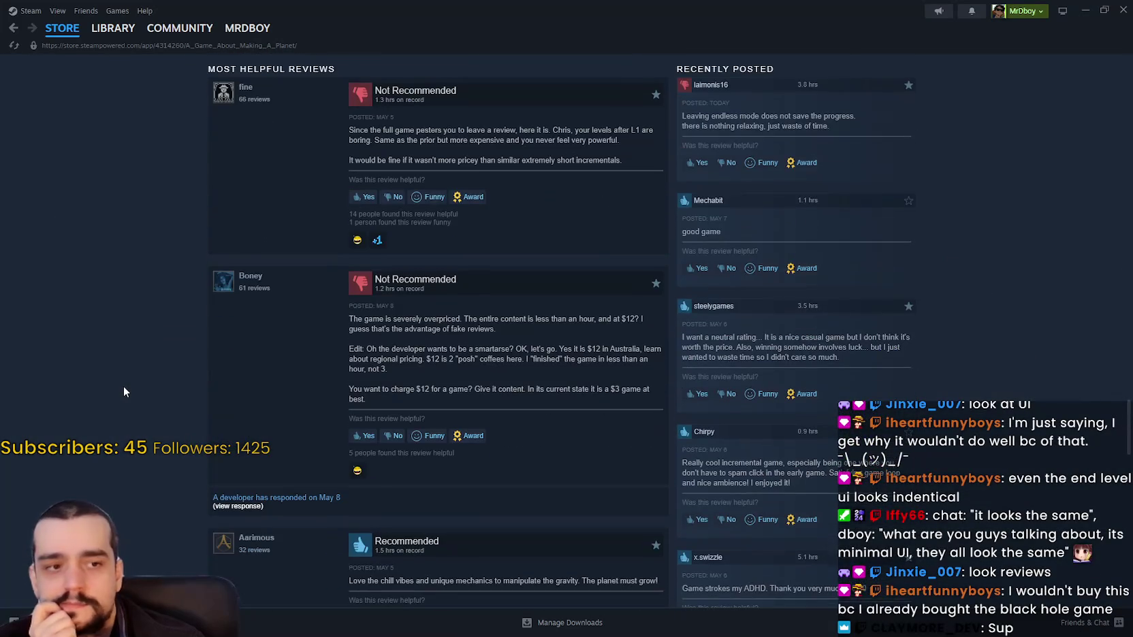
scroll(126, 379, up, 1)
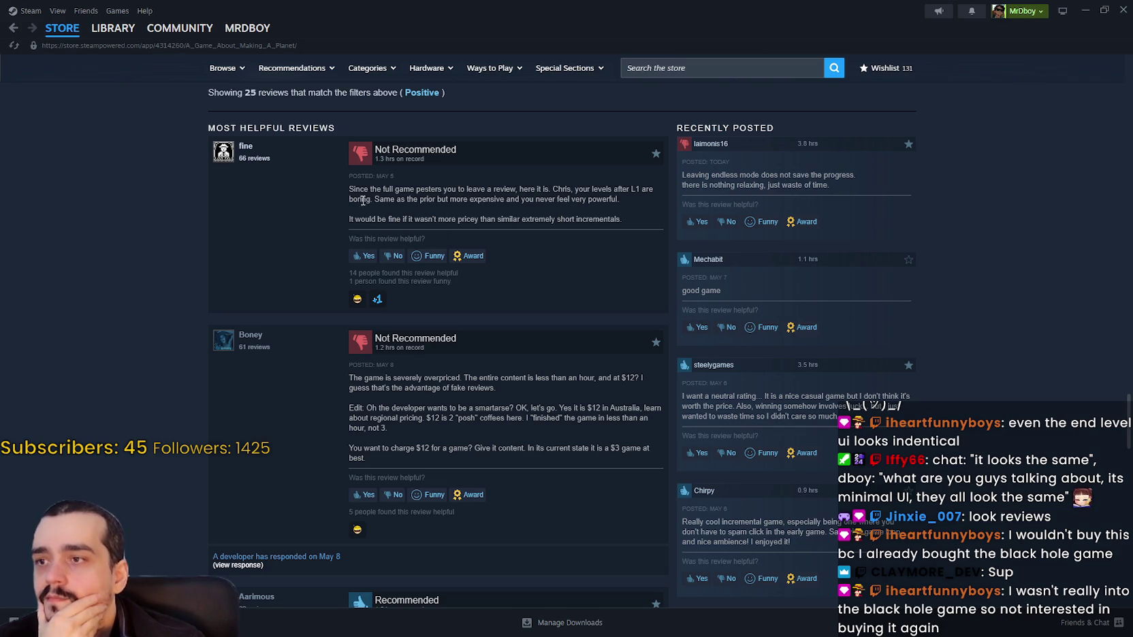
drag(418, 185, 441, 193)
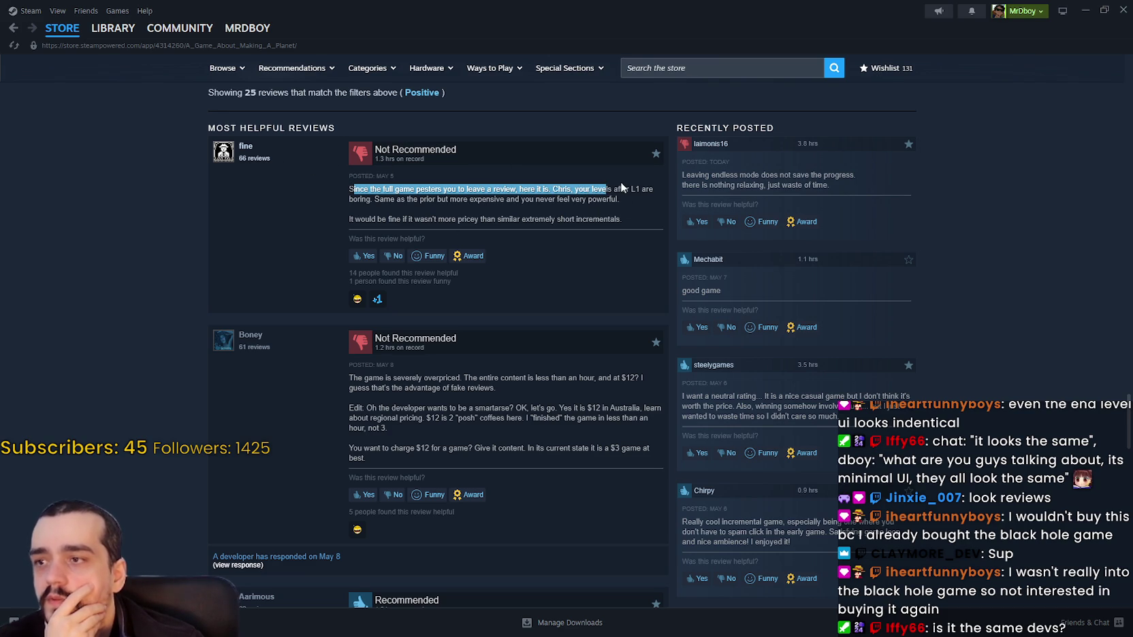
mouse_move(563, 189)
mouse_down()
mouse_move(651, 190)
mouse_move(600, 204)
mouse_move(368, 213)
mouse_up()
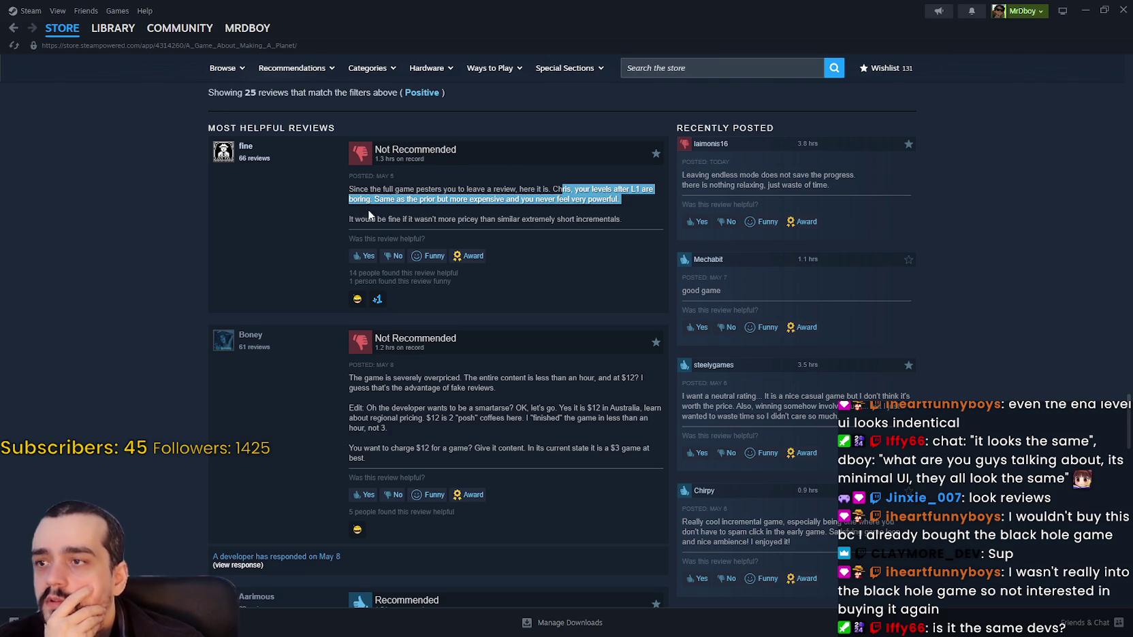
click(524, 202)
drag(351, 222, 619, 220)
click(618, 220)
Step: Read Boney's review, highlighting the claim it can be finished in under an hour
scroll(400, 339, down, 2)
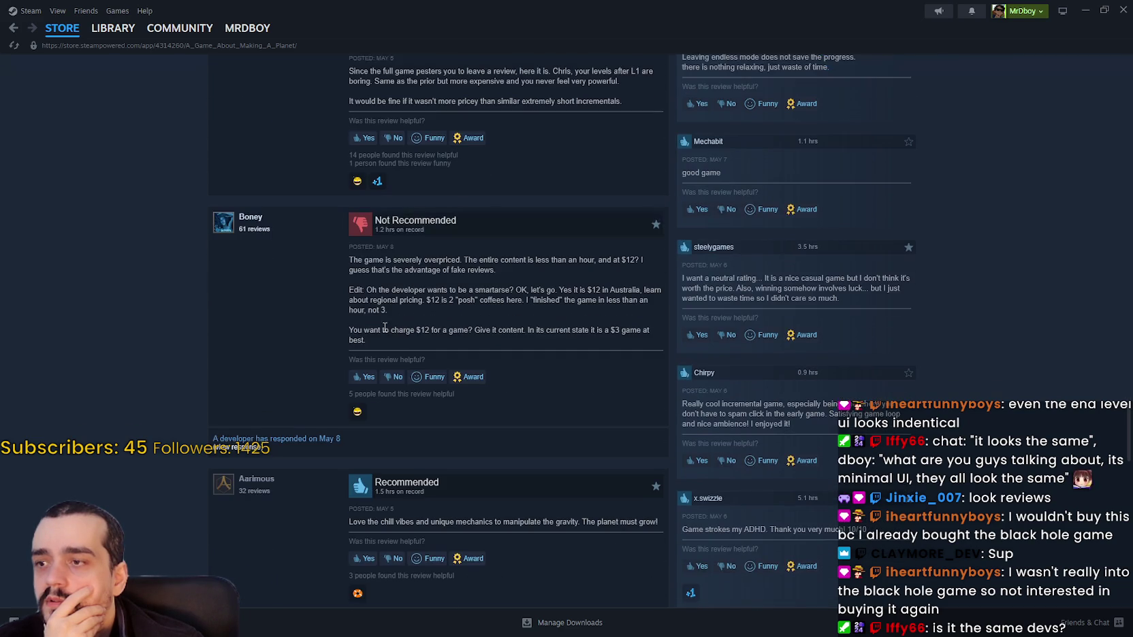
drag(345, 264, 465, 261)
click(399, 262)
mouse_move(352, 261)
mouse_down()
mouse_move(611, 268)
mouse_move(618, 297)
mouse_move(650, 321)
mouse_move(646, 299)
mouse_move(627, 333)
mouse_move(625, 321)
mouse_move(637, 347)
mouse_up()
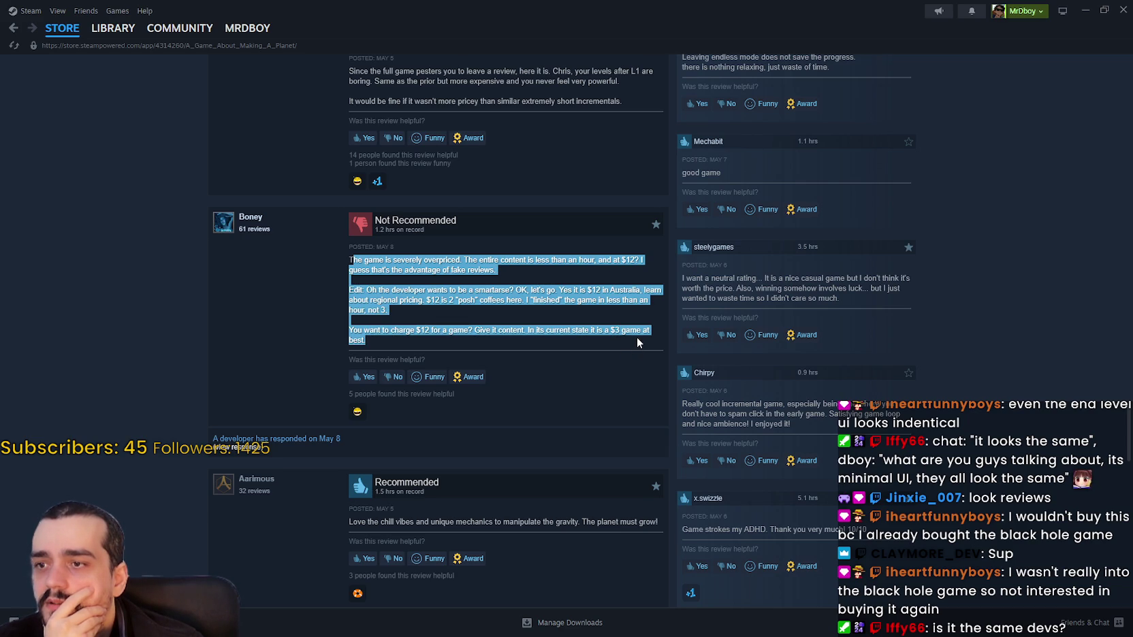
click(599, 297)
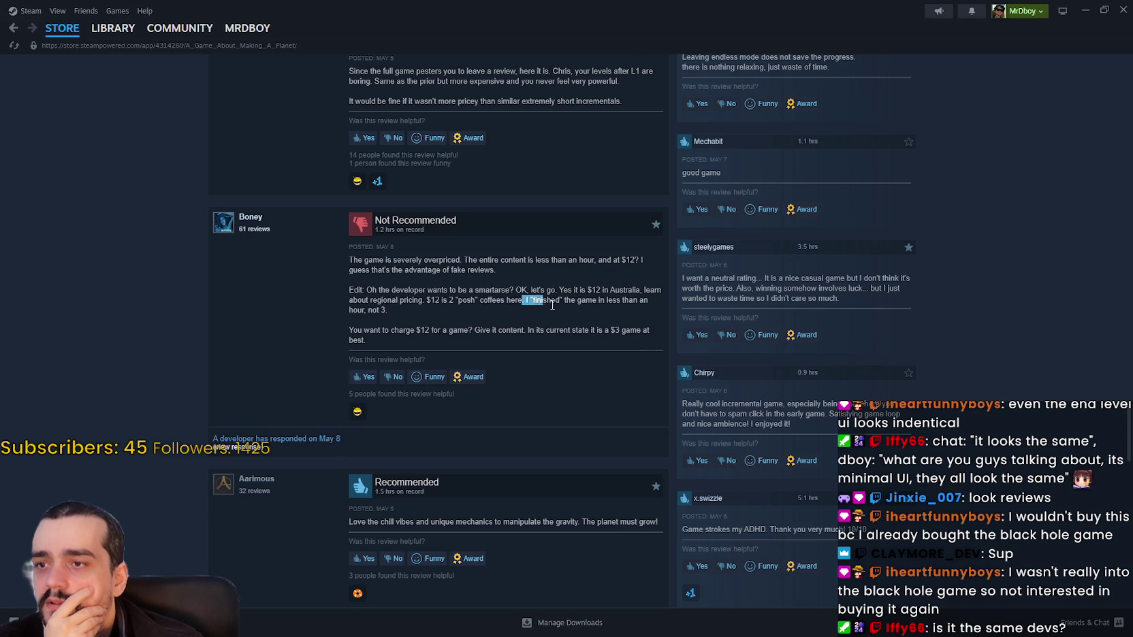
drag(545, 302, 579, 324)
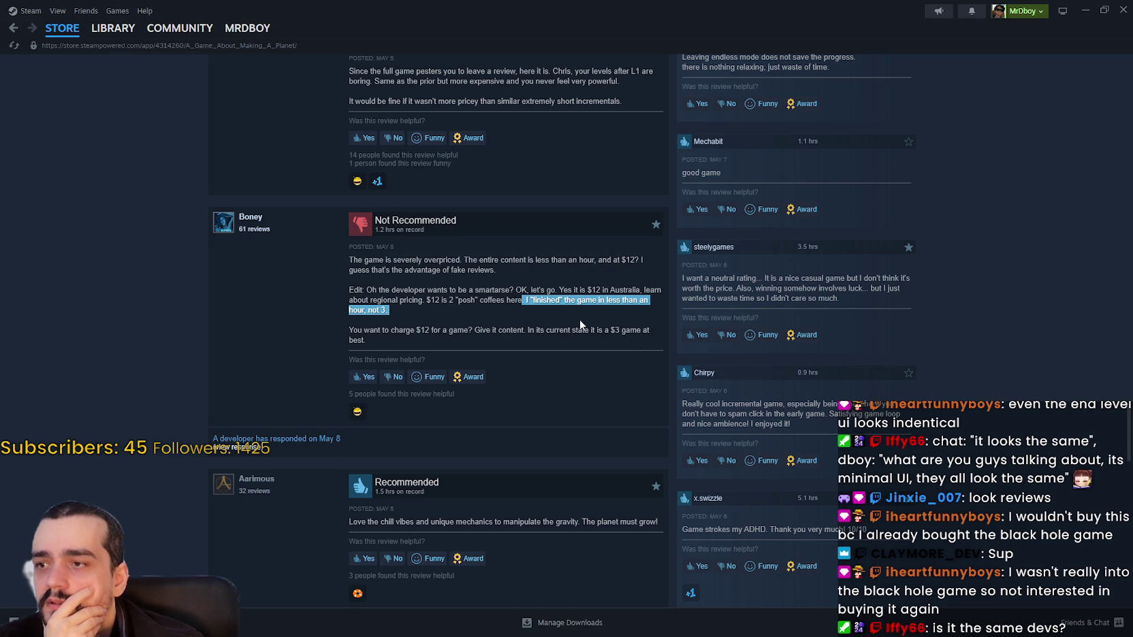
scroll(580, 319, down, 3)
drag(351, 345, 544, 389)
scroll(545, 396, down, 1)
click(721, 481)
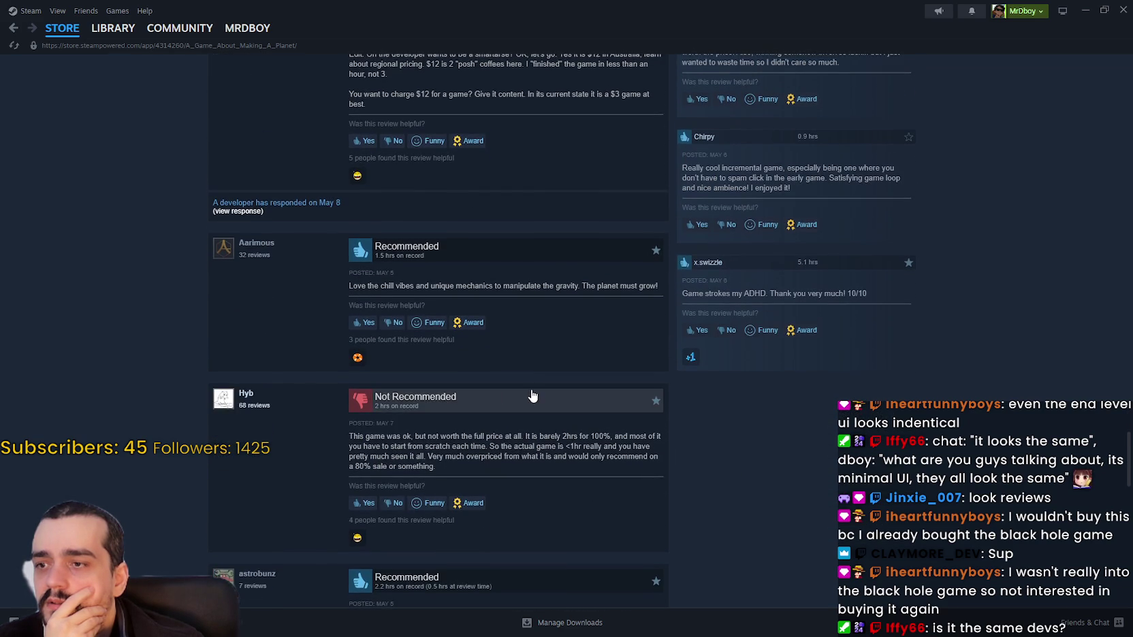
scroll(477, 405, down, 2)
mouse_move(336, 320)
mouse_down()
mouse_move(654, 333)
mouse_move(648, 352)
mouse_up()
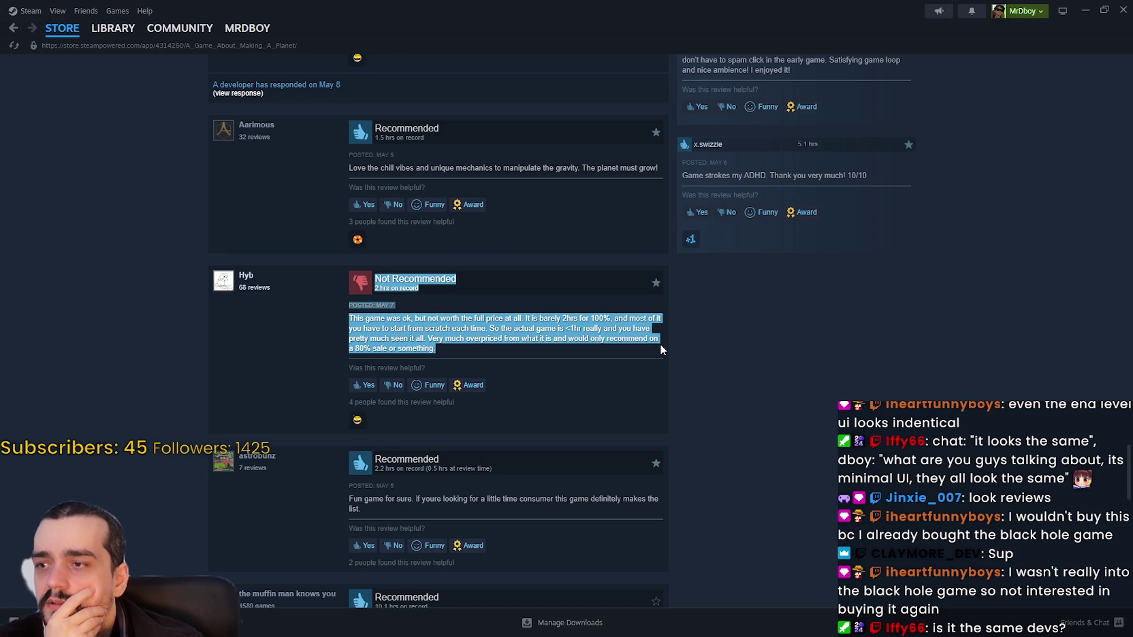
mouse_move(659, 343)
mouse_down()
mouse_move(661, 330)
mouse_move(664, 358)
mouse_up()
scroll(682, 372, down, 2)
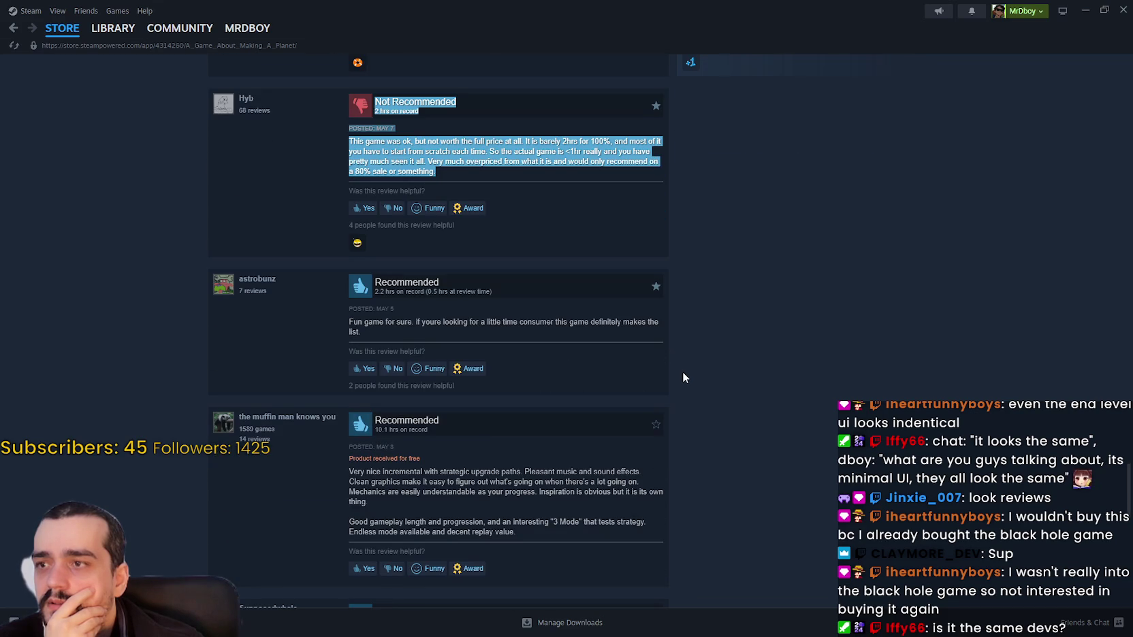
scroll(682, 373, down, 2)
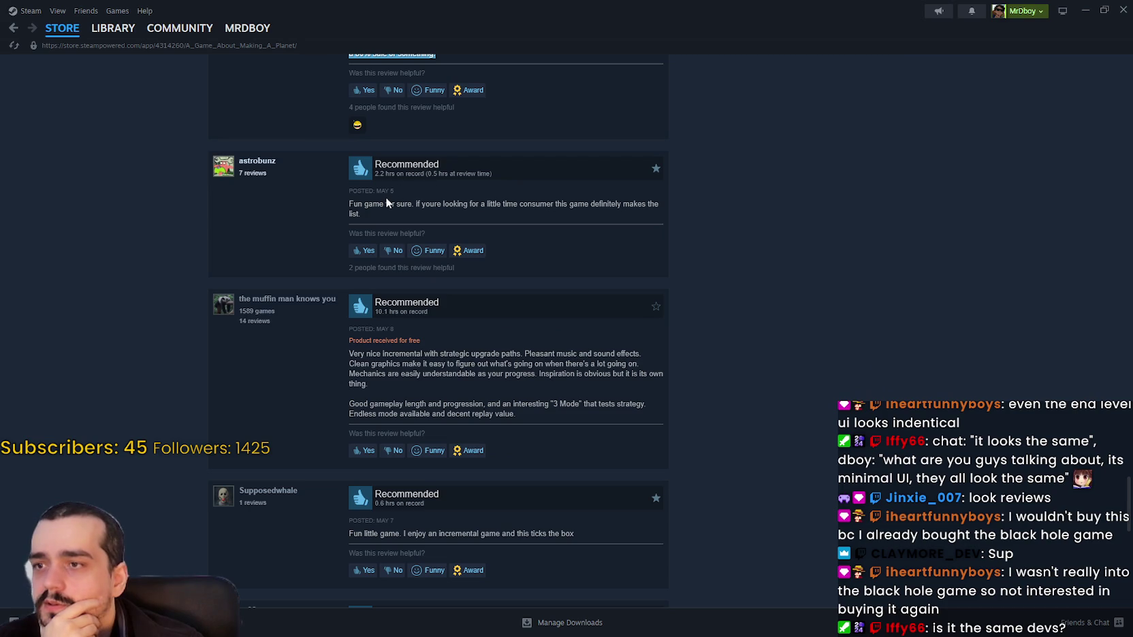
drag(512, 207, 661, 214)
scroll(793, 433, down, 2)
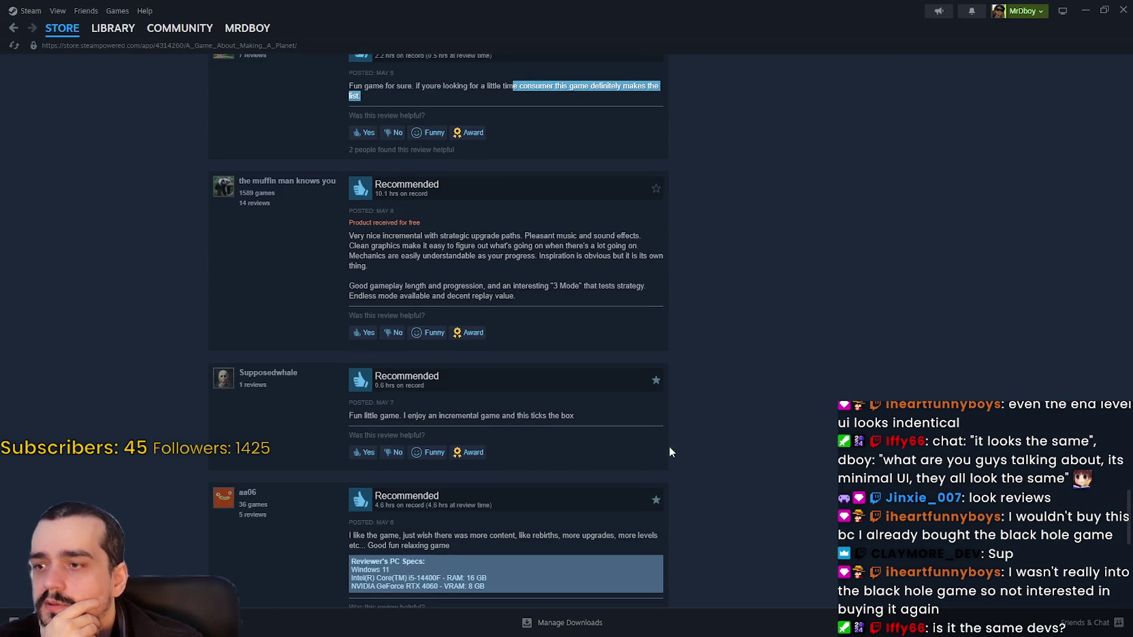
scroll(723, 457, down, 1)
scroll(723, 457, down, 2)
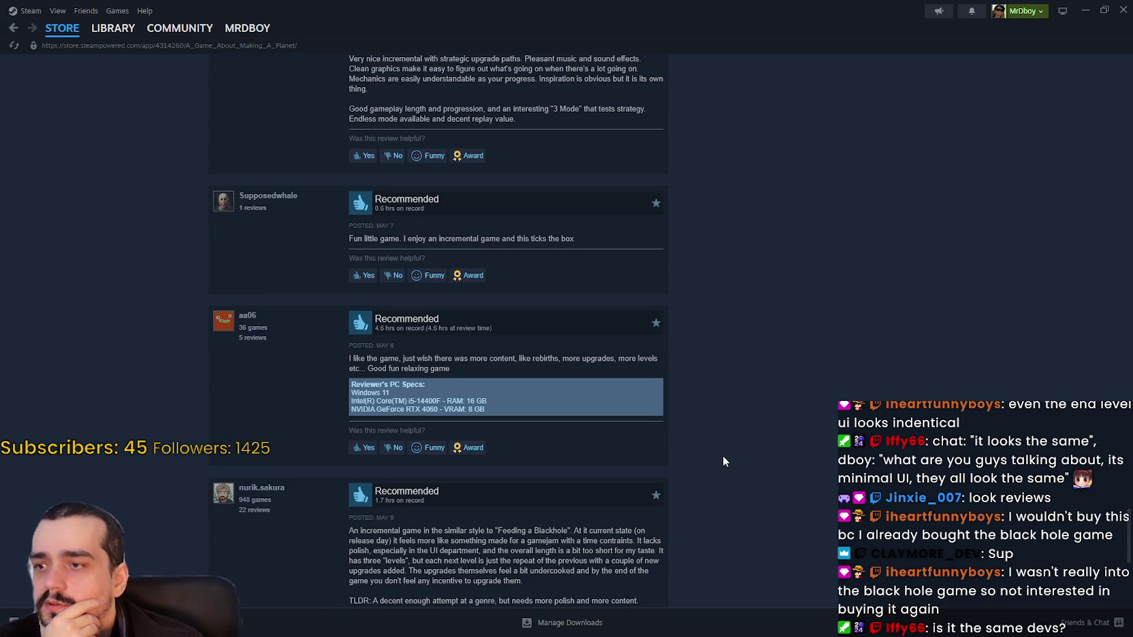
scroll(725, 456, down, 3)
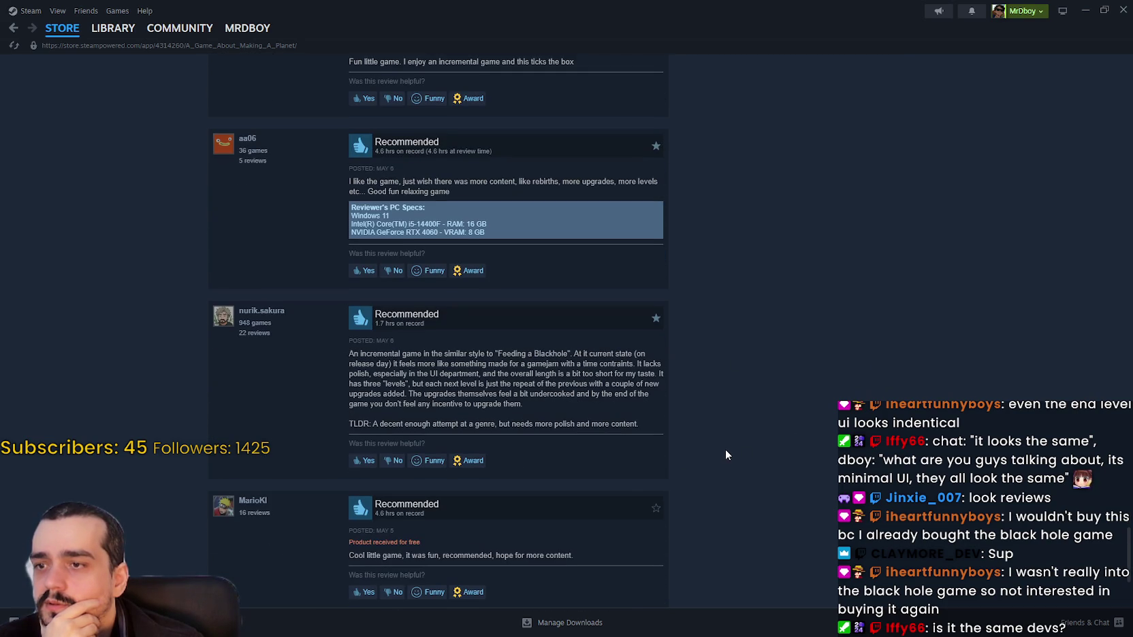
scroll(313, 323, down, 2)
drag(351, 239, 712, 252)
mouse_move(666, 209)
mouse_down()
mouse_move(510, 228)
mouse_move(674, 239)
mouse_move(636, 246)
mouse_move(637, 256)
mouse_move(394, 256)
mouse_move(414, 245)
mouse_move(627, 246)
mouse_move(666, 257)
mouse_move(402, 257)
mouse_move(540, 246)
mouse_move(644, 256)
mouse_move(640, 273)
mouse_move(593, 276)
mouse_move(639, 304)
mouse_up()
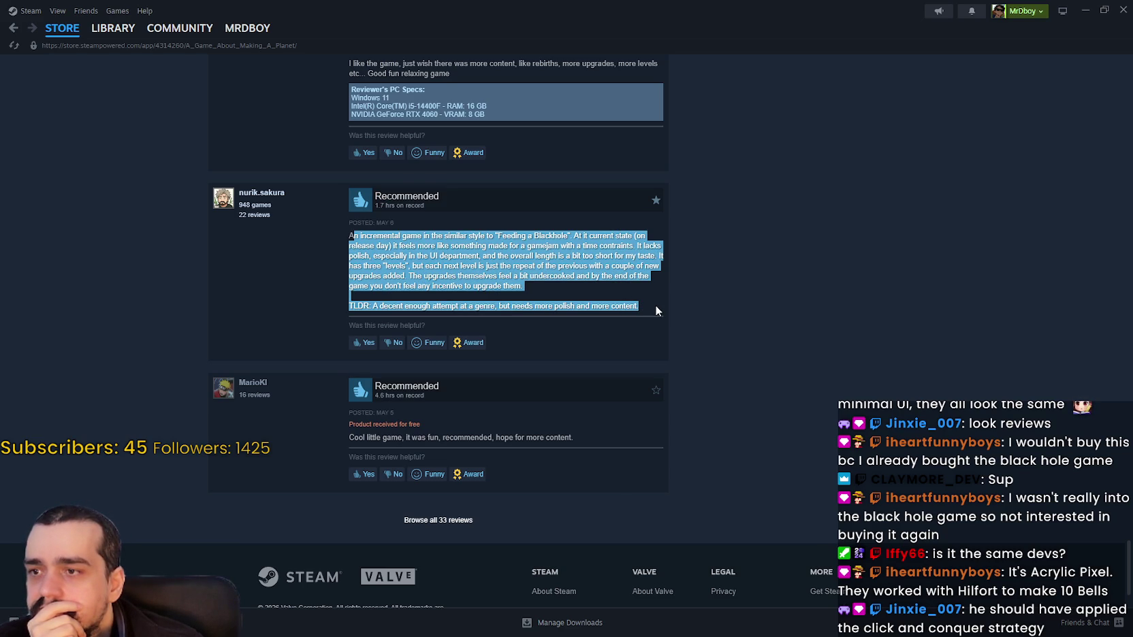
scroll(687, 317, down, 2)
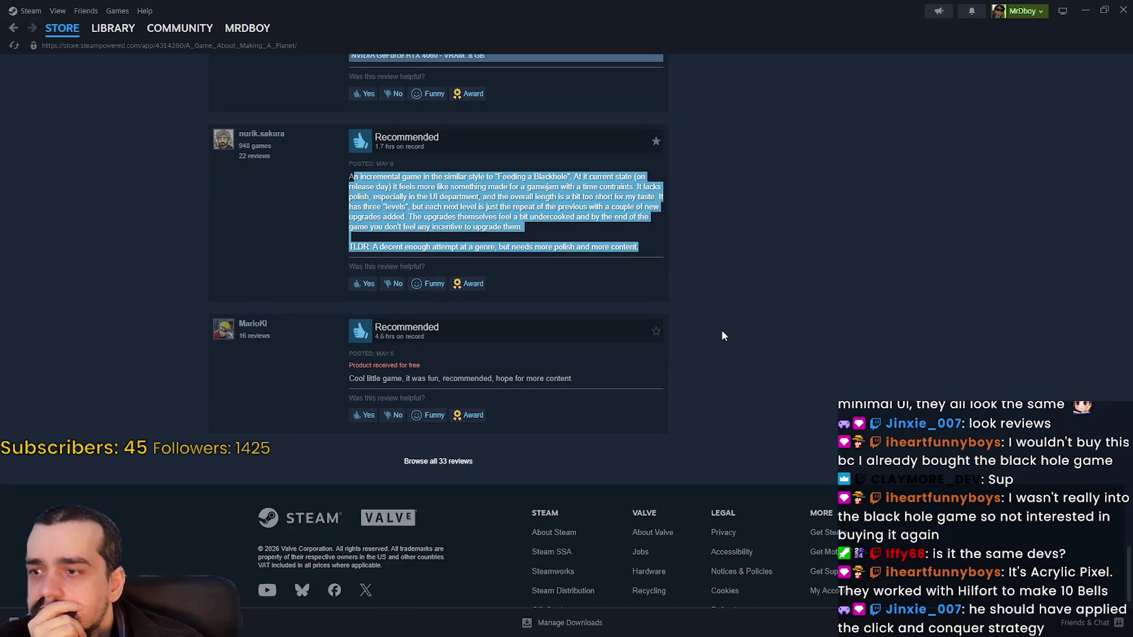
Step: Check the planet game's bundle prices and trailer, then return to the Steam store front page
scroll(773, 430, up, 10)
scroll(824, 461, up, 15)
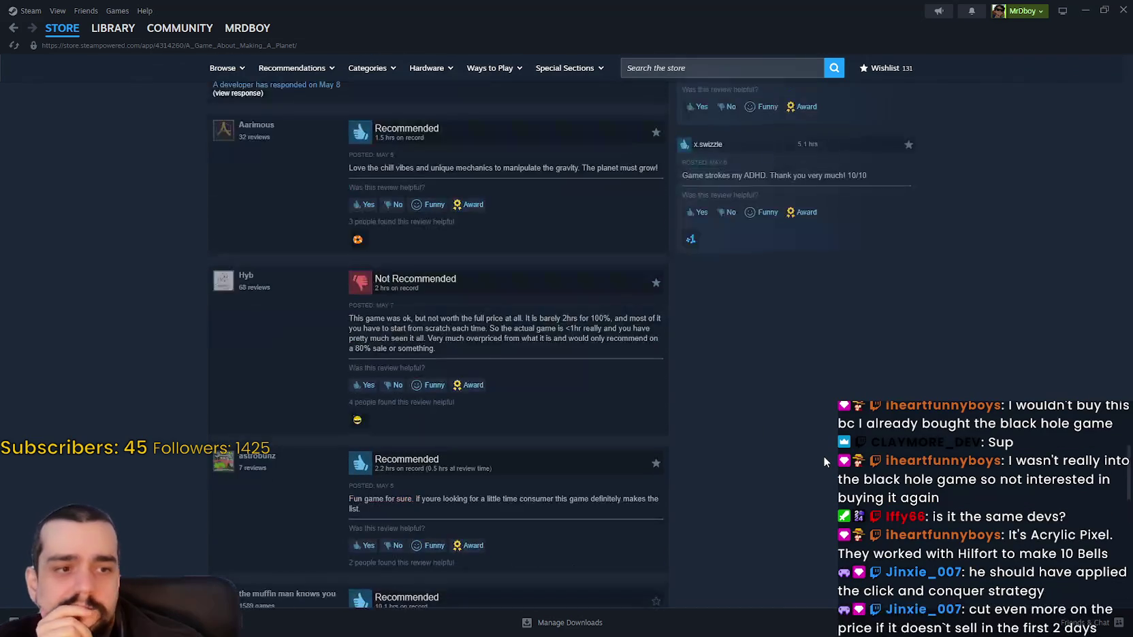
scroll(815, 463, up, 15)
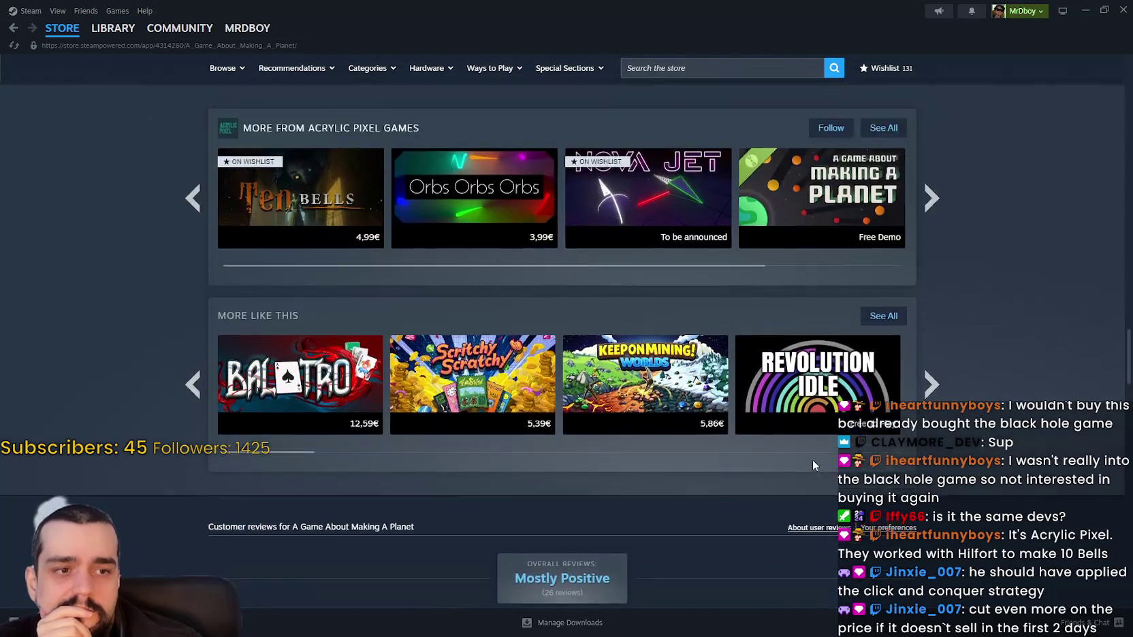
scroll(812, 469, up, 15)
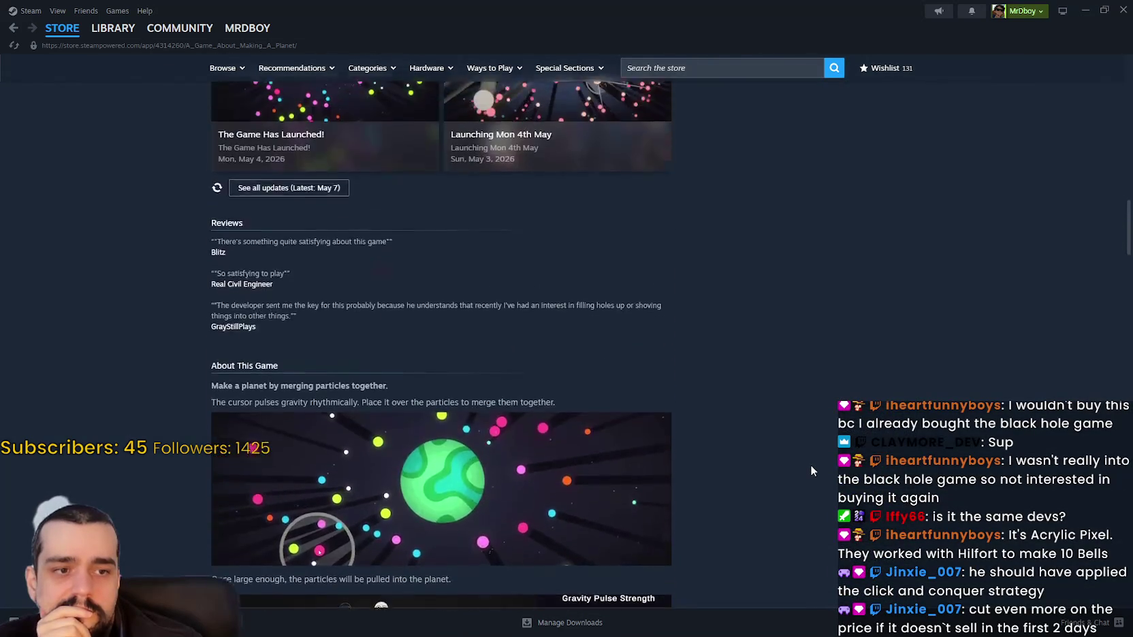
scroll(810, 470, up, 15)
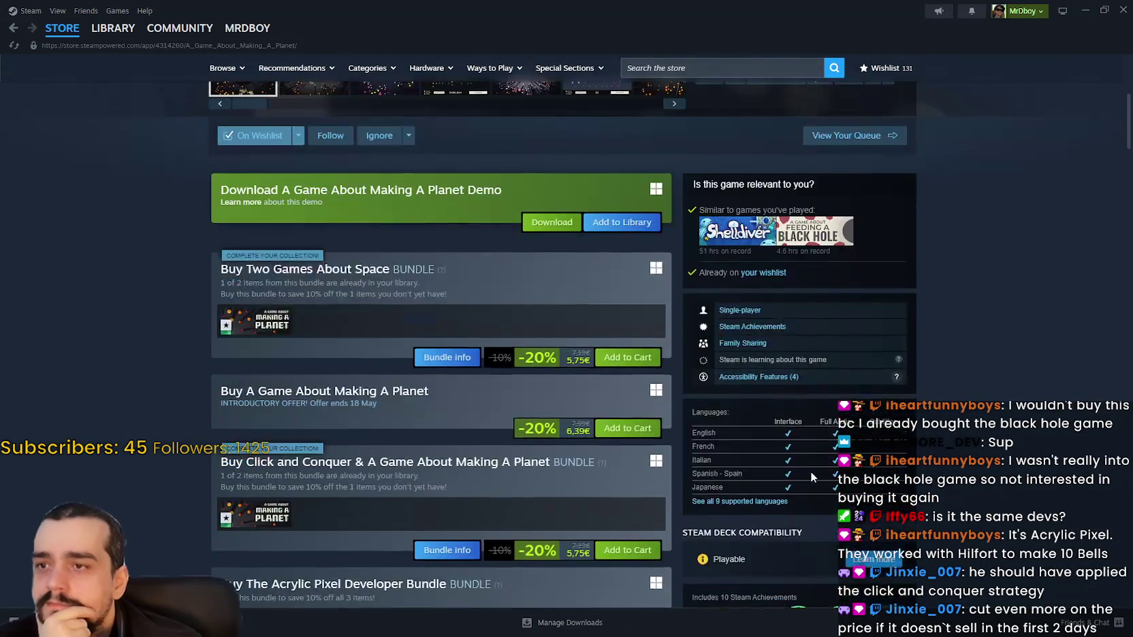
scroll(404, 396, down, 10)
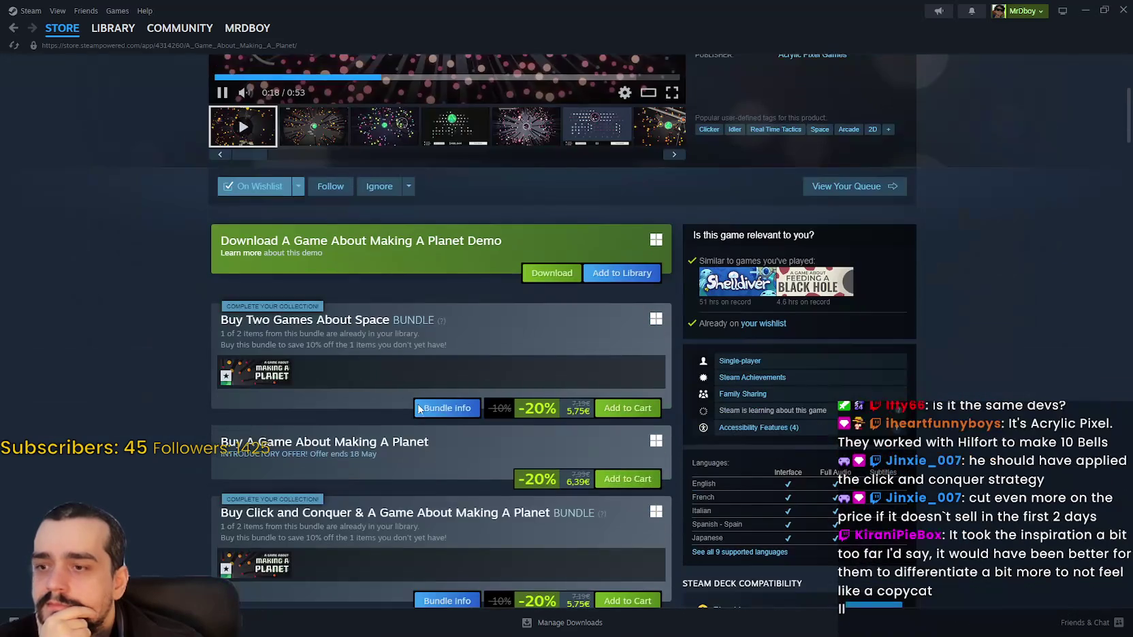
scroll(442, 407, up, 5)
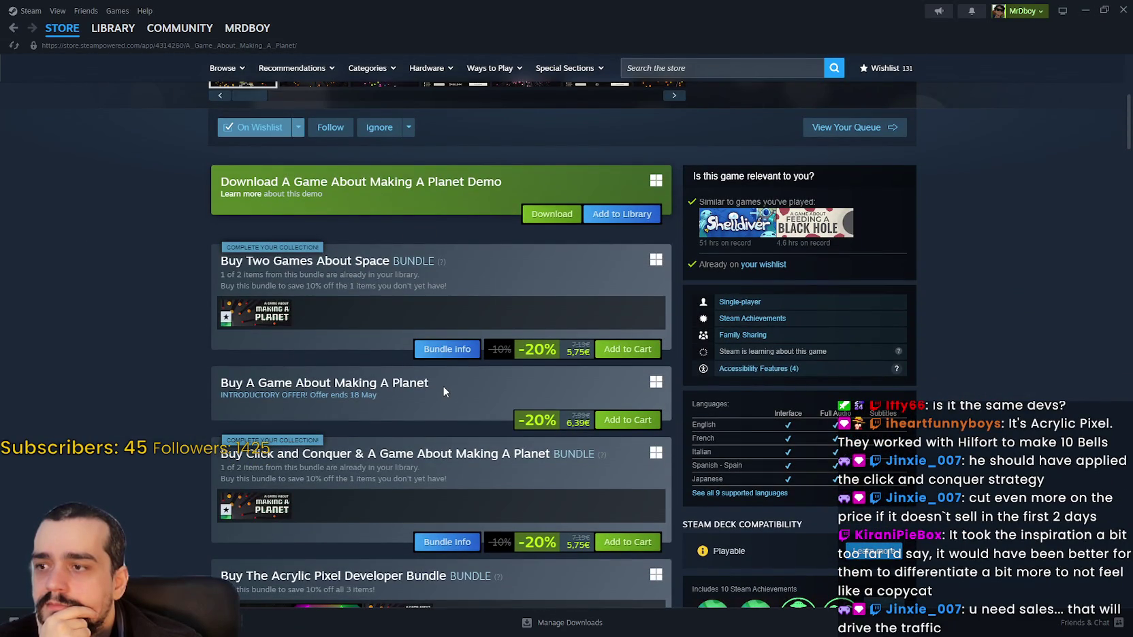
click(62, 31)
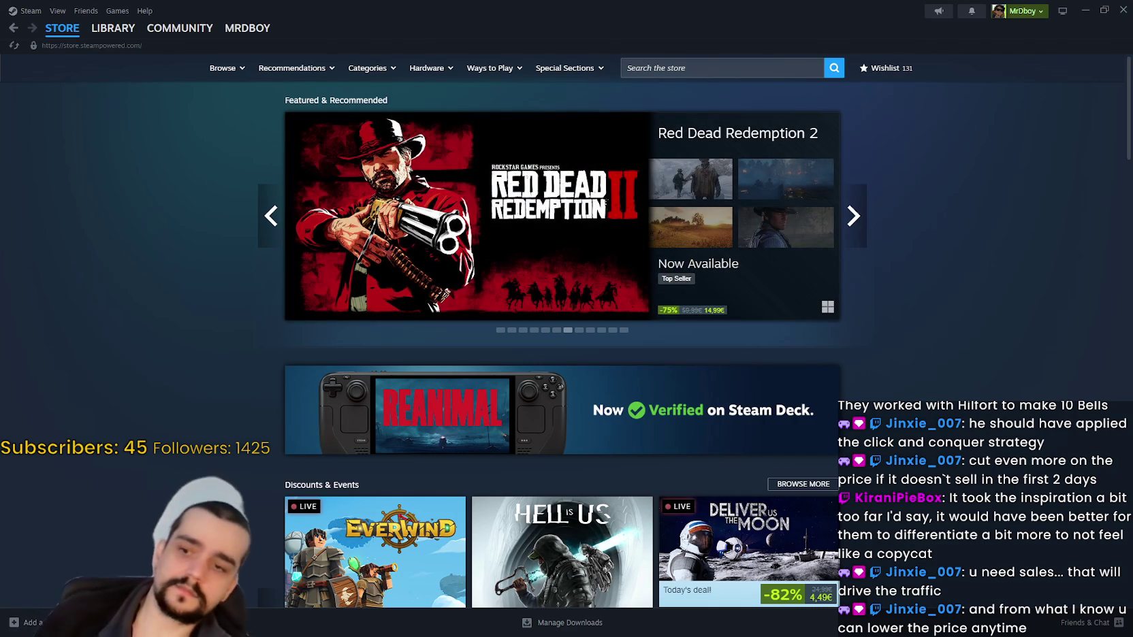
Step: Close Steam, return to MR FARMBOY's SteamDB charts, and bring the Mr Farmboy game forward
click(1122, 8)
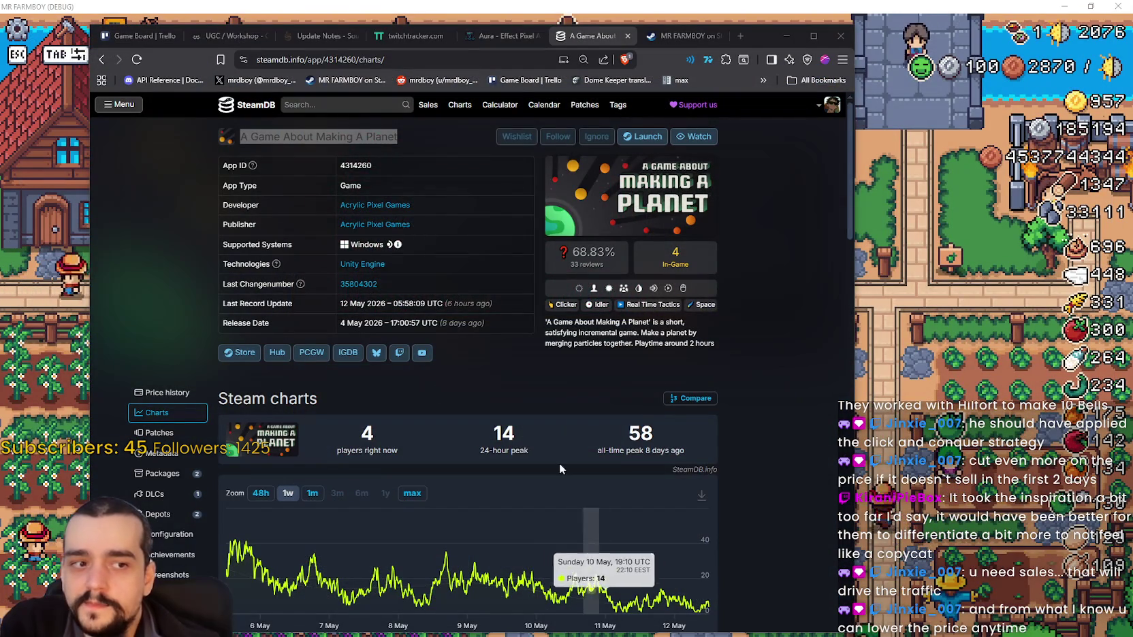
click(101, 60)
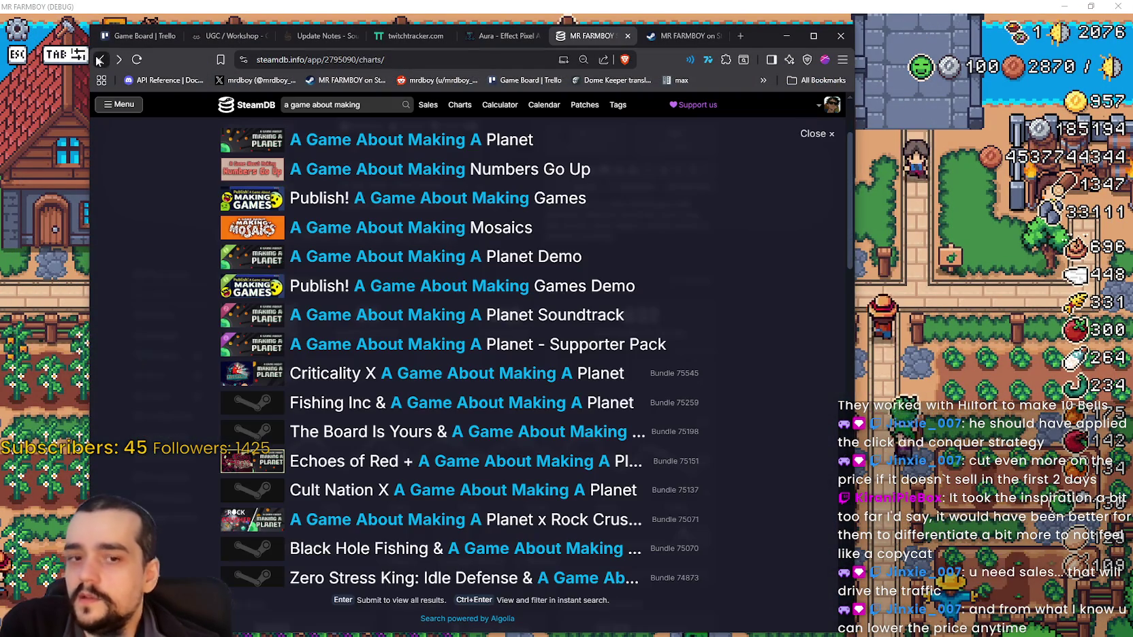
scroll(782, 309, up, 2)
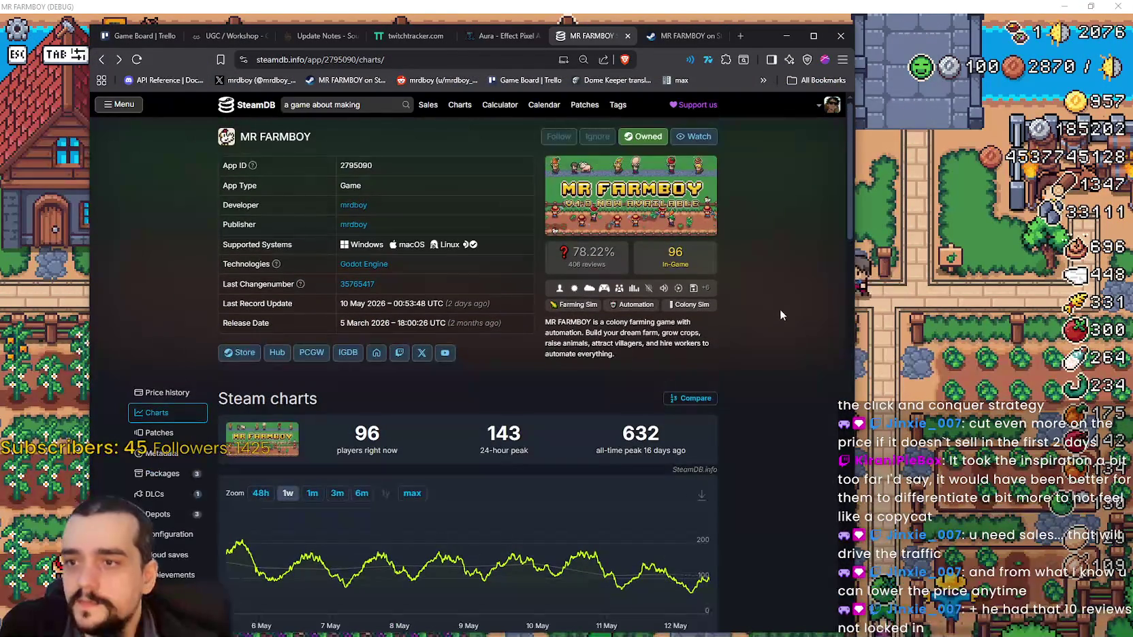
click(919, 327)
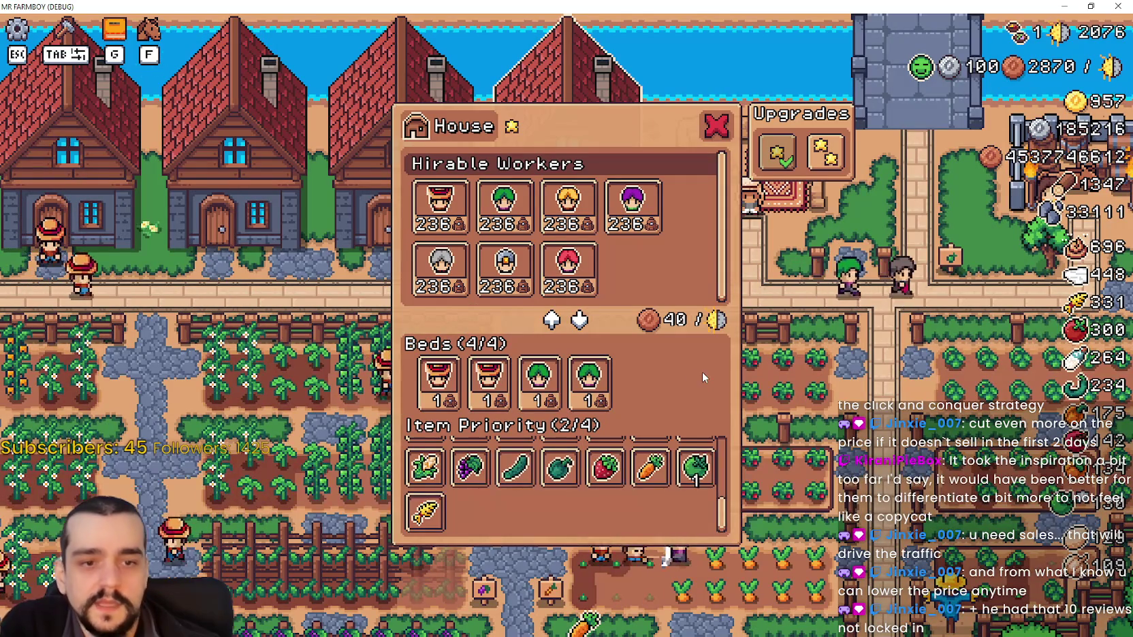
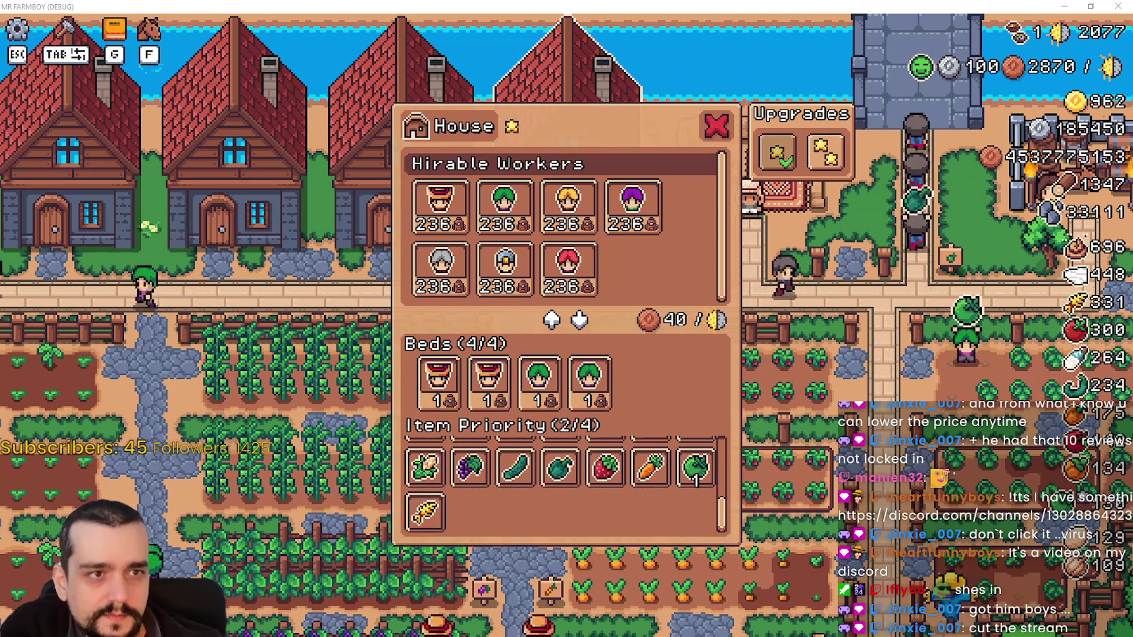
Step: Switch from Mr Farmboy to the Discord window showing the hexery channel
key(alt+Tab)
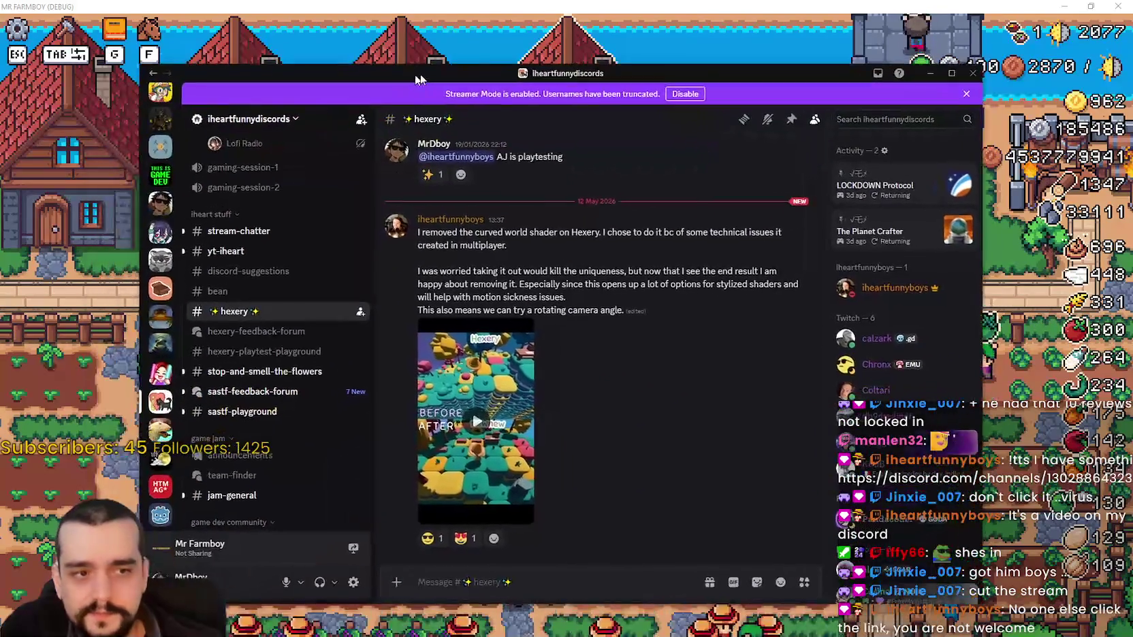
Step: Nudge Discord up-right, play the curved-world-shader before/after video, and highlight the post's paragraphs while reading
drag(409, 81, 443, 52)
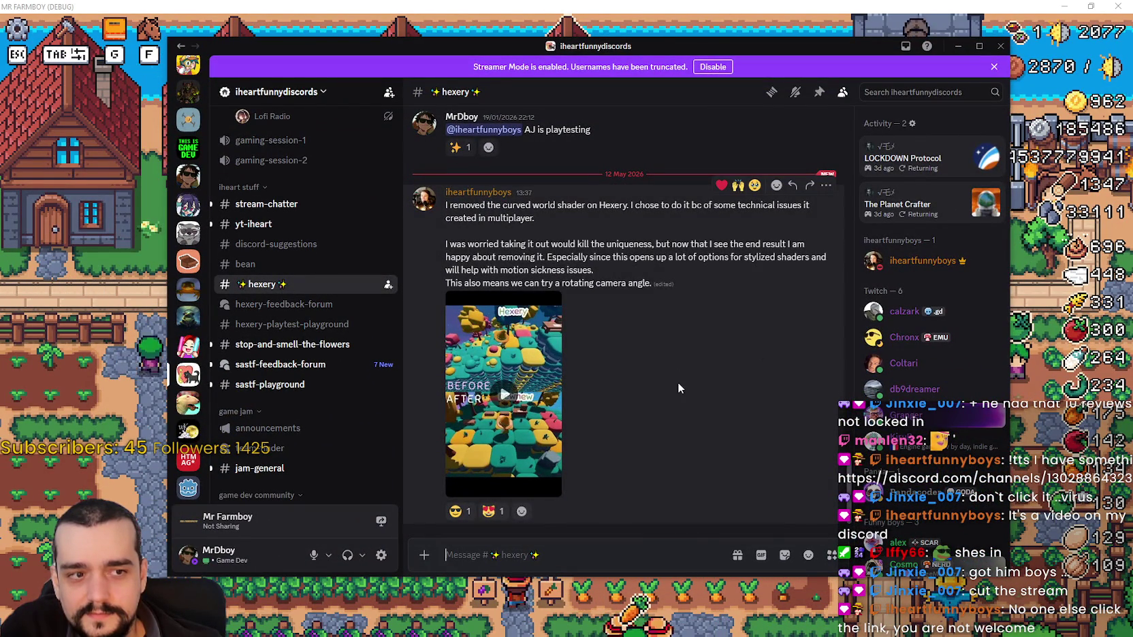
click(508, 395)
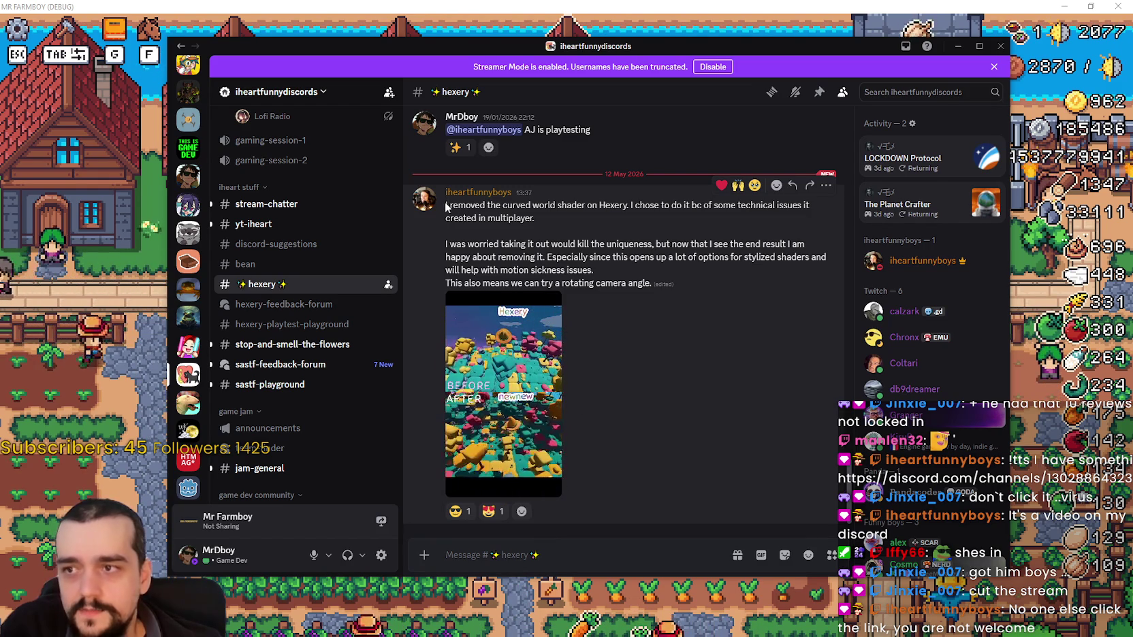
mouse_move(446, 206)
mouse_down()
mouse_move(477, 218)
mouse_move(584, 205)
mouse_move(809, 217)
mouse_up()
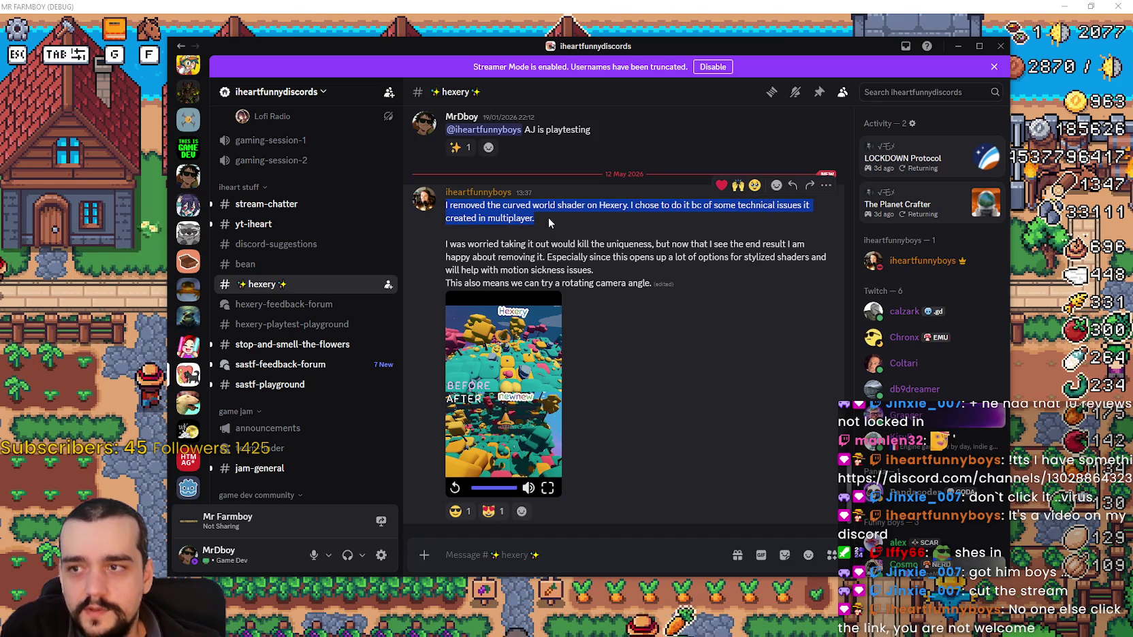
click(530, 243)
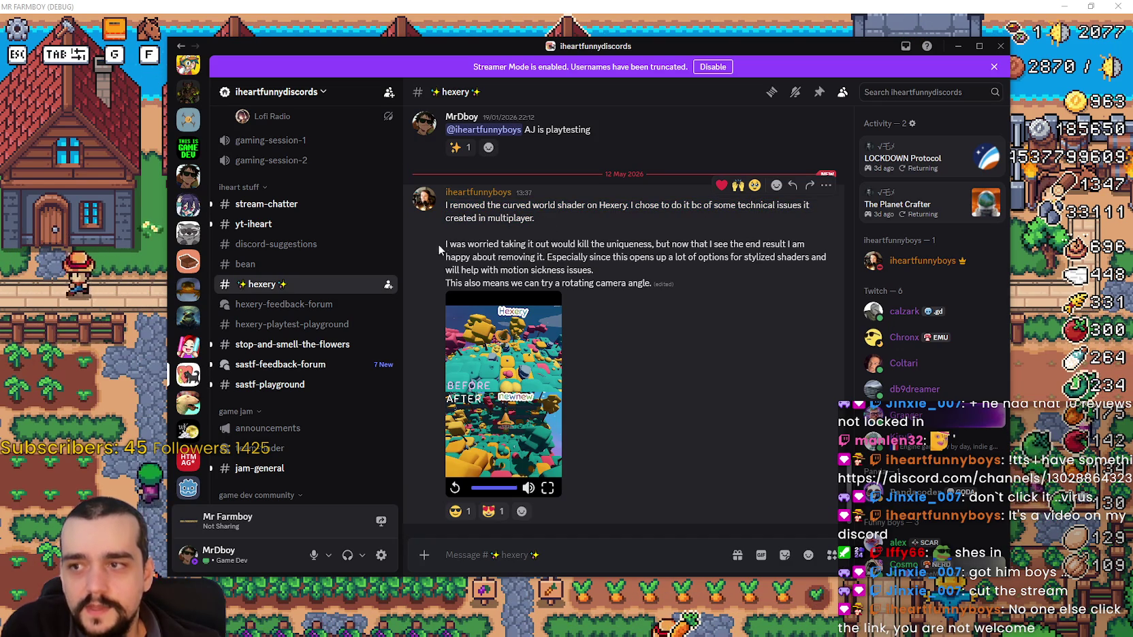
drag(526, 243, 811, 252)
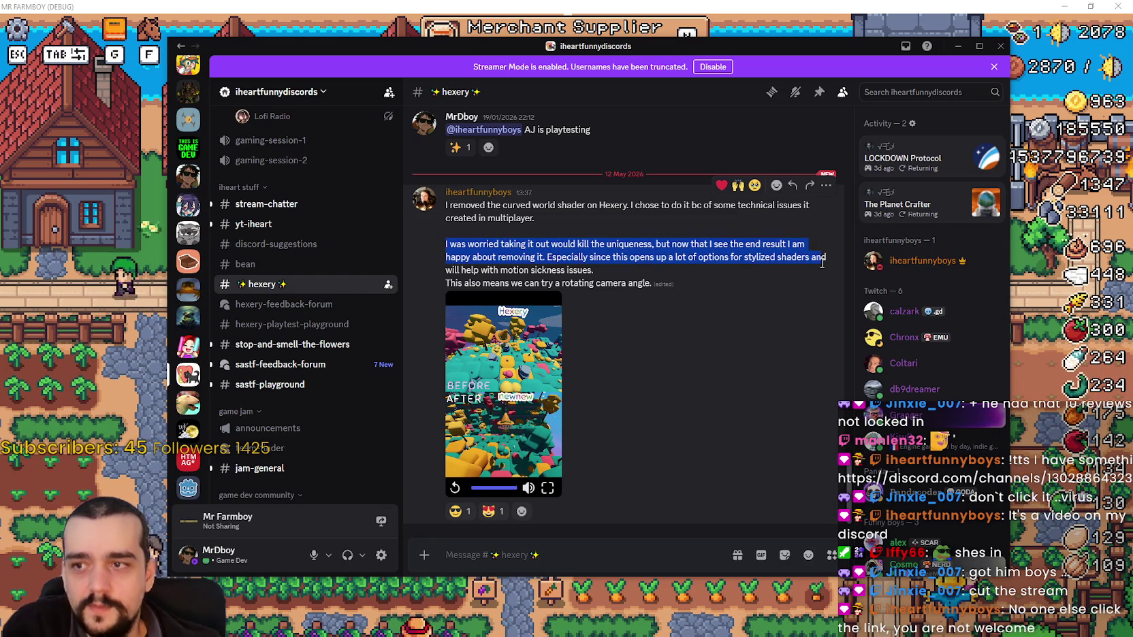